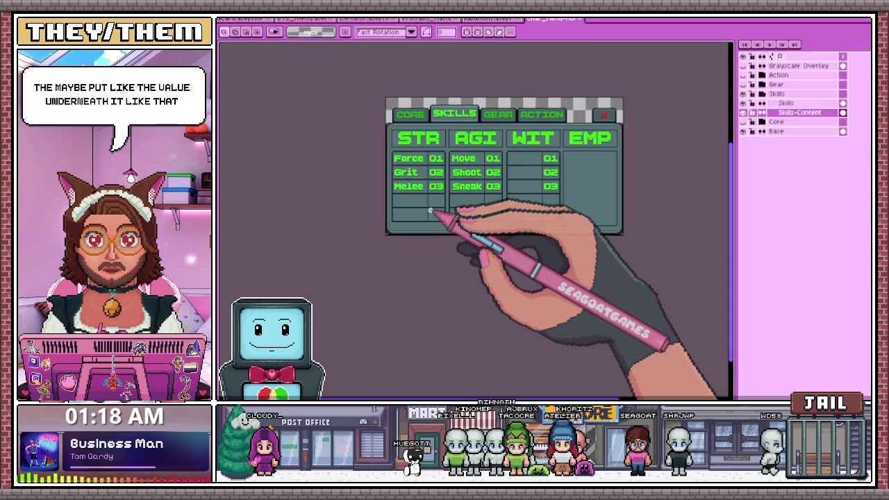
Copy the WIT column's 01, 02, 03 values into the EMP column and commit them in place
scroll(406, 225, down, 2)
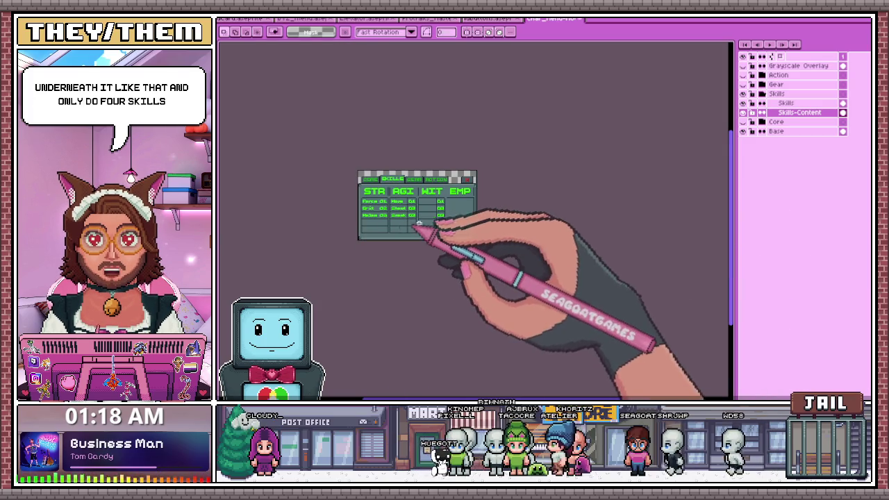
scroll(449, 236, up, 4)
scroll(461, 188, up, 1)
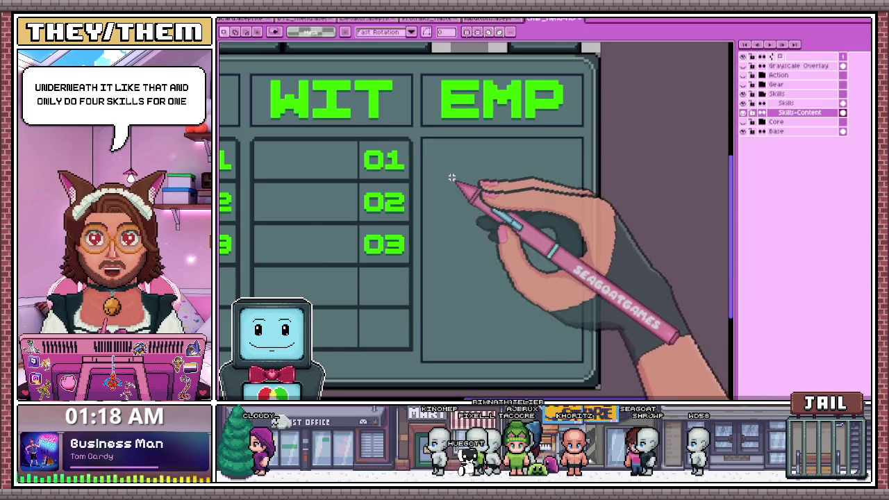
scroll(368, 266, down, 1)
mouse_move(290, 186)
mouse_down()
mouse_move(386, 328)
mouse_move(403, 335)
mouse_up()
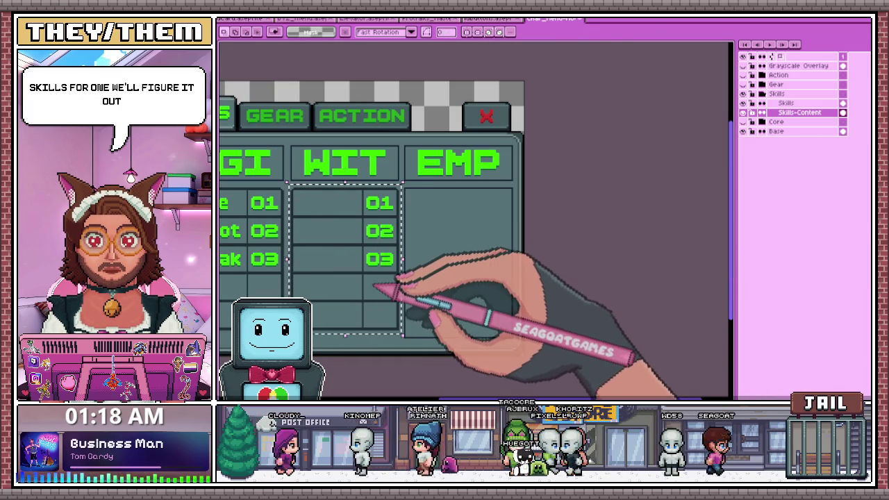
drag(375, 287, 486, 282)
scroll(383, 195, up, 2)
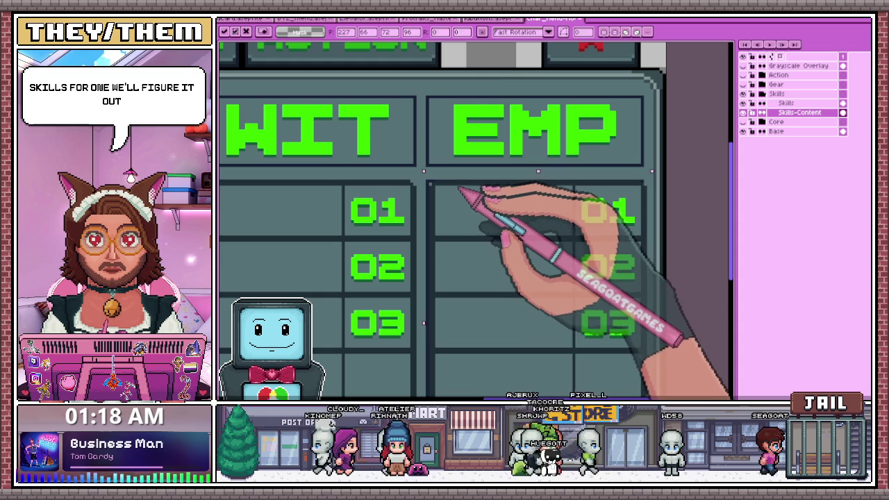
drag(460, 189, 455, 189)
scroll(455, 191, down, 2)
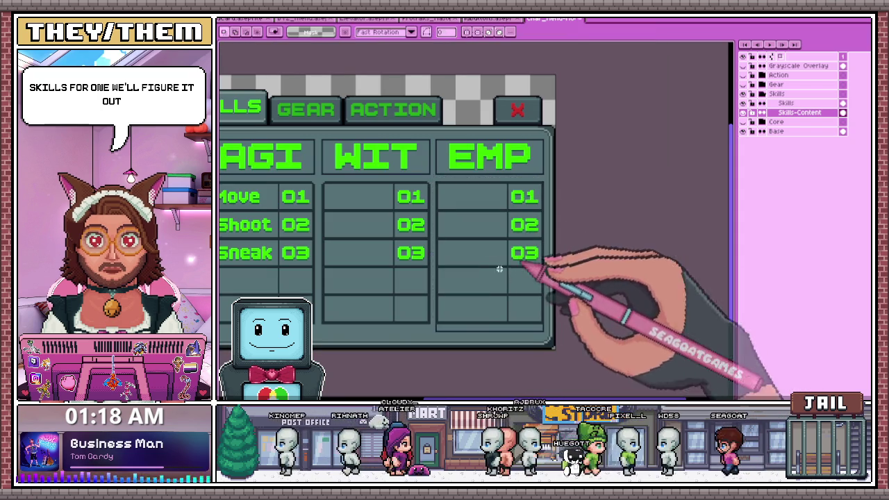
key(b)
Marquee-select the lower part of the skills table, then drop the selection
scroll(486, 306, up, 2)
scroll(429, 248, up, 2)
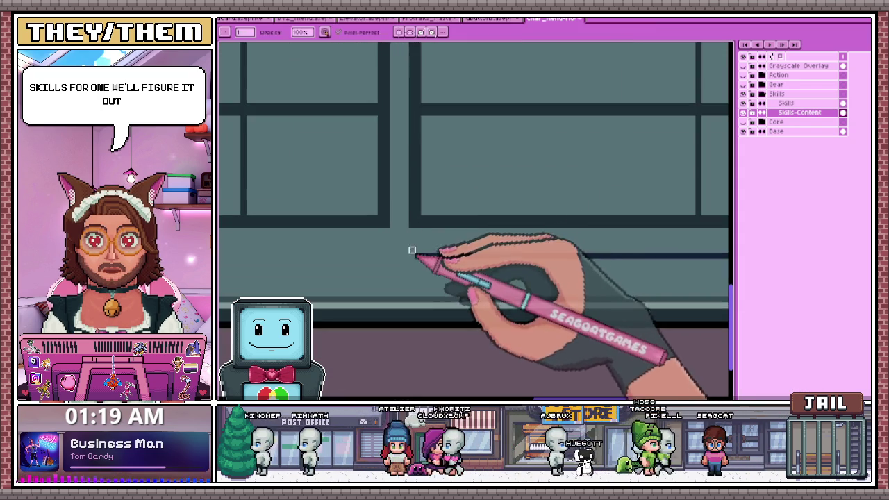
scroll(412, 250, down, 1)
scroll(403, 243, down, 2)
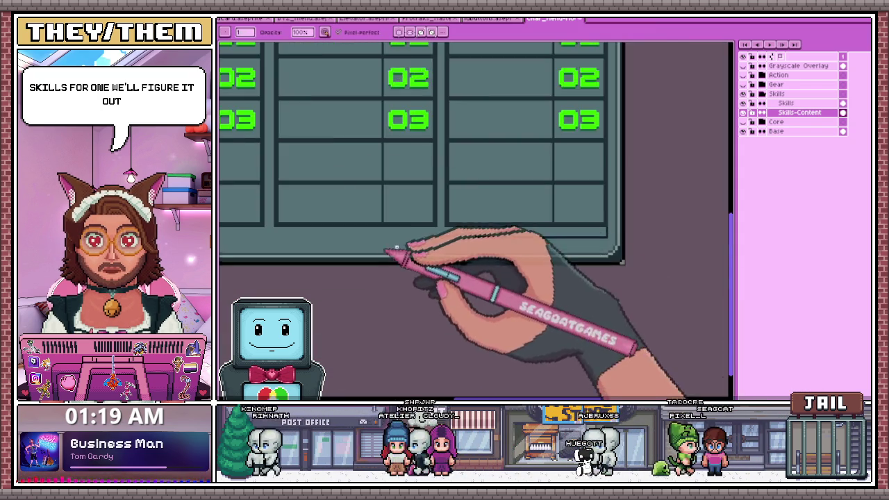
scroll(647, 233, up, 2)
scroll(556, 255, down, 3)
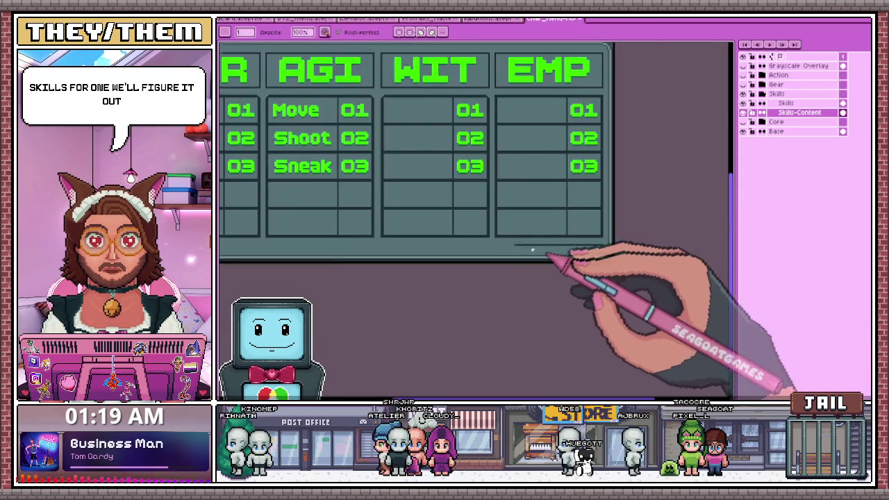
scroll(420, 203, down, 2)
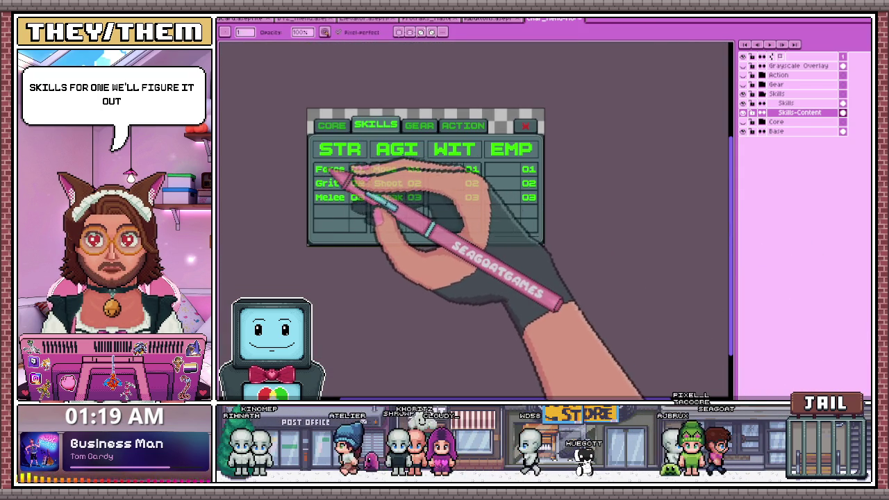
scroll(331, 170, up, 1)
scroll(331, 171, down, 1)
key(m)
scroll(308, 149, down, 1)
drag(311, 168, 530, 246)
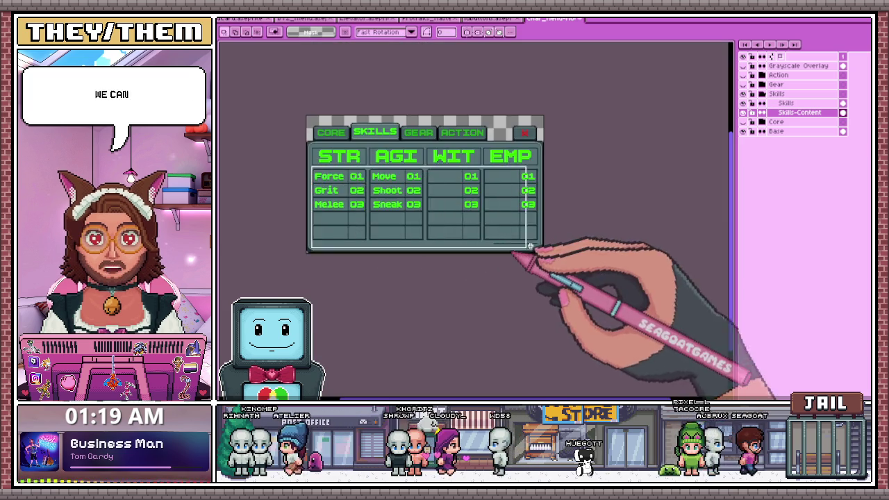
scroll(531, 246, up, 3)
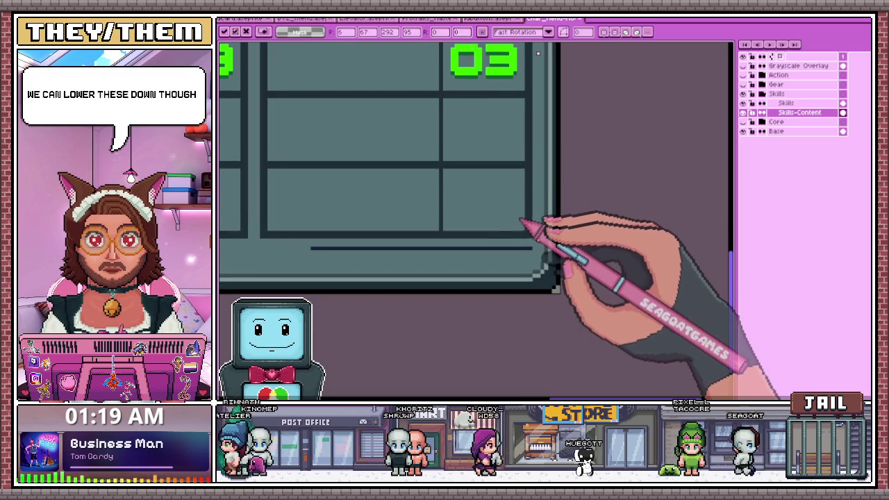
scroll(521, 292, down, 3)
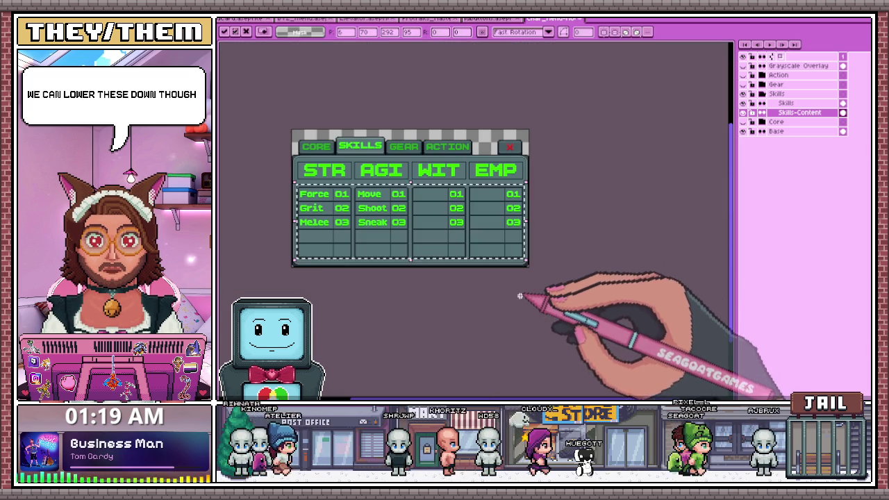
key(ctrl+d)
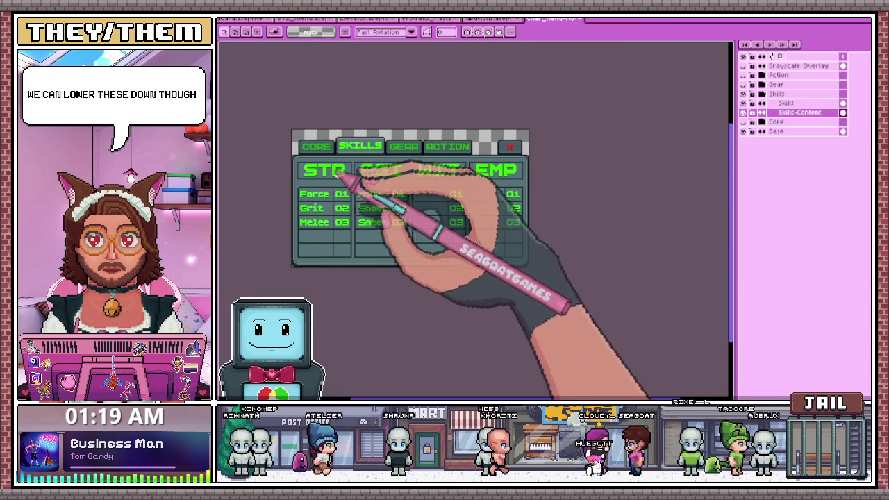
Start an Insert Text label reading 'Craft' in green BoldPixels with Ctrl+T
scroll(336, 173, up, 2)
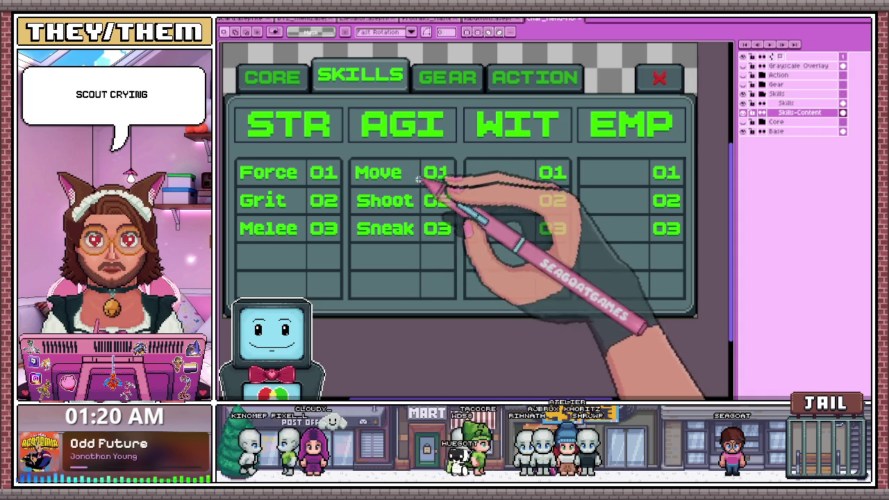
scroll(414, 173, up, 1)
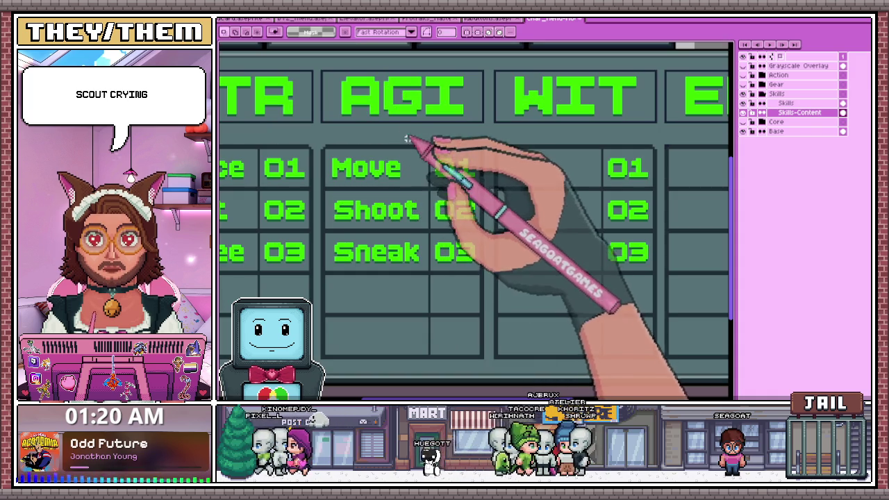
key(ctrl+t)
text(Craft)
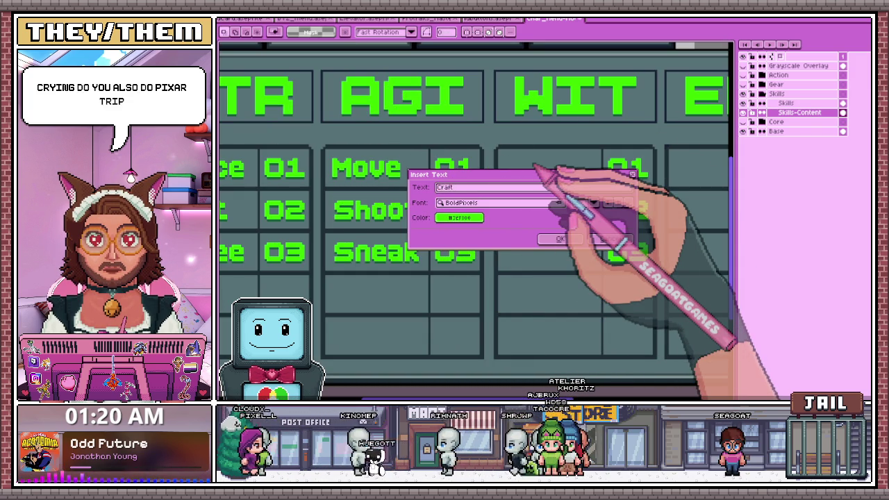
Place the Craft label in the first WIT row and commit it
click(560, 239)
drag(490, 182, 542, 171)
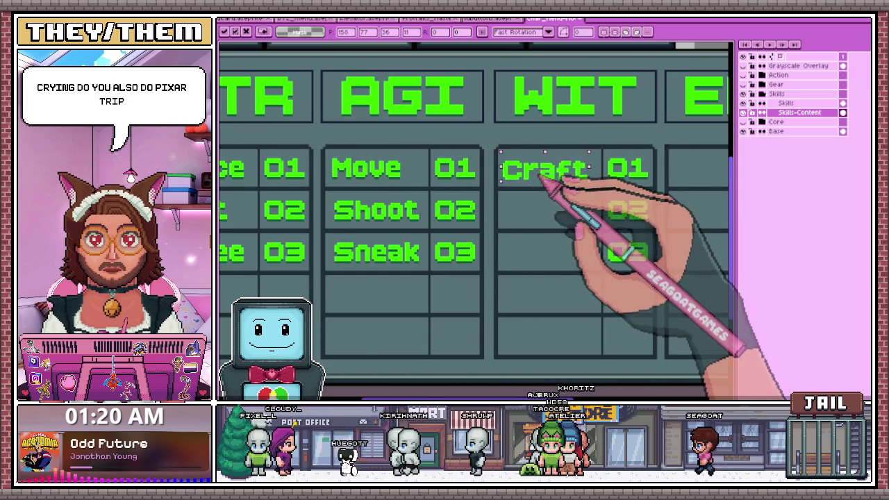
scroll(556, 179, up, 2)
scroll(512, 174, down, 1)
scroll(526, 174, up, 1)
scroll(512, 174, down, 1)
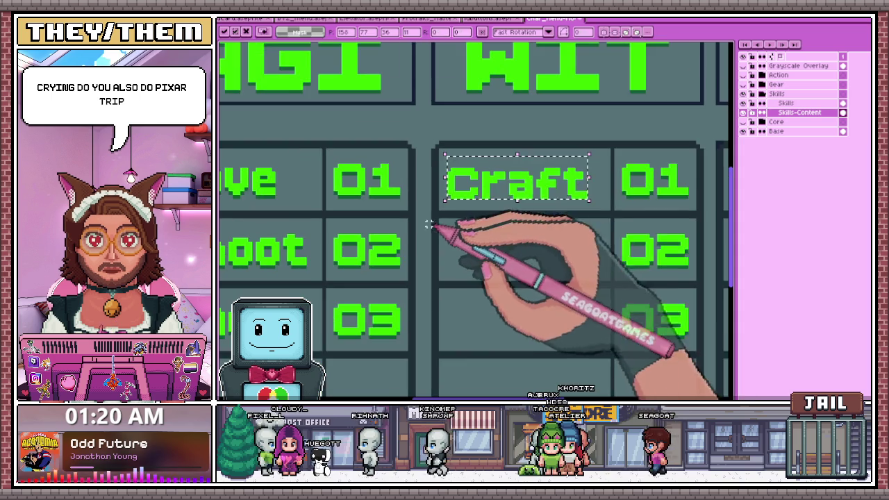
scroll(501, 198, up, 1)
click(481, 247)
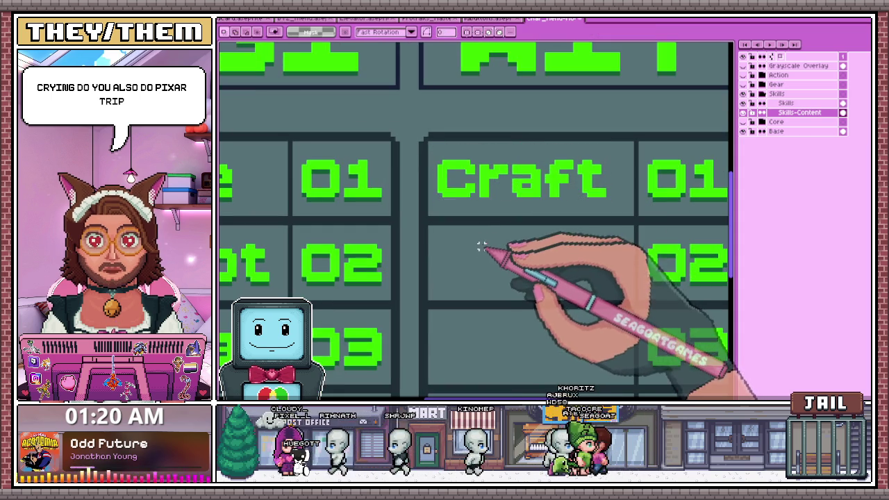
scroll(424, 223, down, 1)
Add Logic in the second WIT row, nudged slightly left, and commit it
click(479, 270)
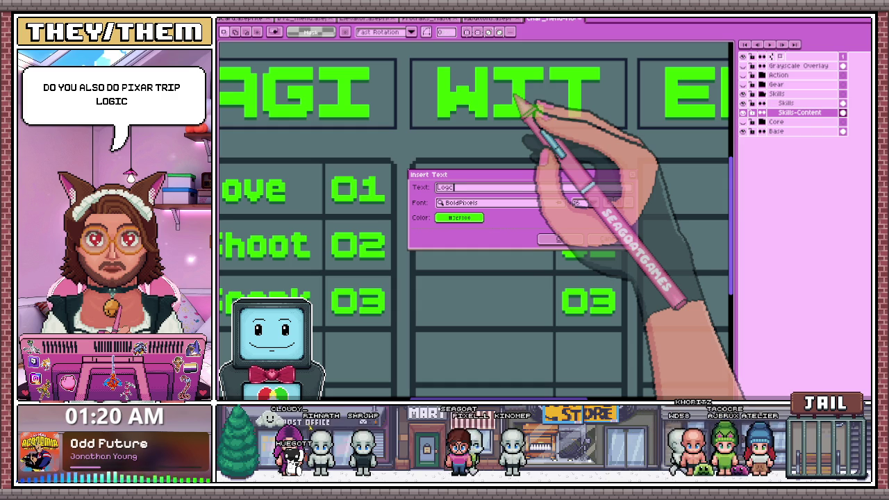
text(c)
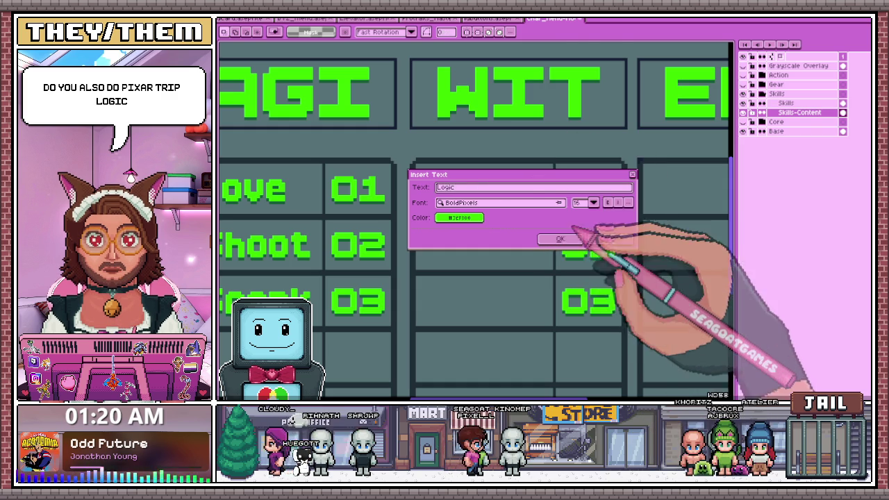
key(Return)
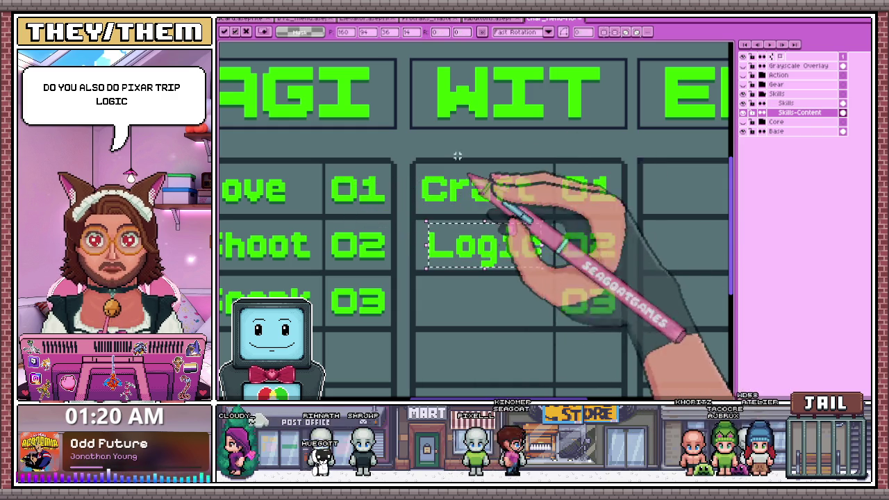
drag(485, 261, 479, 261)
scroll(478, 257, up, 1)
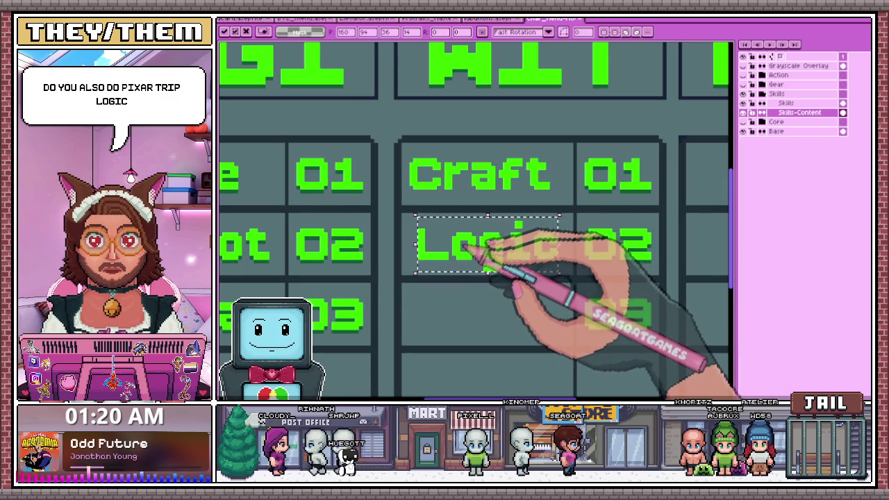
scroll(483, 234, down, 1)
click(466, 299)
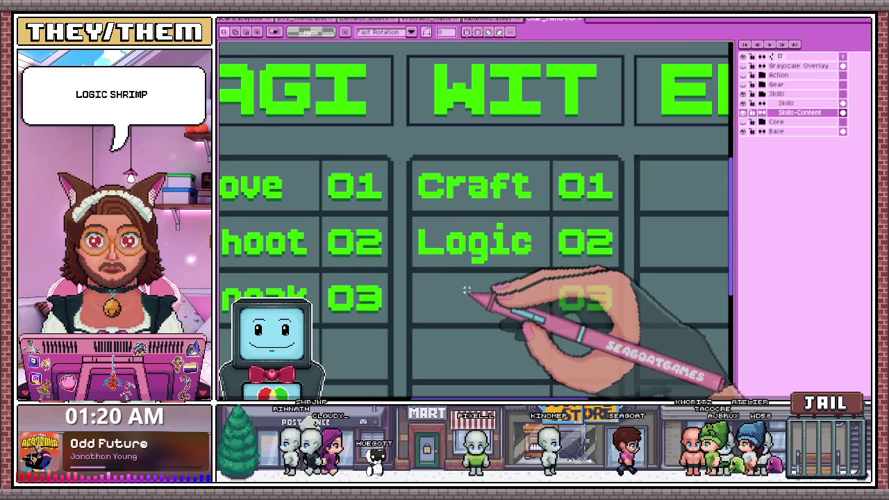
scroll(440, 222, up, 1)
scroll(430, 160, down, 1)
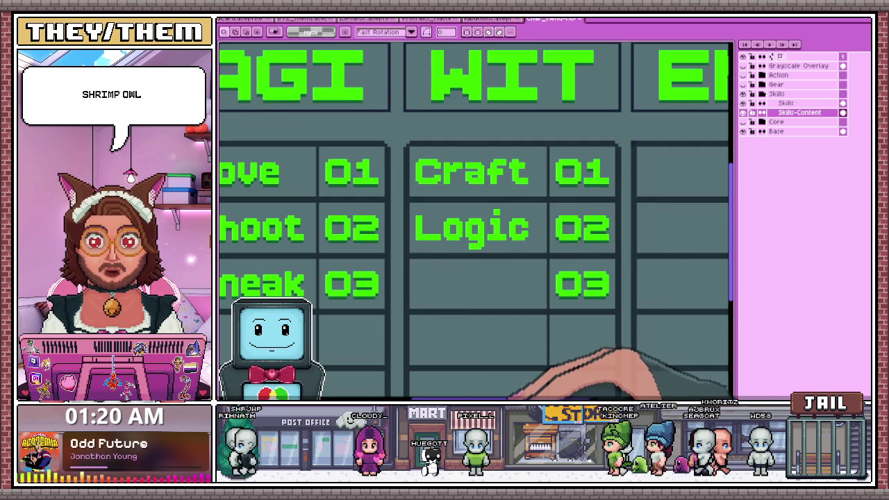
Add Scout as the third WIT row label
click(465, 276)
text(Scout)
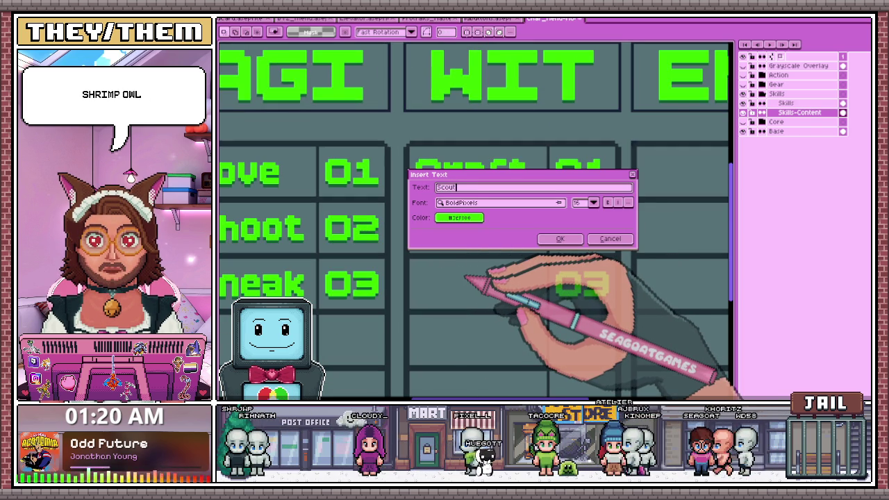
click(560, 238)
scroll(427, 158, down, 1)
scroll(434, 167, down, 1)
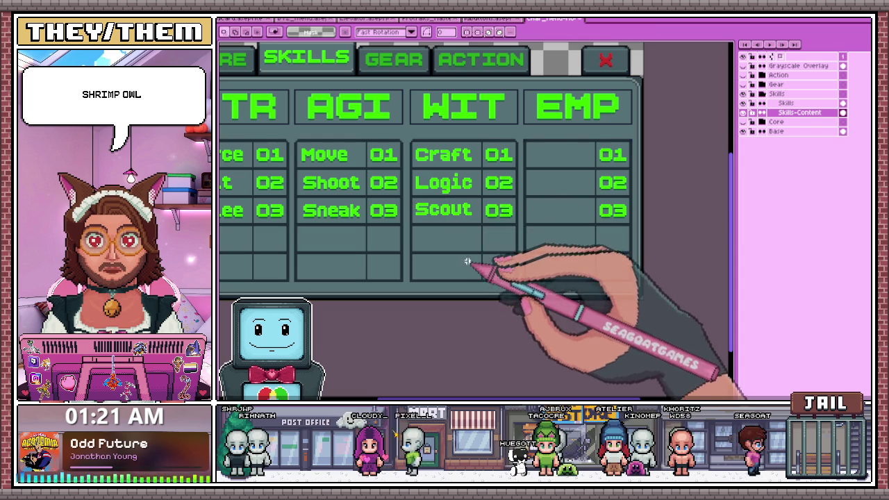
scroll(437, 174, up, 1)
scroll(417, 159, up, 1)
With the Pencil, shade the top of Craft's 'a' and the bottom of its 't' in dark green
scroll(375, 209, up, 1)
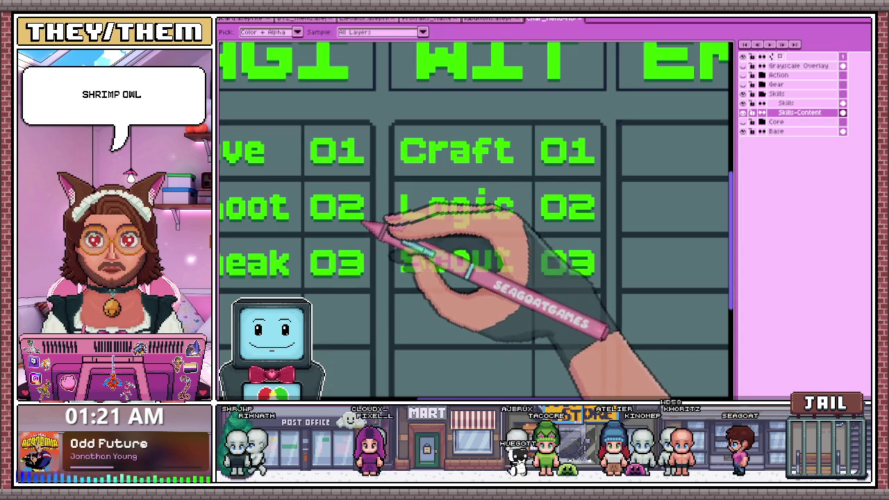
key(b)
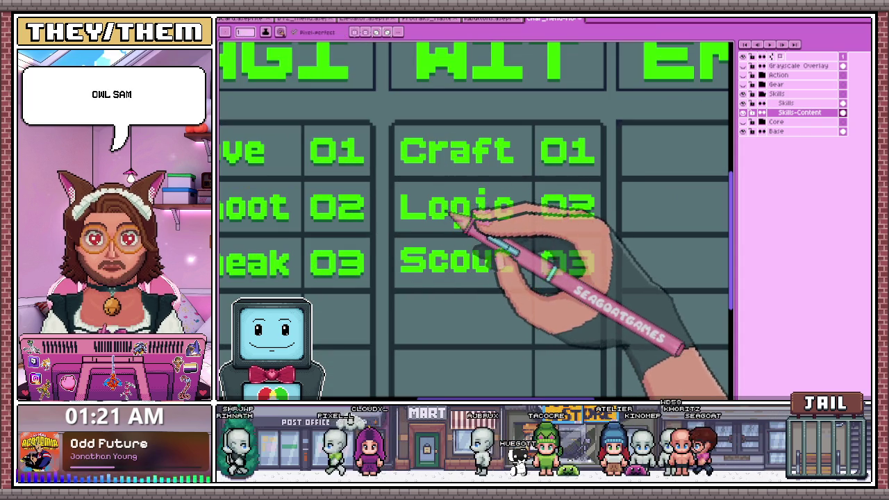
scroll(421, 159, up, 1)
scroll(400, 168, up, 2)
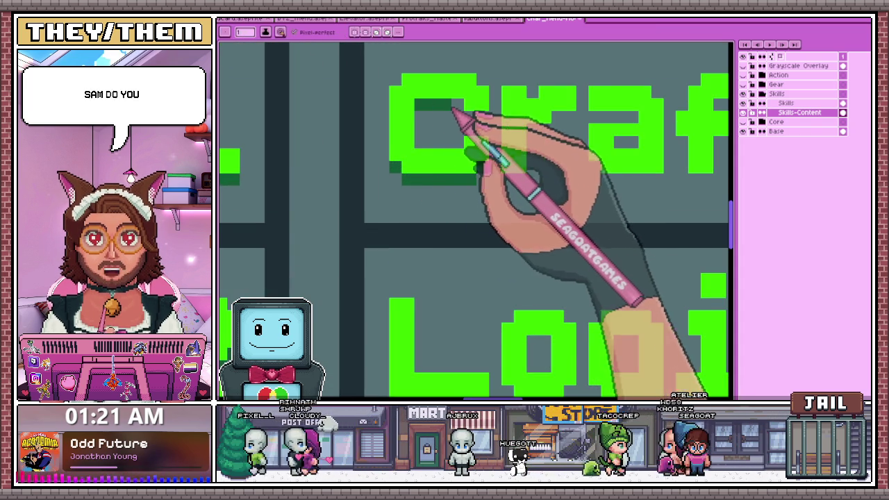
scroll(528, 142, down, 2)
scroll(535, 144, up, 2)
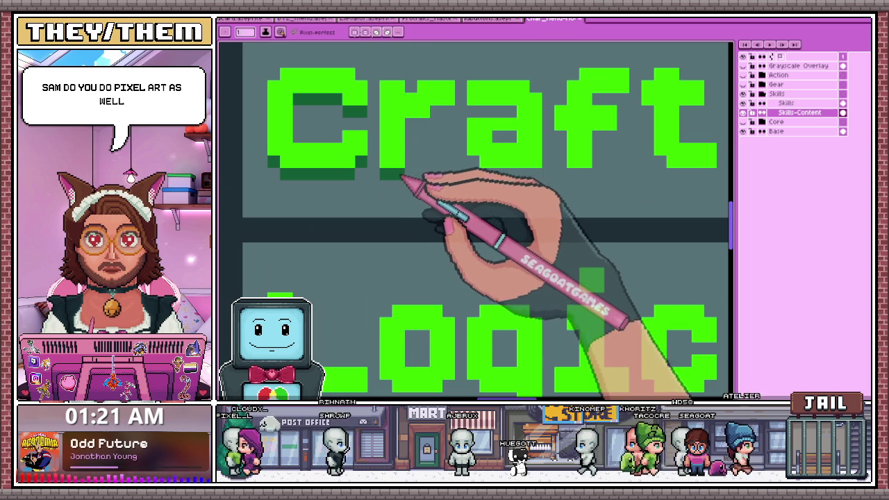
drag(456, 111, 518, 111)
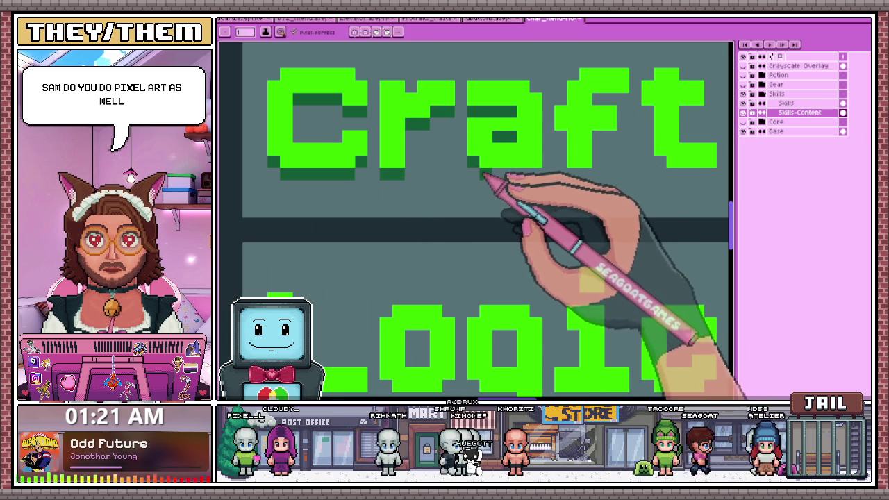
scroll(532, 177, down, 2)
scroll(575, 169, up, 2)
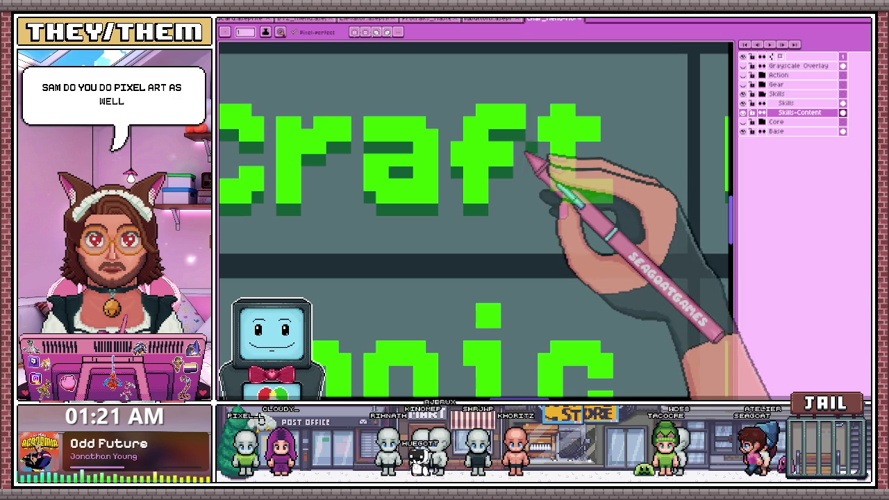
drag(563, 208, 598, 210)
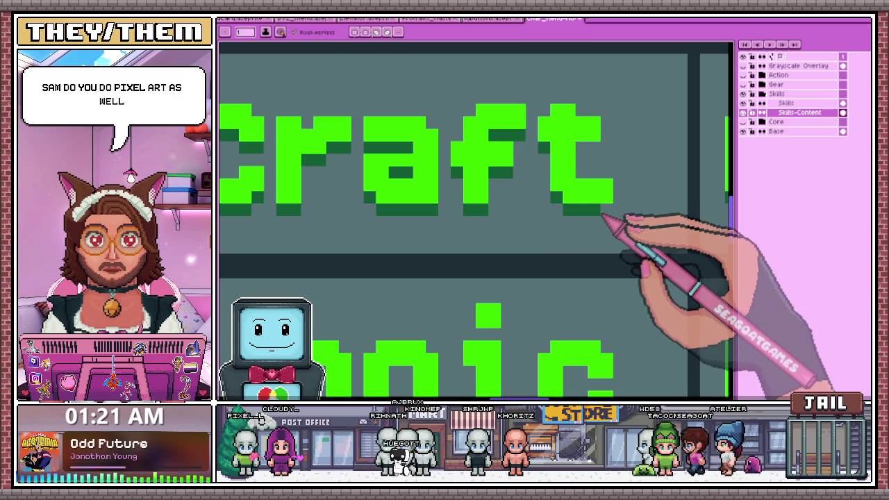
Fill in the missing bottom row of the 'c' in Logic
scroll(590, 155, down, 2)
scroll(470, 189, down, 1)
scroll(459, 235, up, 2)
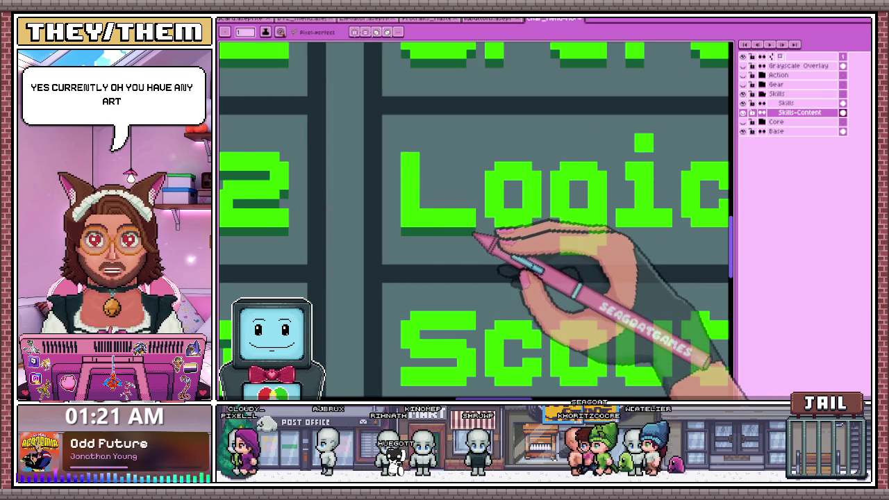
scroll(382, 156, down, 1)
scroll(417, 179, up, 1)
scroll(449, 198, up, 2)
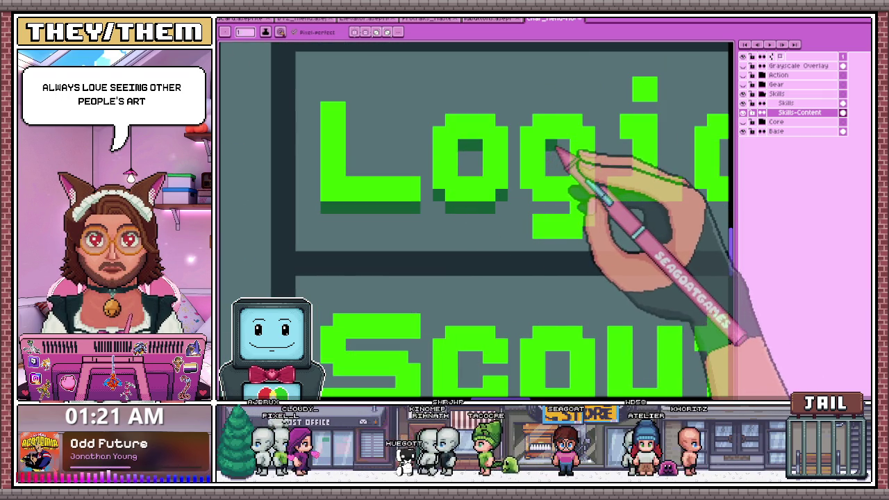
scroll(556, 151, down, 1)
scroll(520, 183, up, 1)
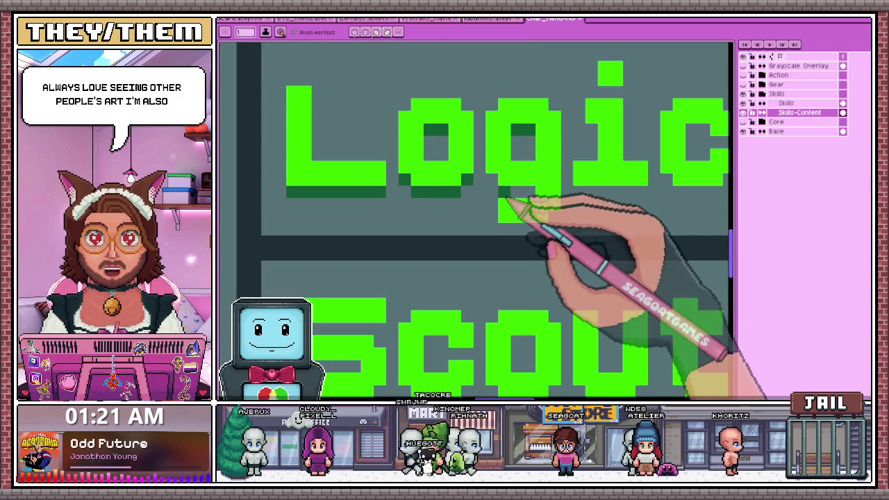
scroll(514, 198, up, 1)
scroll(487, 196, down, 1)
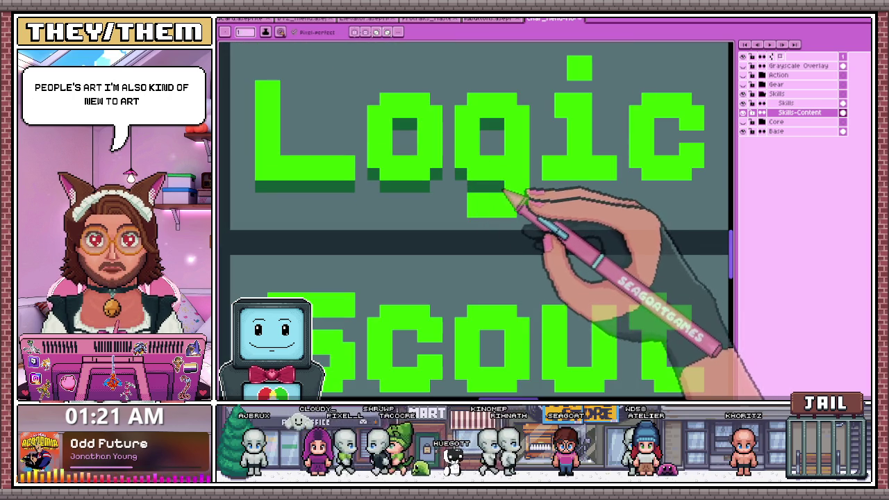
scroll(518, 221, down, 1)
scroll(526, 208, down, 1)
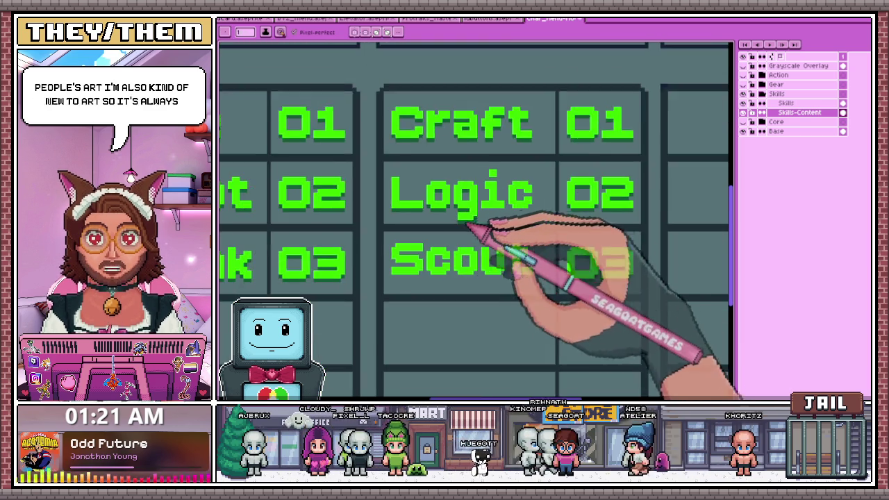
scroll(518, 208, up, 2)
scroll(501, 202, up, 1)
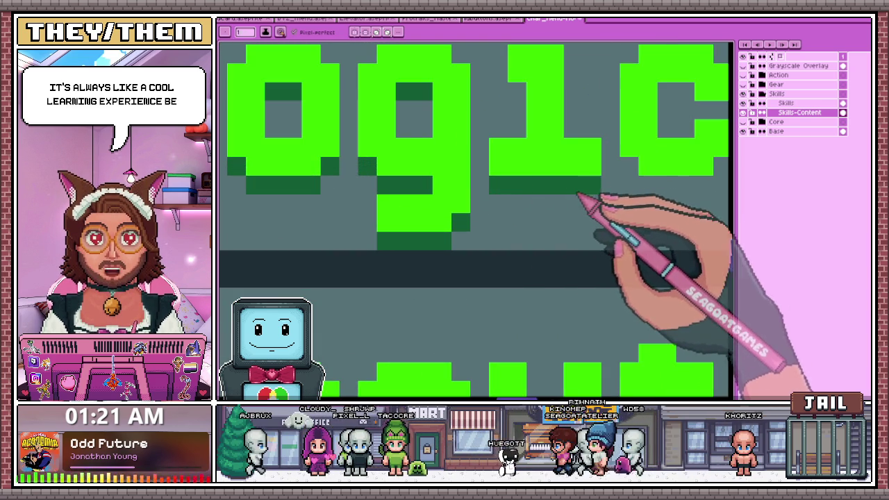
scroll(588, 200, down, 1)
scroll(496, 209, up, 2)
drag(410, 173, 426, 191)
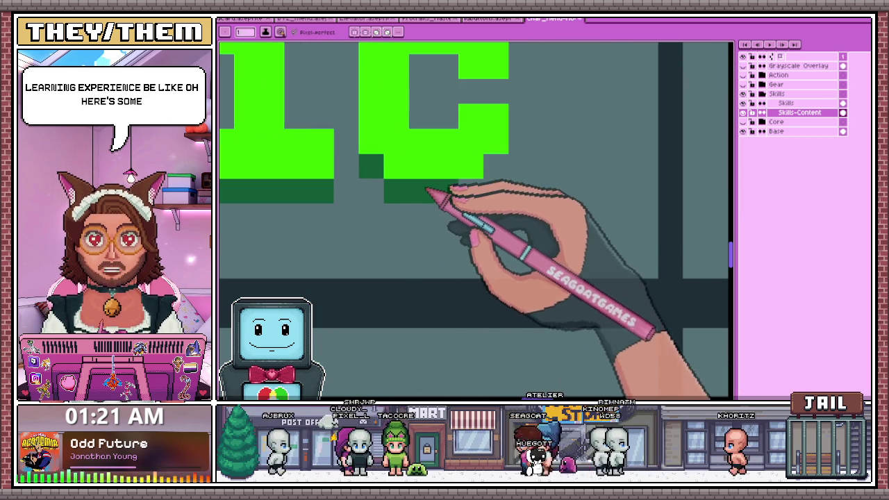
scroll(497, 169, down, 1)
scroll(468, 123, down, 1)
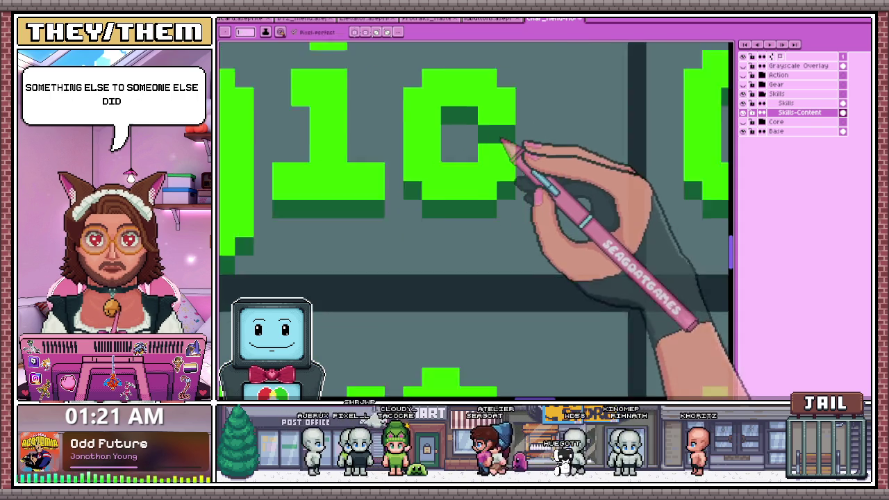
scroll(513, 149, down, 1)
scroll(424, 235, down, 1)
scroll(378, 229, up, 3)
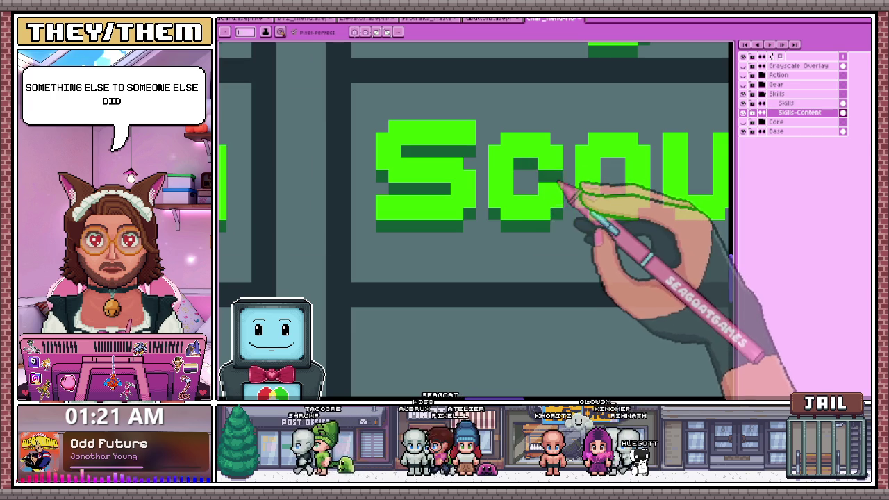
scroll(559, 182, down, 2)
scroll(511, 186, up, 3)
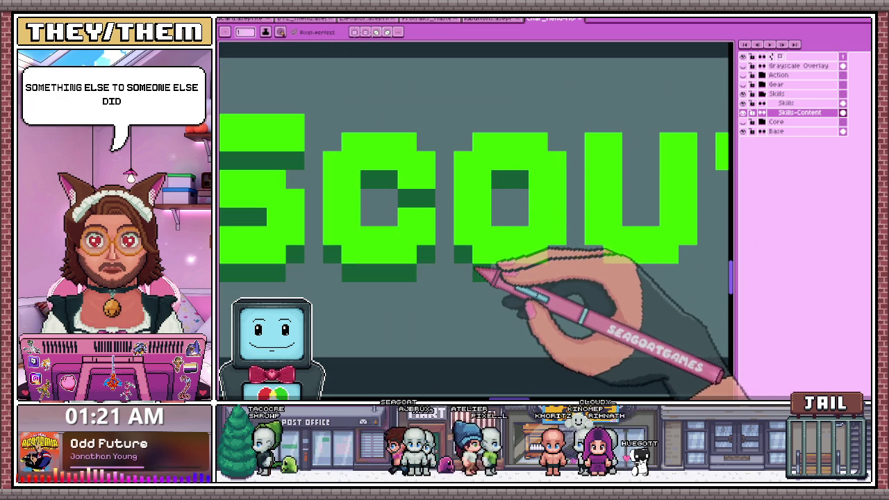
scroll(542, 277, down, 3)
scroll(541, 238, up, 2)
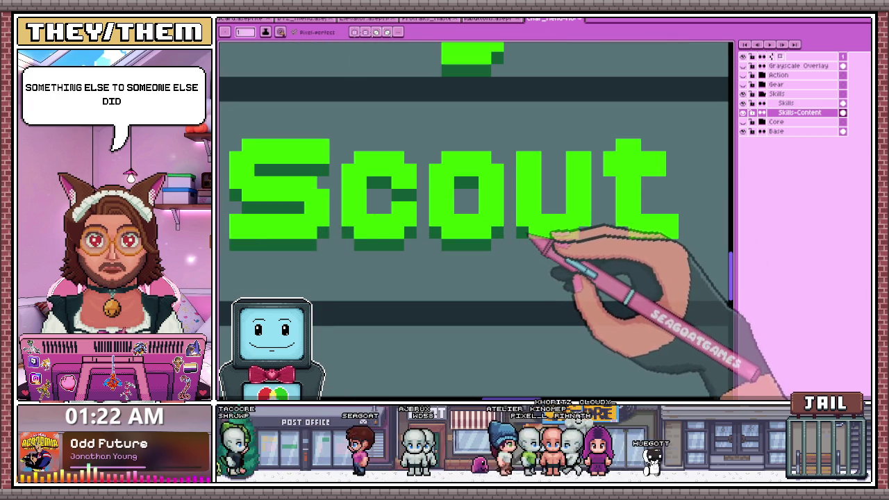
scroll(583, 233, up, 1)
scroll(528, 229, down, 3)
scroll(472, 236, up, 2)
scroll(473, 233, up, 2)
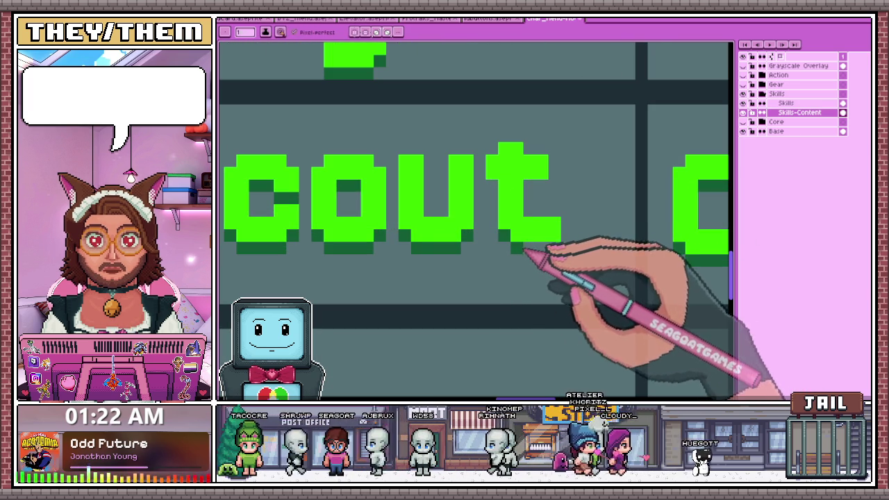
scroll(502, 189, down, 2)
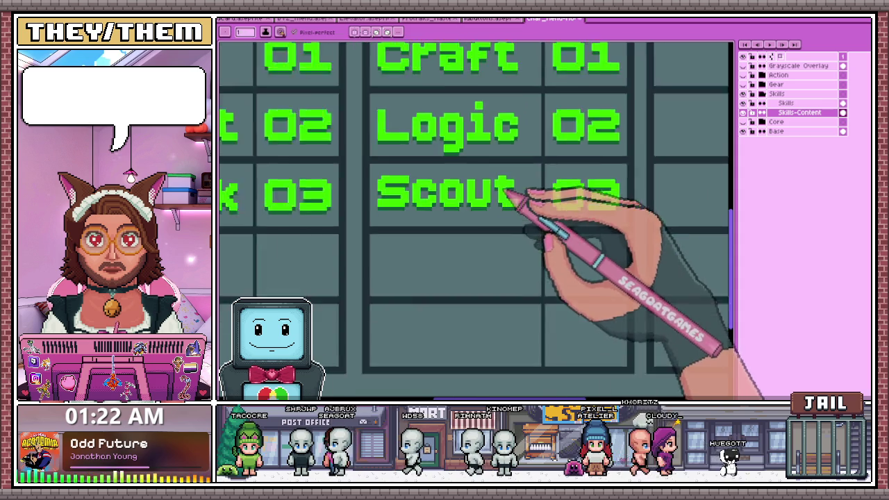
Marquee-select the Logic word in its cell, then deselect it
scroll(522, 192, down, 1)
scroll(441, 197, down, 1)
key(m)
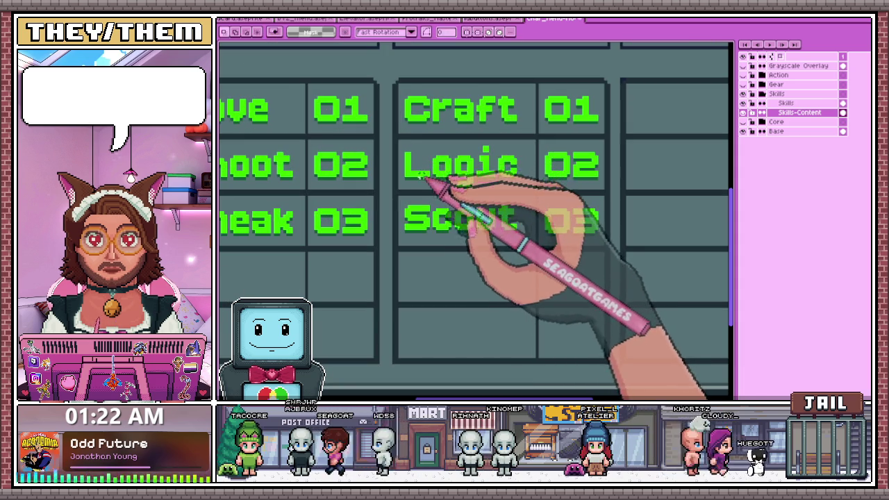
scroll(401, 143, up, 1)
drag(394, 137, 668, 235)
scroll(484, 169, down, 2)
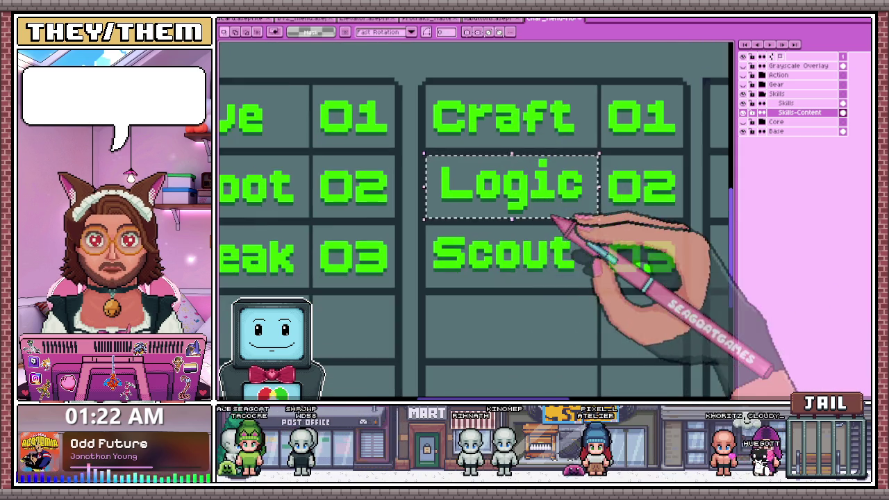
scroll(565, 208, up, 2)
scroll(597, 177, down, 1)
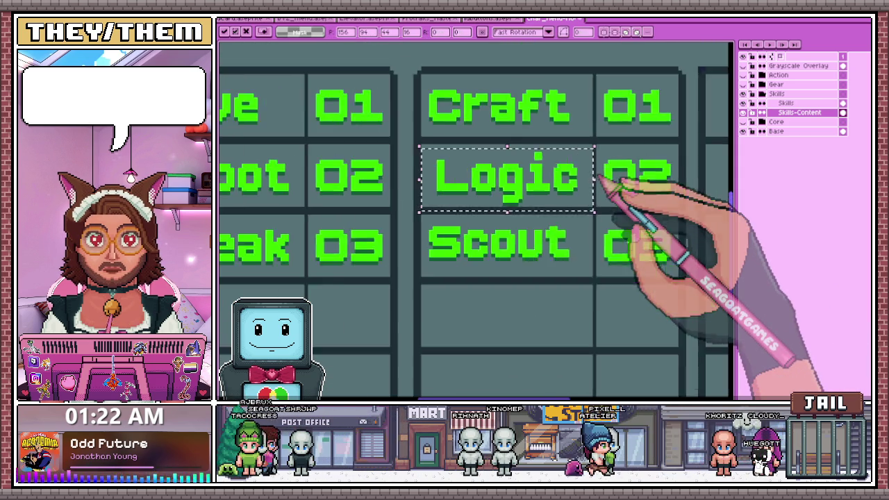
scroll(605, 178, down, 1)
key(ctrl+d)
Nudge Scout slightly right and check its alignment against Logic, then zoom out
scroll(562, 272, up, 1)
drag(421, 187, 593, 247)
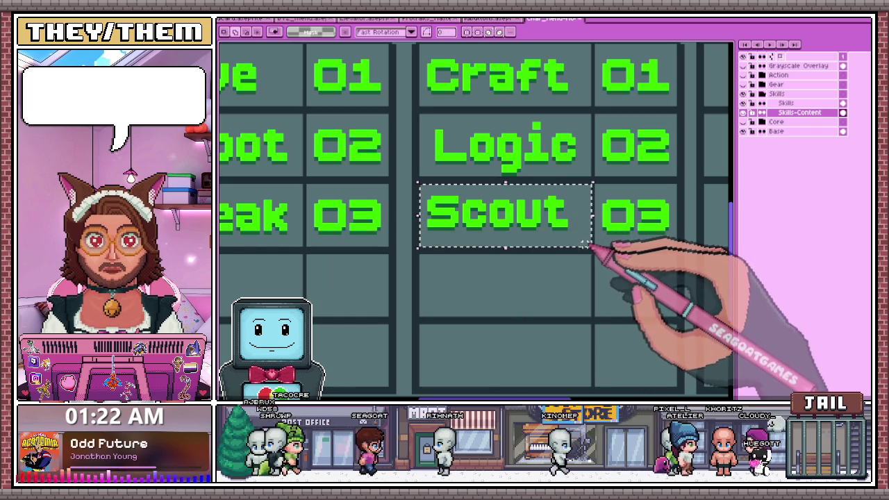
key(Right)
key(Right)
scroll(564, 248, up, 1)
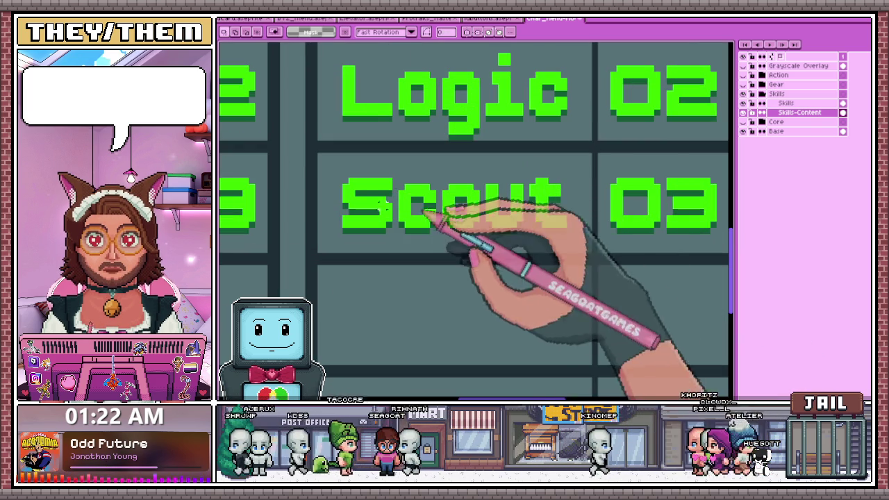
drag(338, 169, 568, 239)
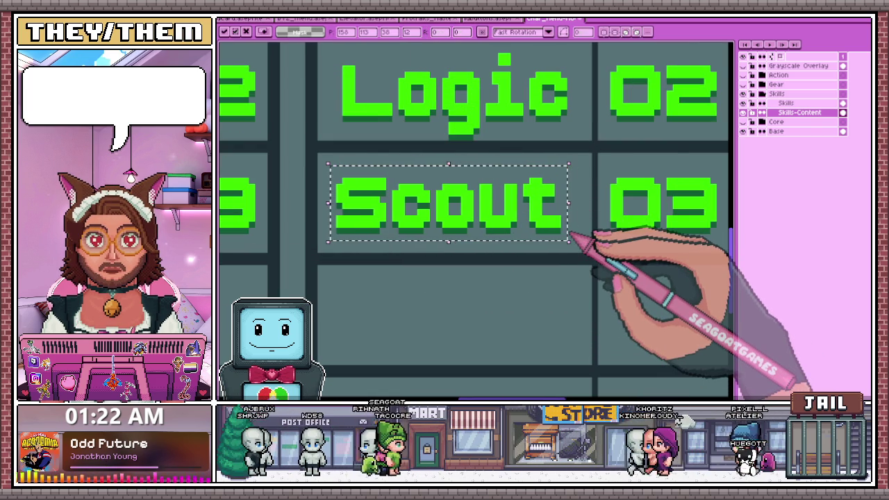
scroll(569, 240, down, 1)
drag(355, 82, 540, 144)
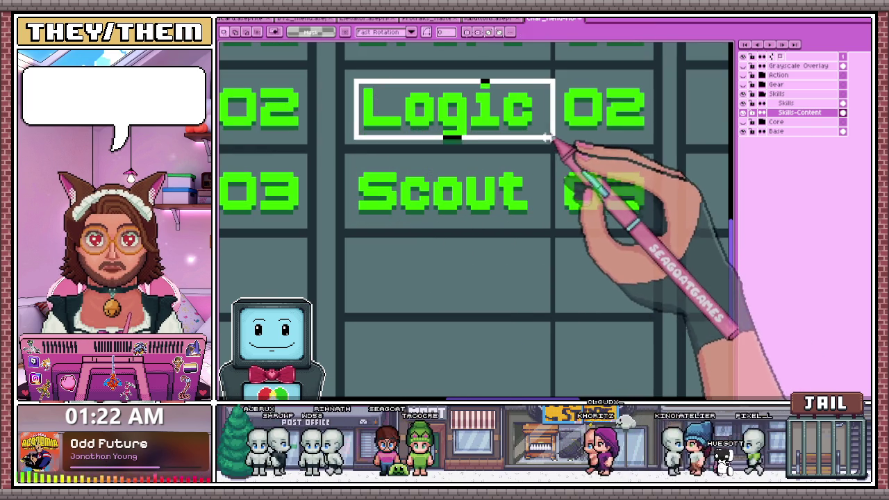
scroll(542, 146, down, 2)
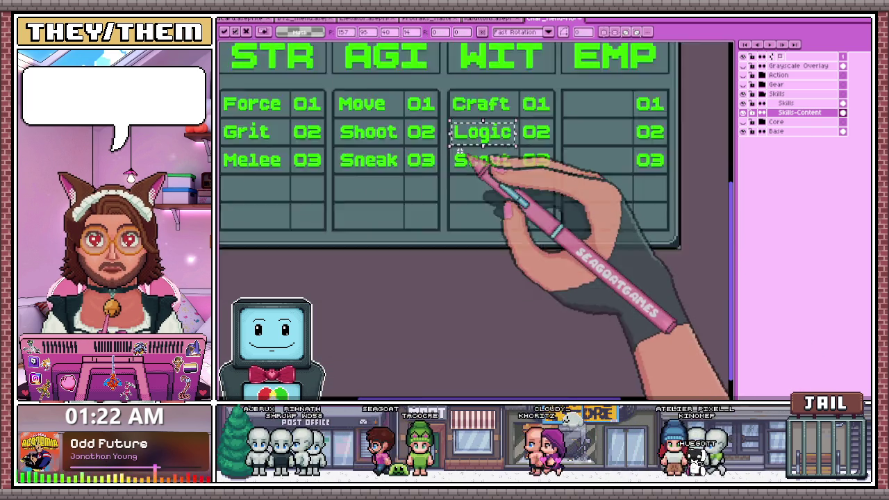
scroll(490, 227, down, 1)
scroll(490, 227, up, 2)
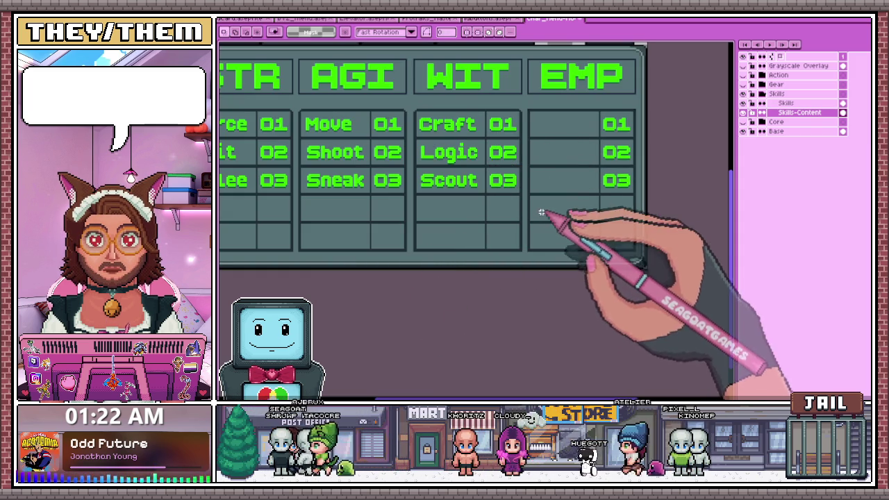
scroll(537, 232, down, 2)
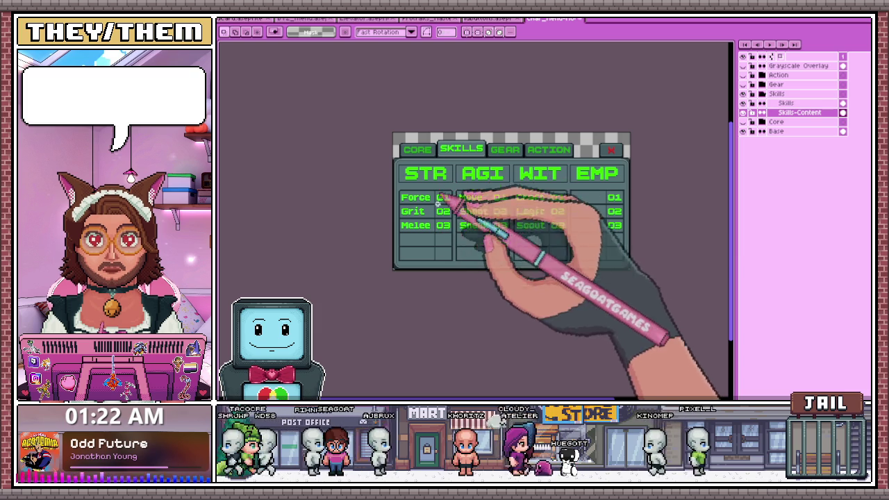
scroll(443, 196, up, 1)
scroll(440, 199, down, 2)
scroll(433, 199, up, 1)
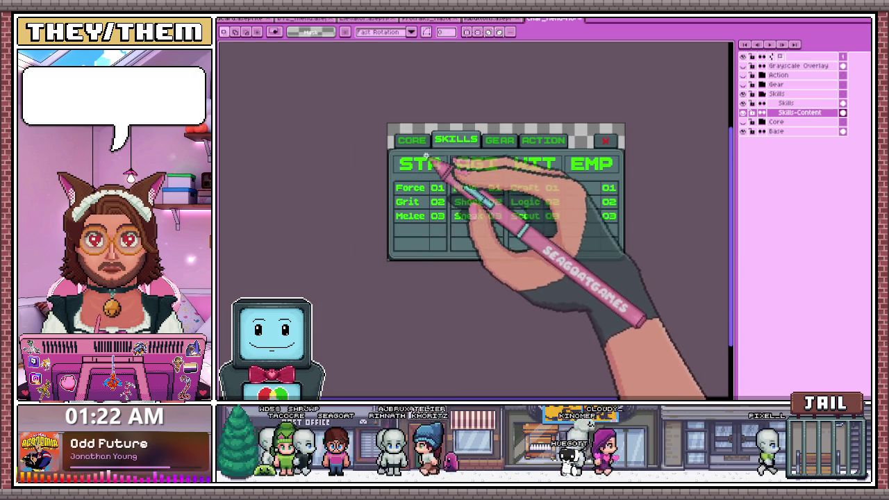
scroll(422, 208, down, 1)
scroll(426, 193, up, 2)
scroll(453, 184, down, 1)
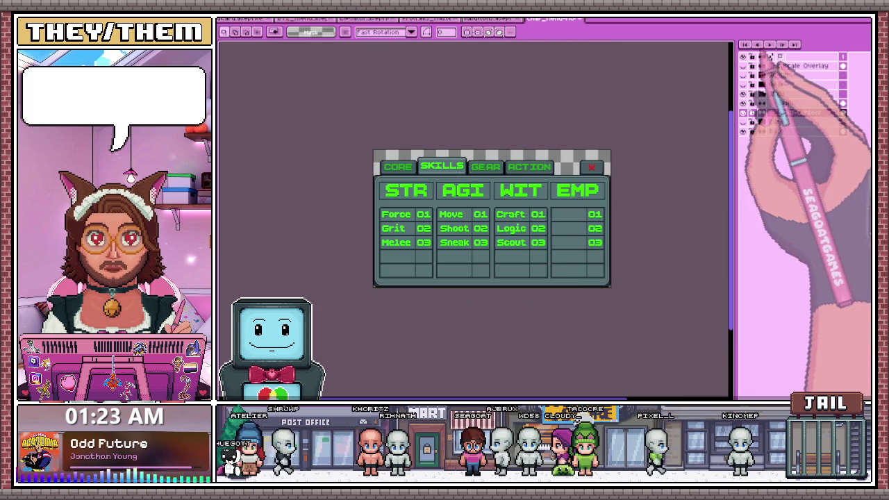
scroll(538, 254, up, 1)
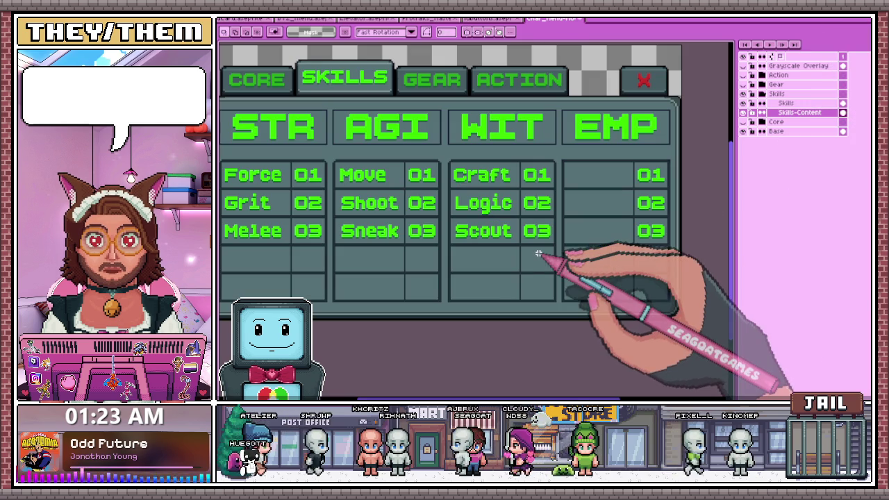
key(i)
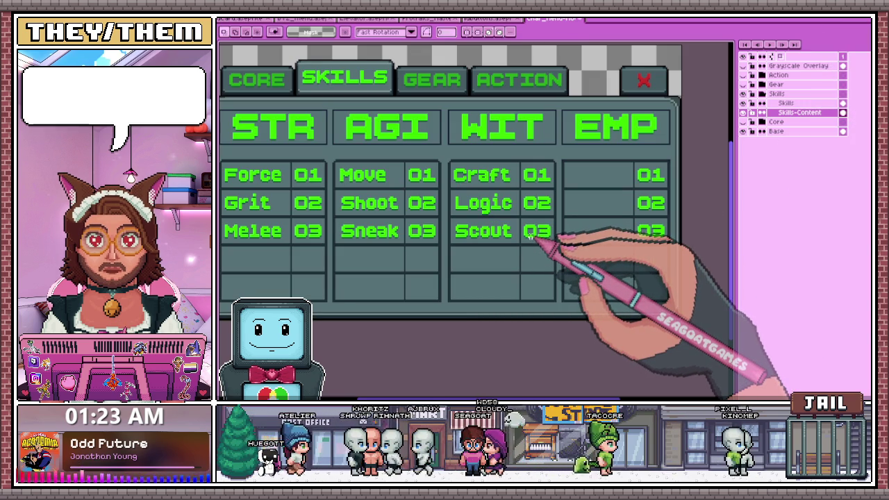
Insert the Charm label and move it into the EMP column's first row
click(532, 238)
text(Charm)
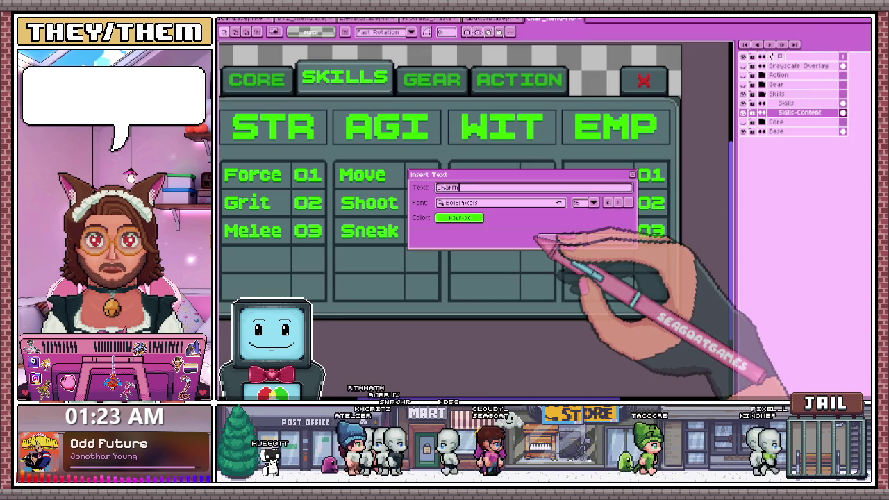
click(561, 239)
drag(451, 193, 595, 186)
scroll(591, 191, up, 2)
scroll(587, 194, down, 2)
scroll(582, 201, up, 3)
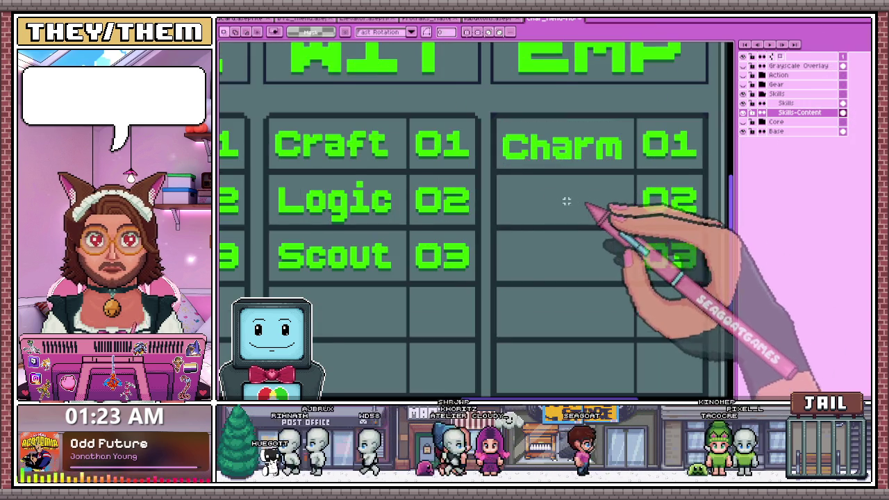
scroll(583, 202, down, 2)
Insert Heal and place it in the EMP second row
click(549, 161)
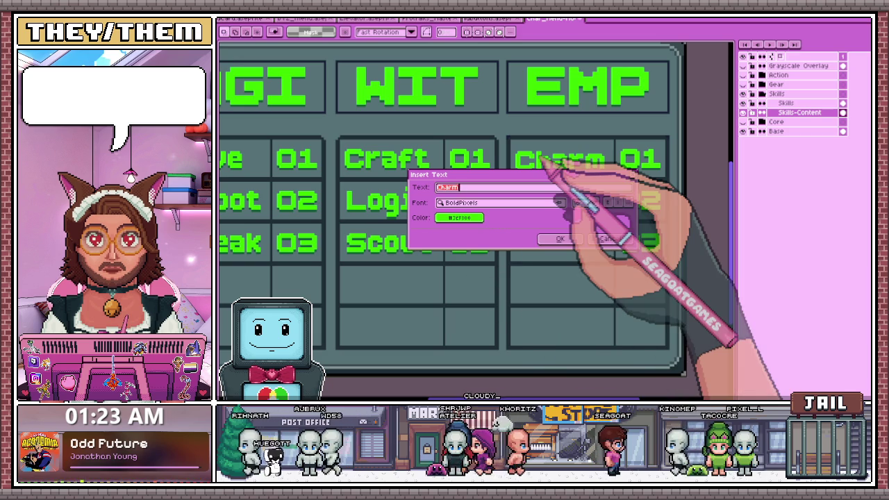
click(562, 238)
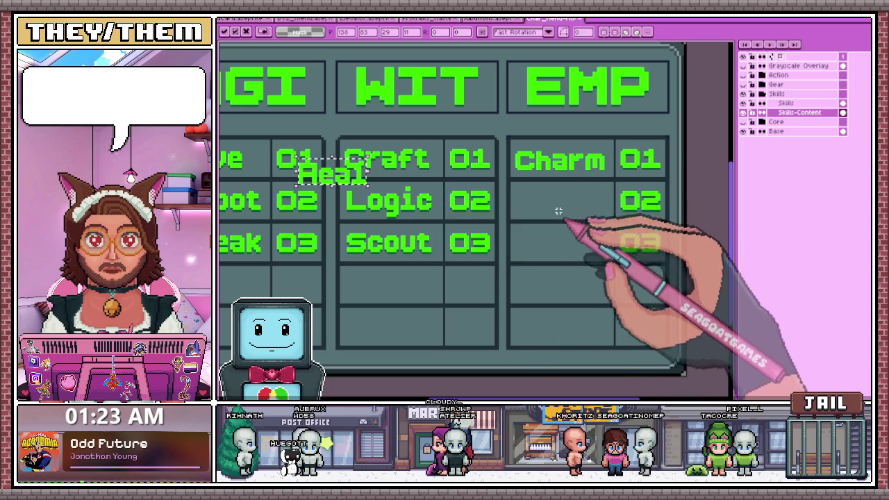
mouse_move(335, 182)
mouse_down()
mouse_move(424, 197)
mouse_move(575, 202)
mouse_up()
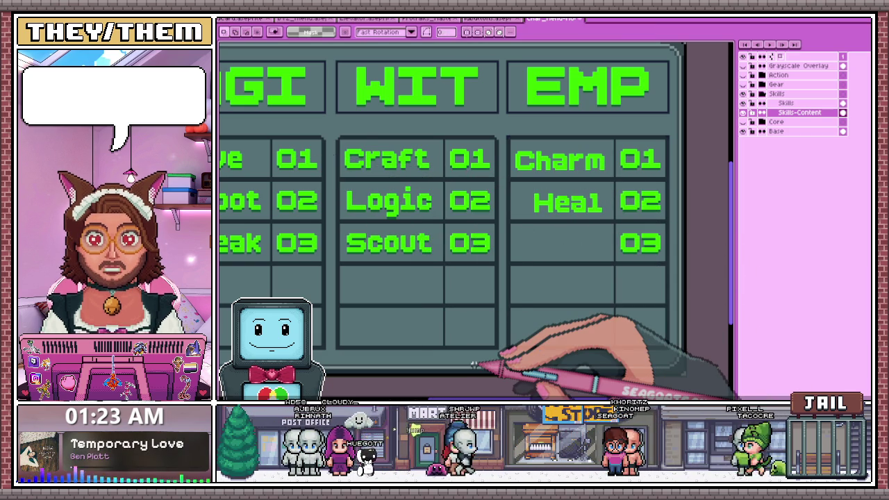
Insert Insight and place it in the EMP third row, nudged slightly left and up
key(ctrl+t)
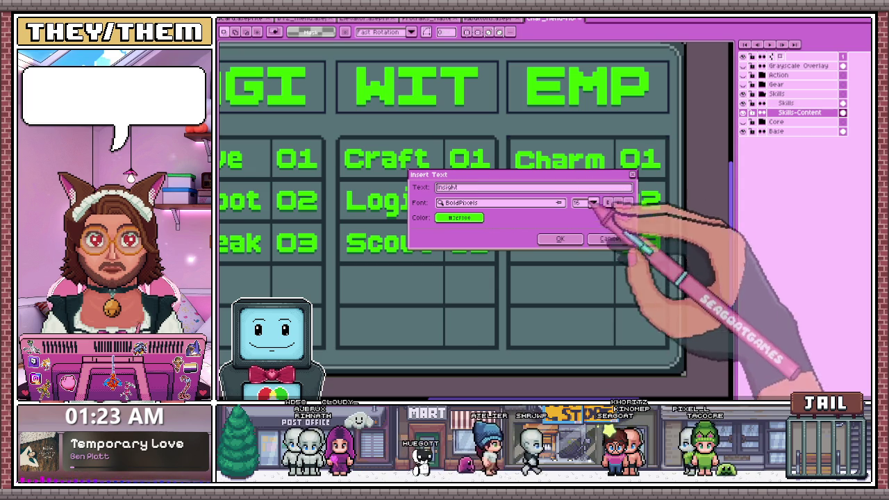
key(Return)
mouse_move(334, 174)
mouse_down()
mouse_move(562, 239)
mouse_move(569, 252)
mouse_up()
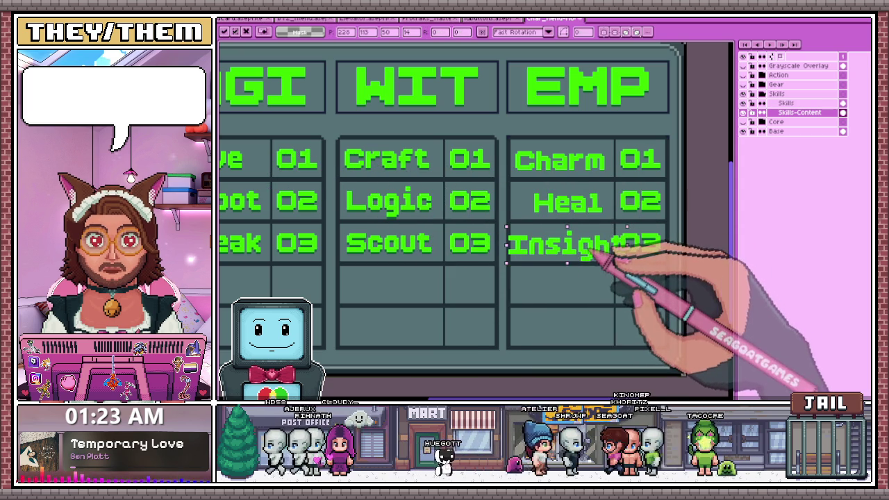
scroll(578, 250, up, 2)
drag(556, 218, 538, 237)
scroll(540, 238, down, 2)
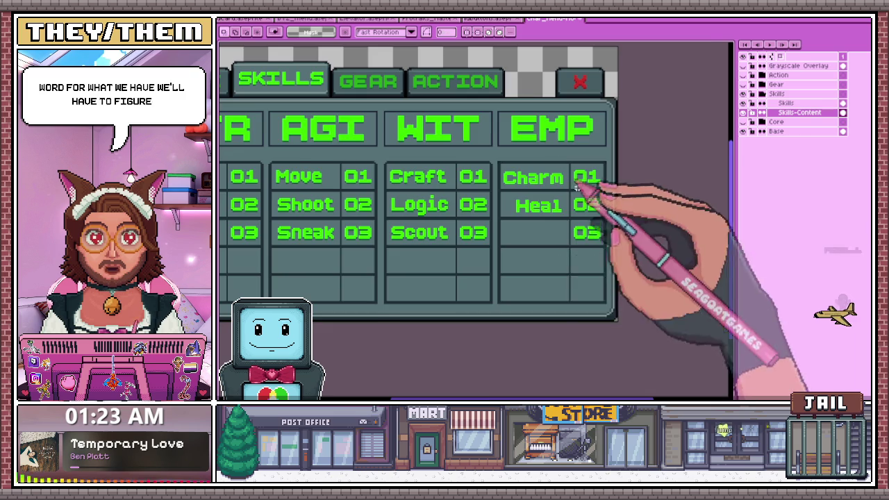
Zoom in on the lettering and pencil a dark shadow pixel under the C of Charm
scroll(496, 158, up, 2)
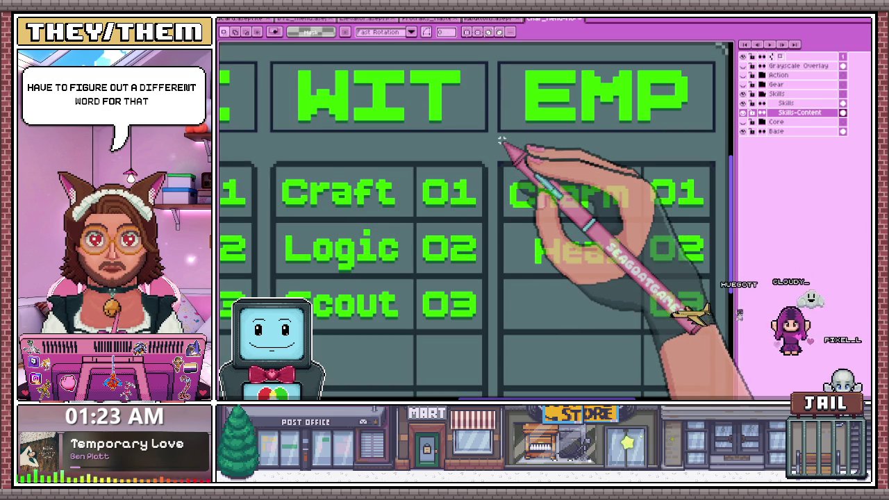
scroll(509, 176, up, 1)
scroll(509, 177, down, 1)
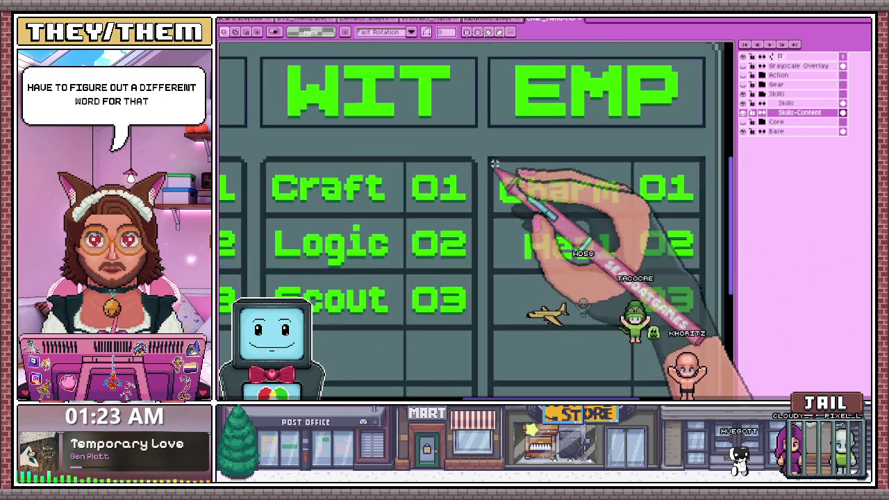
scroll(496, 169, up, 2)
scroll(499, 157, down, 2)
scroll(596, 183, up, 1)
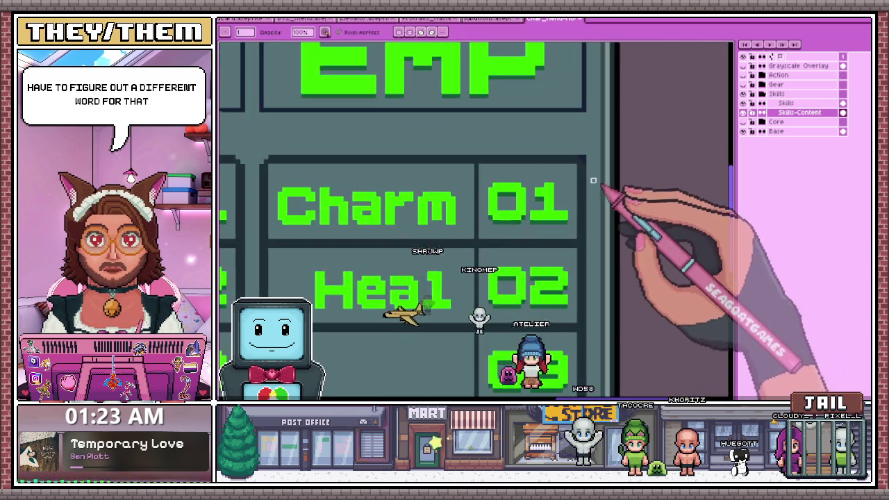
scroll(587, 153, up, 2)
scroll(570, 156, down, 2)
scroll(565, 184, down, 3)
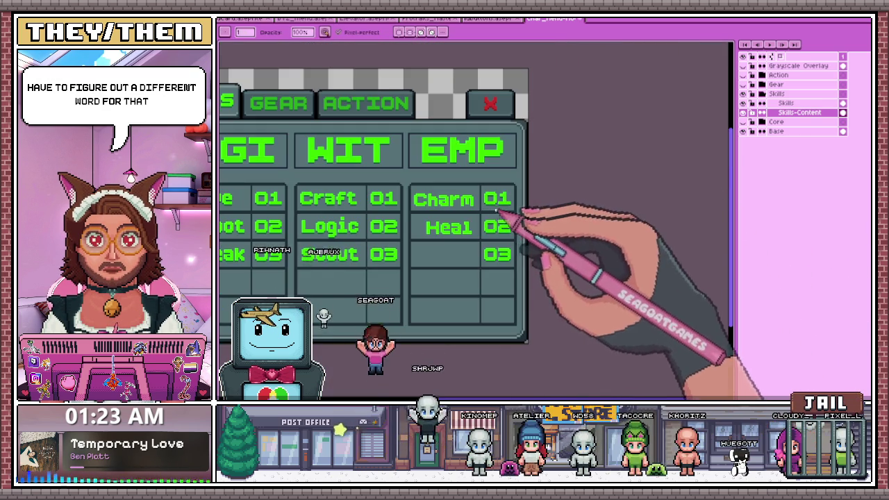
scroll(400, 199, up, 1)
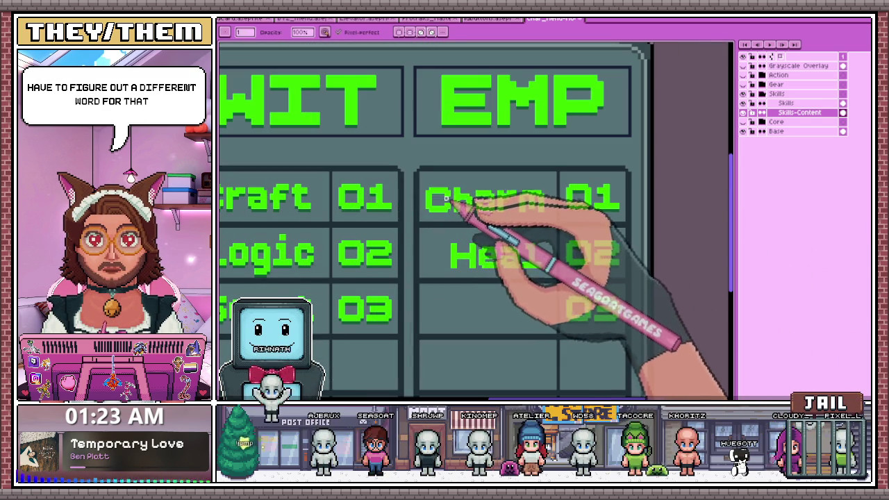
scroll(446, 197, up, 1)
key(m)
scroll(417, 187, down, 1)
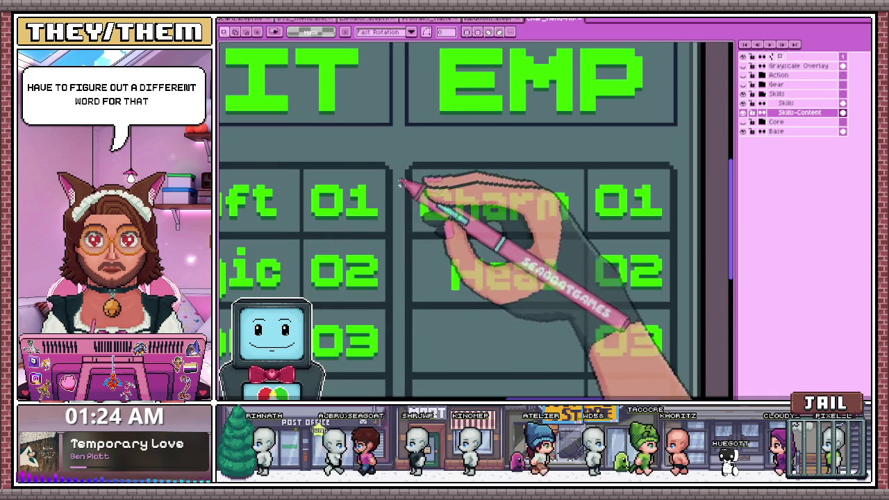
key(b)
scroll(417, 205, up, 3)
click(414, 207)
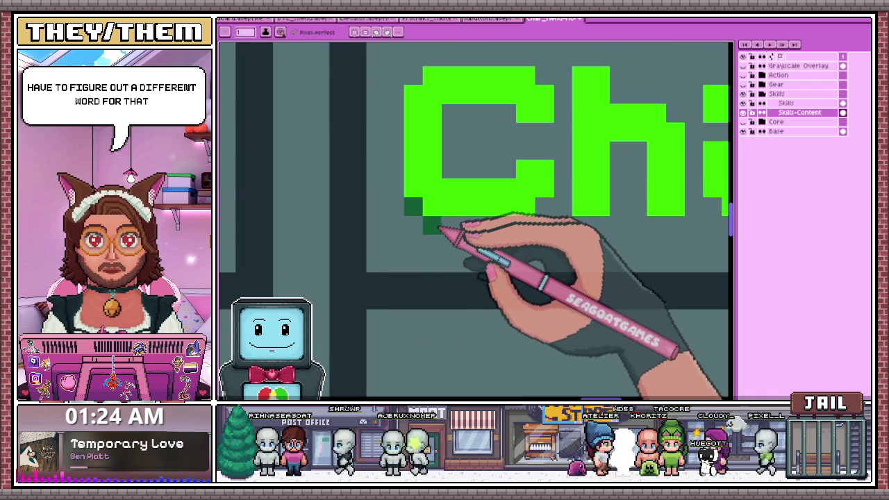
Draw dark shadow pixels under the h of Charm, then zoom around to check the lettering
scroll(526, 229, down, 1)
scroll(512, 175, up, 1)
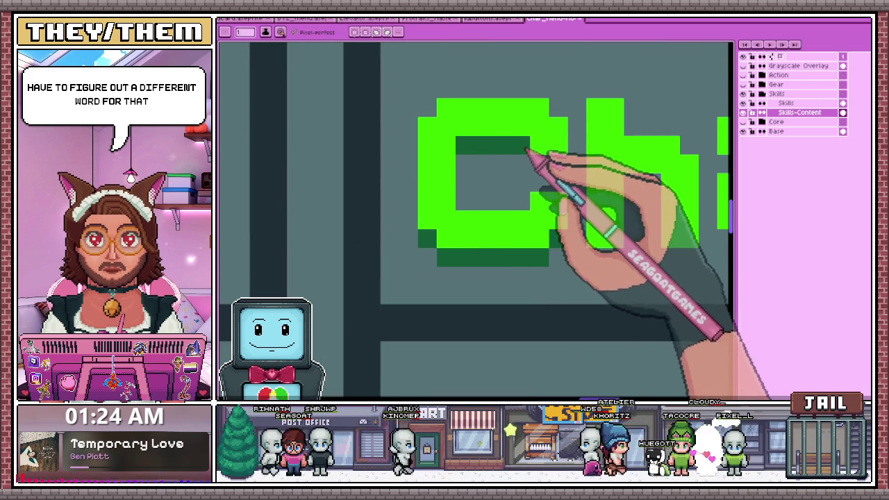
scroll(528, 150, down, 1)
scroll(512, 169, down, 1)
scroll(512, 168, down, 1)
scroll(522, 201, up, 2)
drag(520, 210, 533, 211)
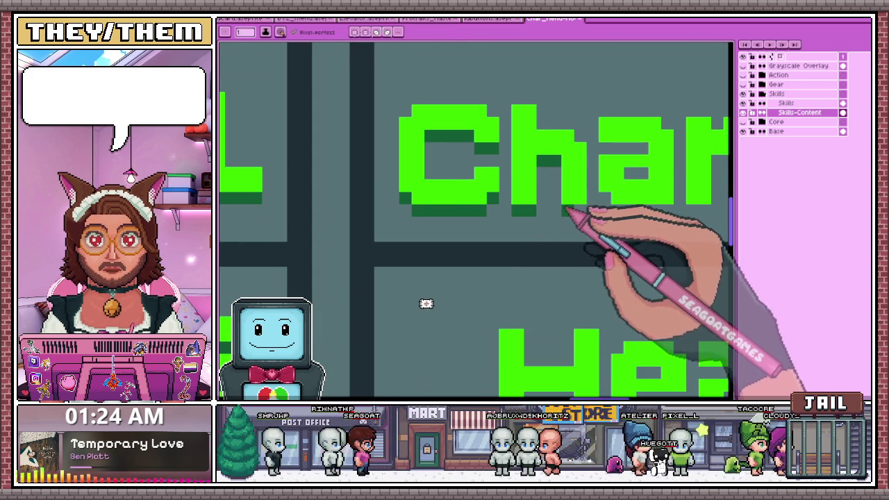
scroll(528, 205, down, 1)
scroll(556, 198, down, 1)
scroll(514, 195, up, 2)
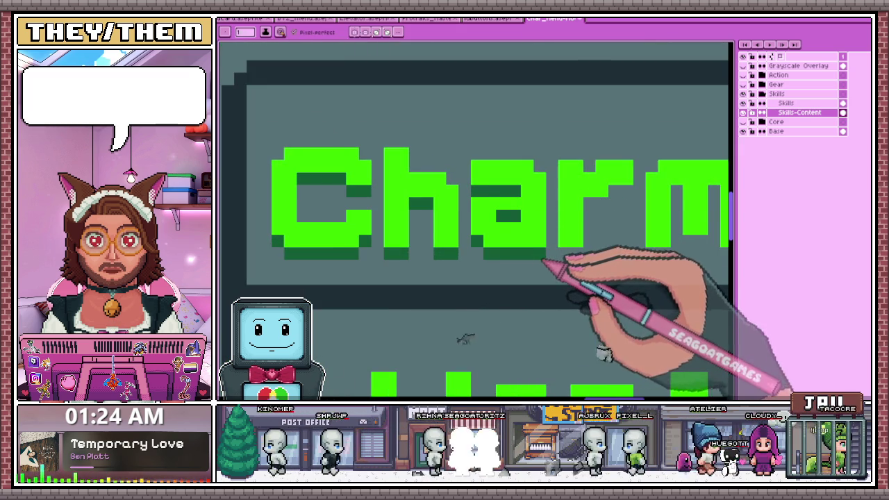
scroll(461, 339, down, 2)
scroll(461, 338, up, 2)
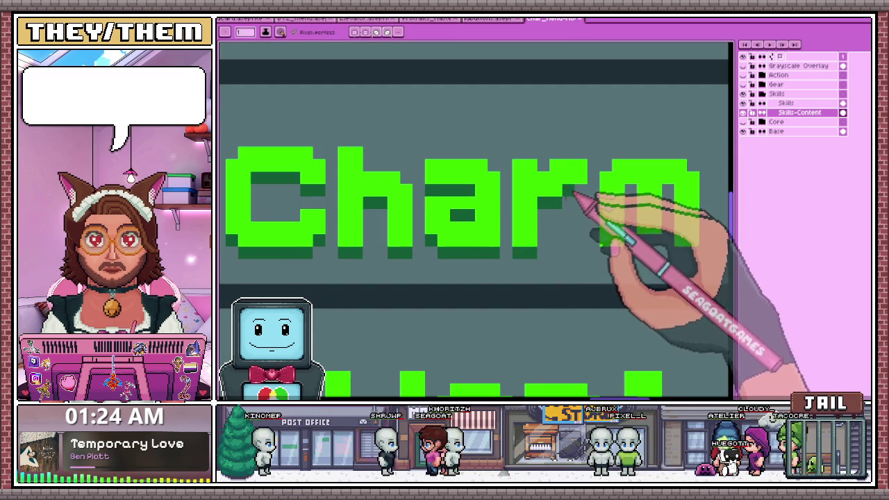
scroll(476, 218, down, 2)
scroll(507, 254, down, 1)
scroll(492, 260, down, 2)
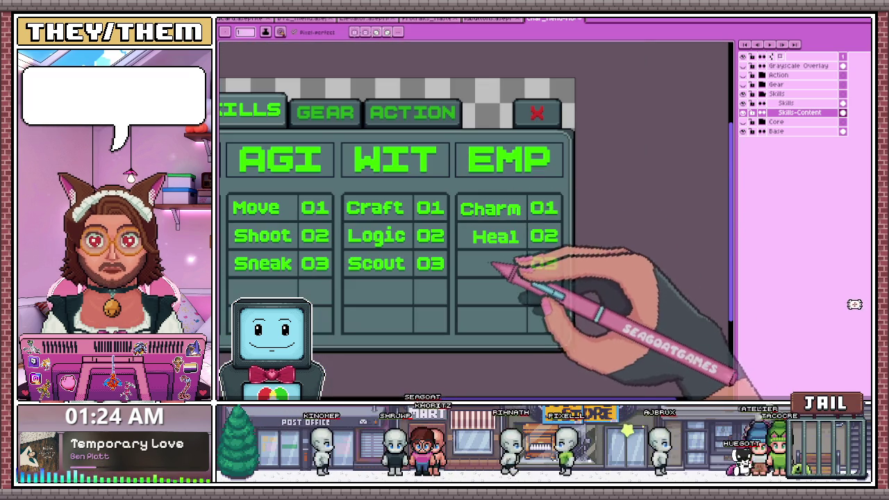
scroll(507, 258, up, 2)
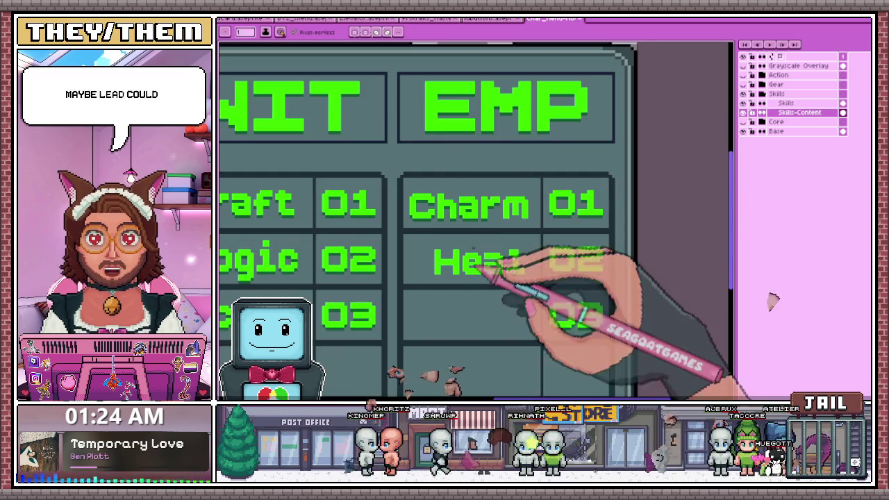
scroll(507, 250, down, 2)
scroll(512, 215, up, 1)
scroll(501, 222, up, 1)
scroll(500, 216, up, 1)
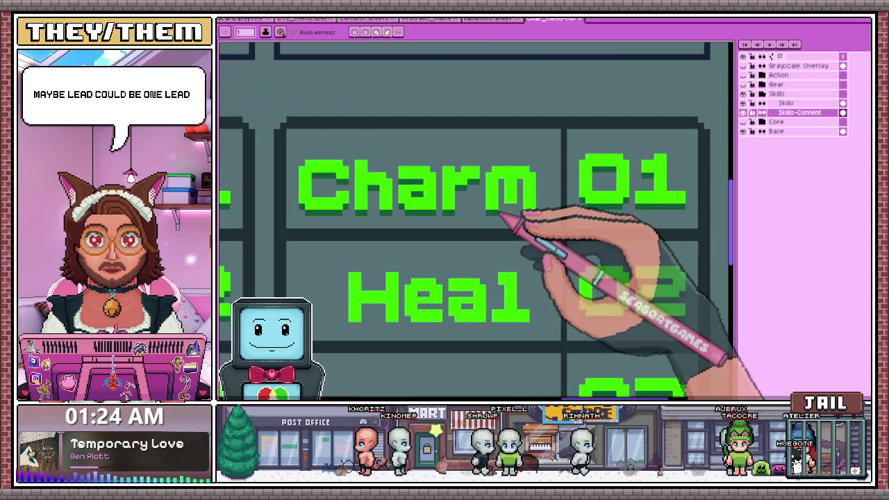
scroll(501, 214, up, 2)
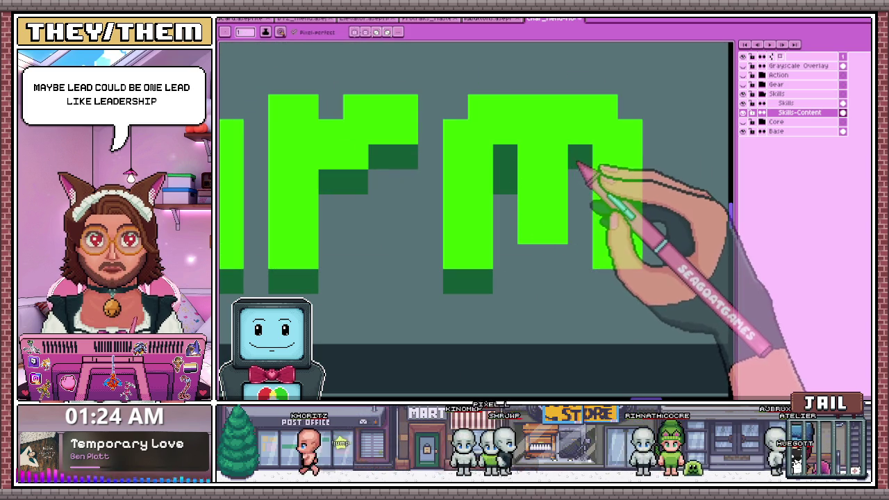
scroll(577, 174, down, 1)
scroll(528, 175, down, 1)
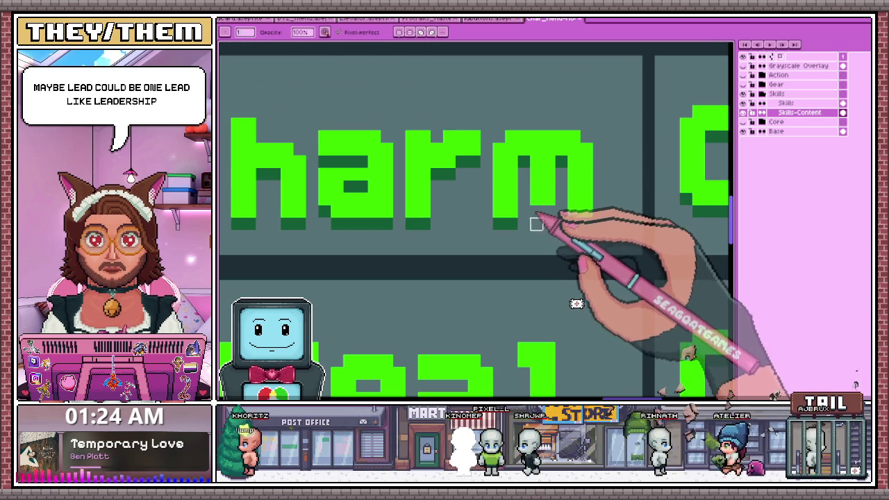
scroll(581, 229, down, 2)
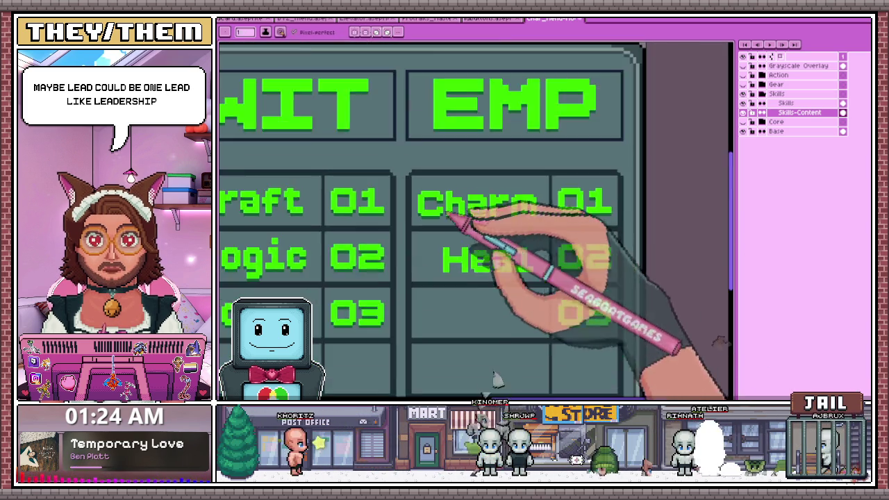
scroll(461, 250, up, 1)
scroll(445, 285, up, 1)
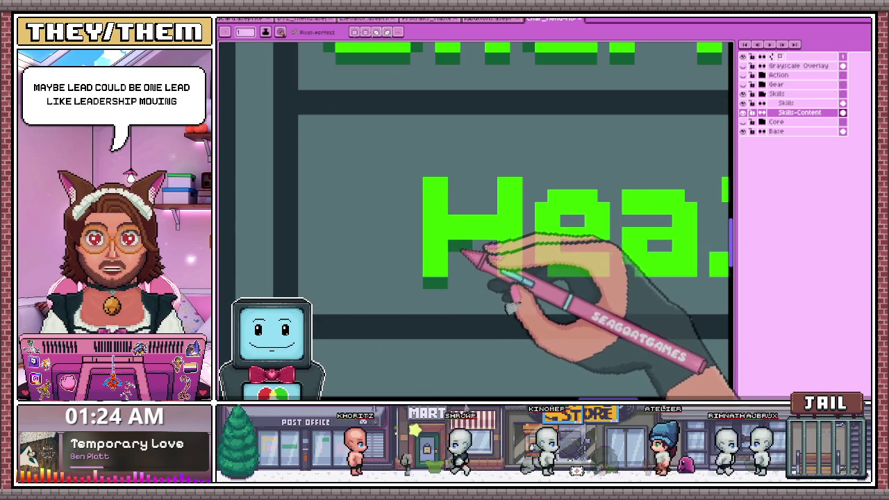
scroll(482, 242, down, 1)
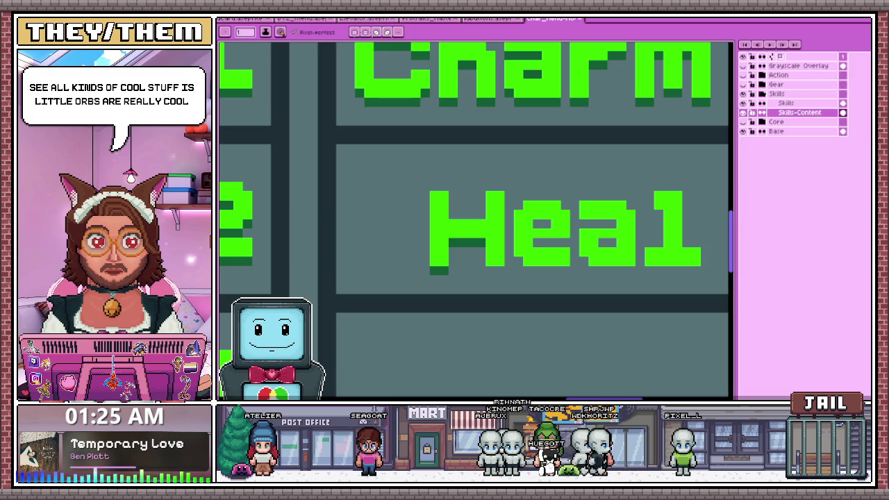
Switch from Aseprite to the browser showing the orb image
key(alt+Tab)
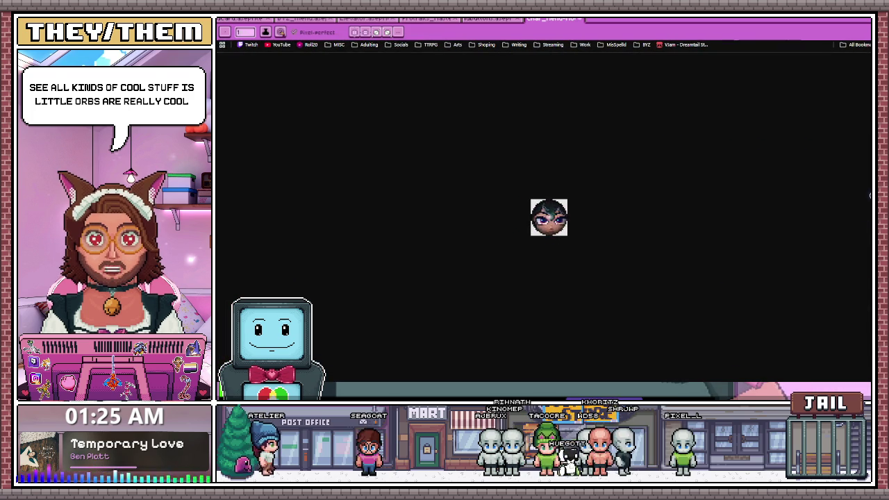
Zoom the orb image back out and move on to the next shared image
ctrl+scroll(549, 217, up, 5)
key(minus)
key(minus)
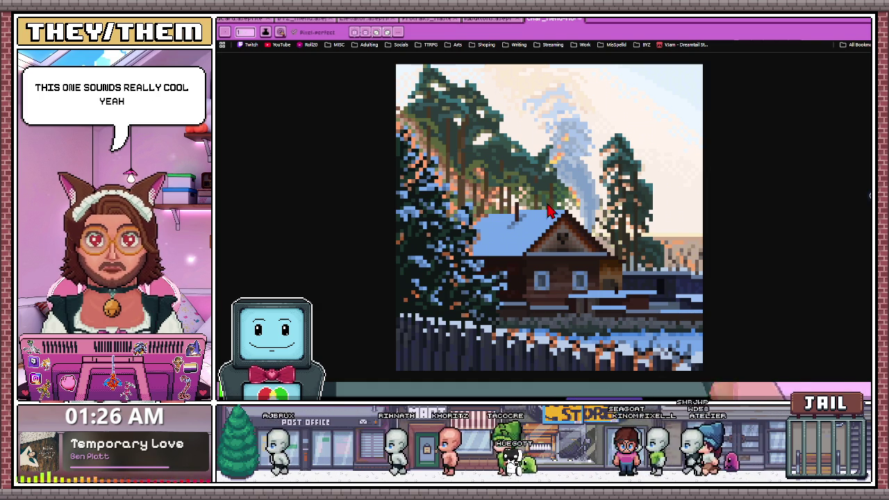
key(ctrl+w)
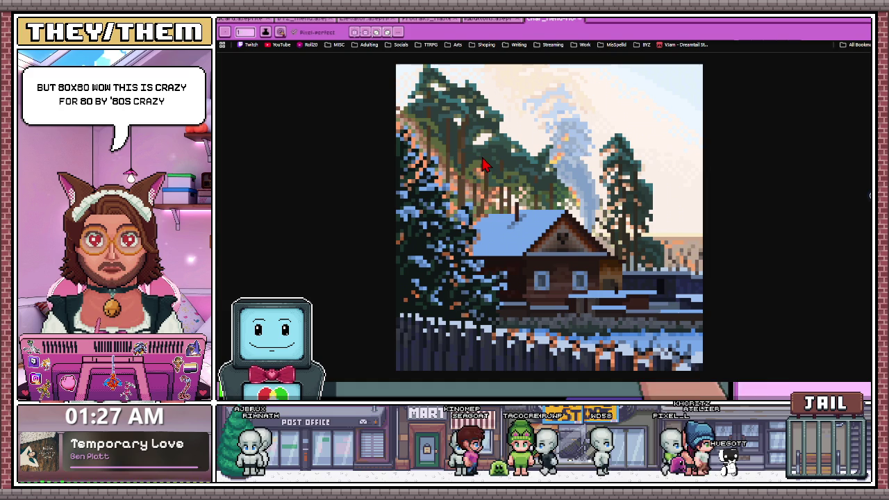
Bring up the green-haired character sprite and enlarge it twice
key(ctrl+w)
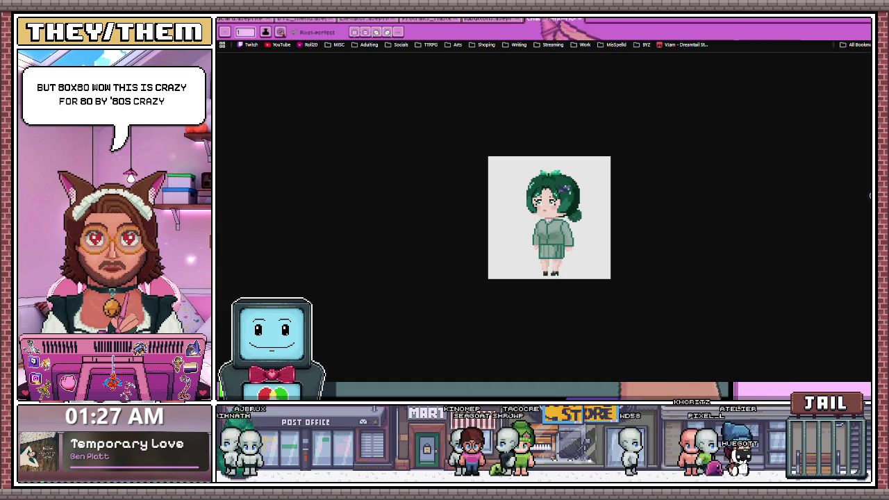
key(ctrl+plus)
key(ctrl+plus)
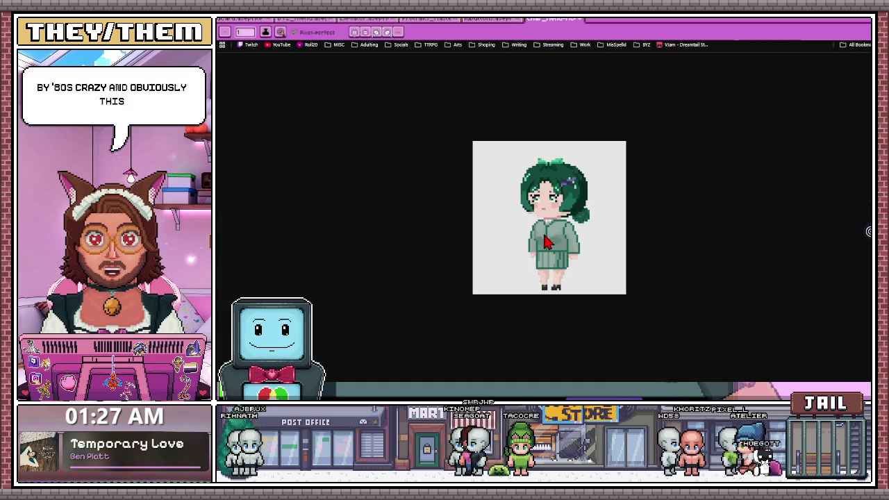
key(ctrl+plus)
key(ctrl+plus)
key(ctrl+plus)
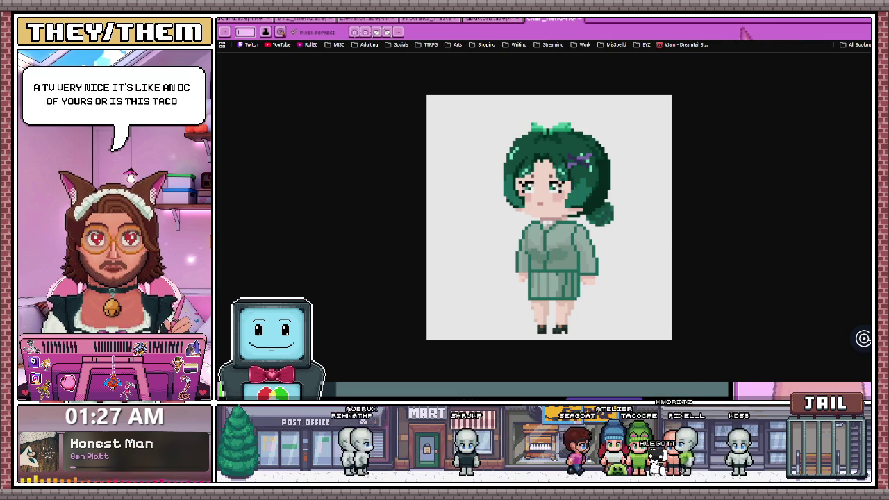
click(742, 21)
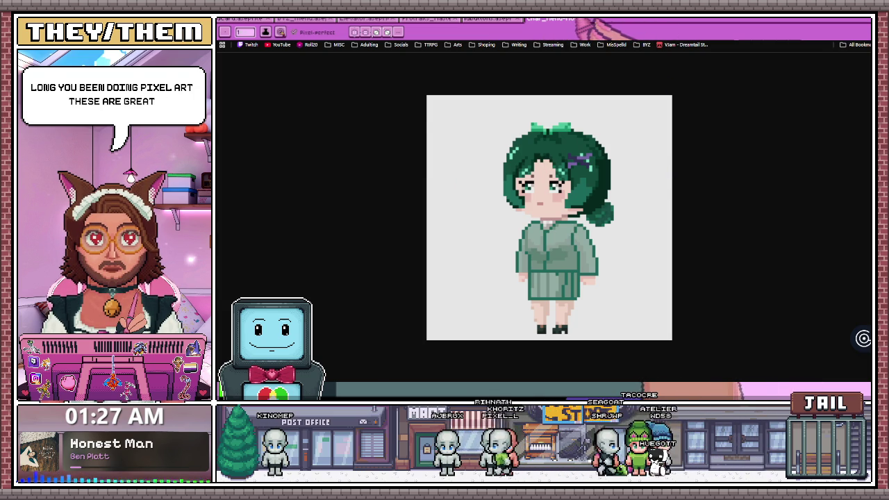
Move past the forest scene image and cycle tabs back to the Alphabetize Tool page
key(Right)
key(ctrl+Tab)
key(ctrl+Tab)
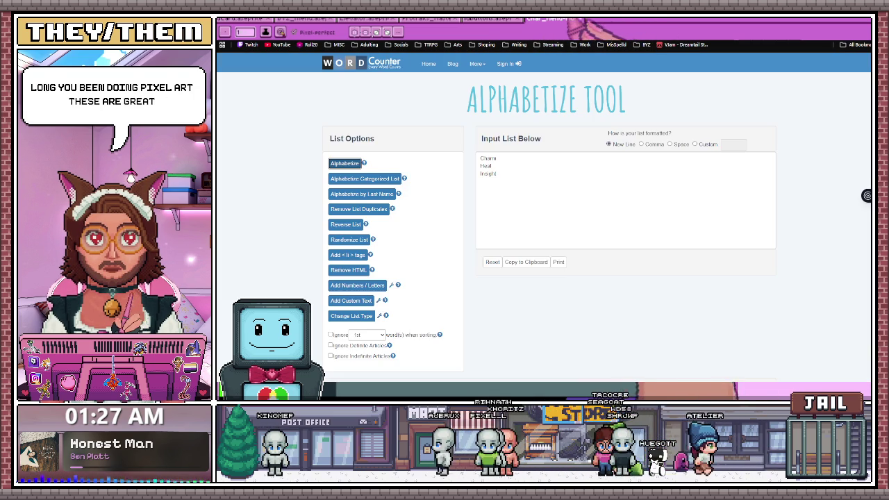
key(ctrl+Tab)
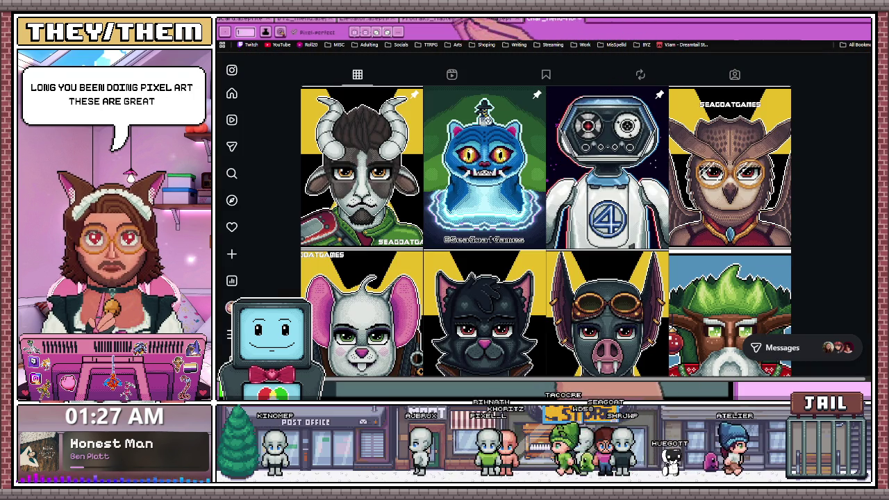
Return from the Instagram grid to the skills artwork in Aseprite
key(alt+Tab)
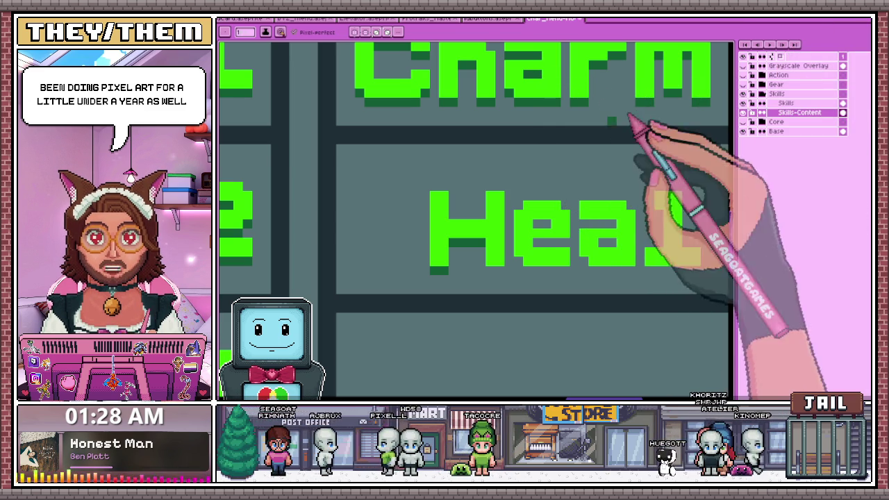
Shade under the e of Heal with dark green pencil pixels
scroll(526, 238, down, 2)
scroll(510, 240, down, 3)
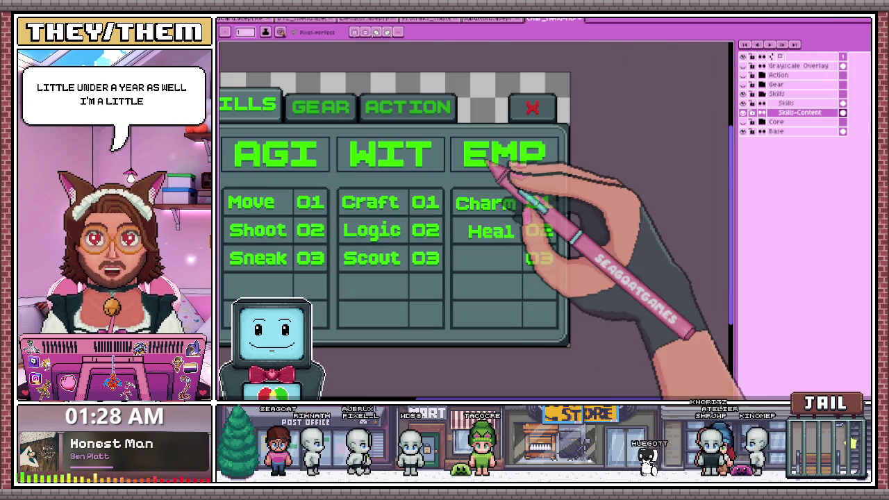
scroll(504, 305, up, 2)
scroll(496, 209, up, 2)
scroll(448, 226, up, 2)
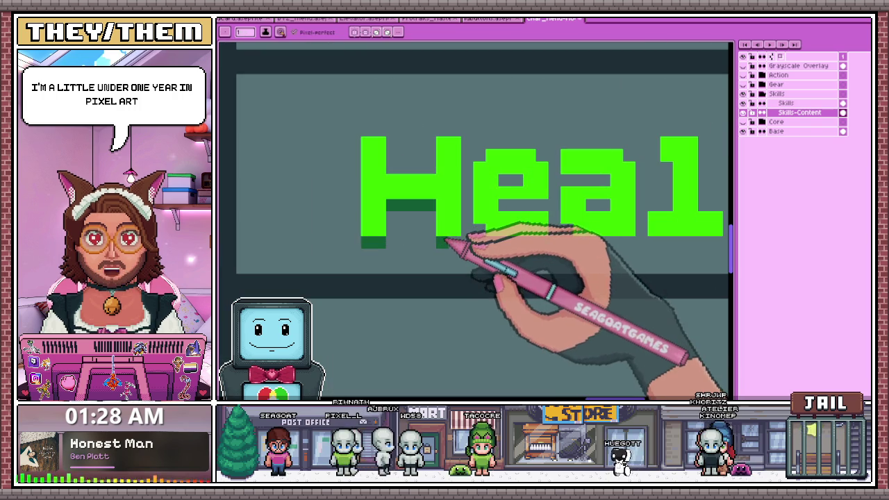
drag(494, 247, 554, 249)
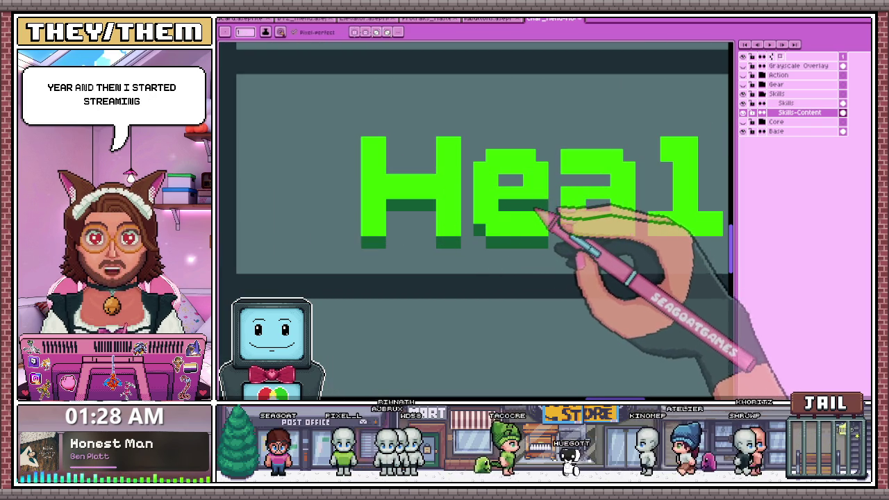
Fill the top of the a in Heal with dark green, then switch back to Instagram
scroll(487, 180, down, 2)
scroll(480, 179, up, 2)
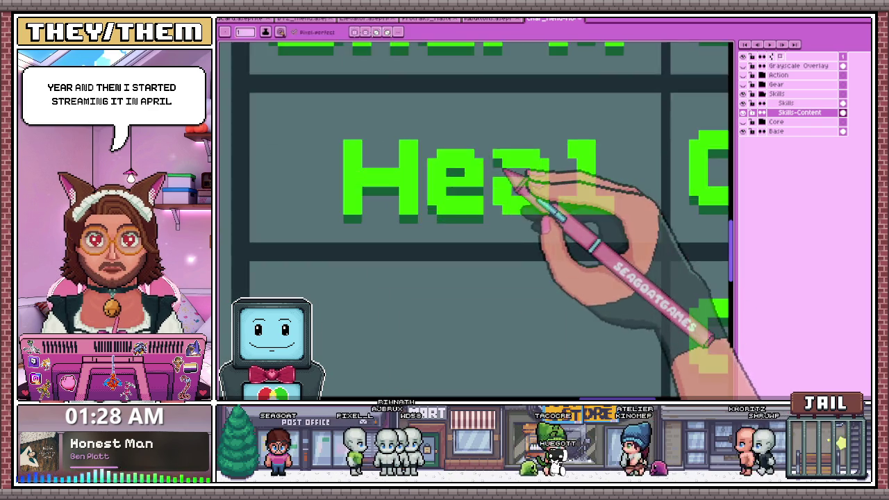
scroll(504, 178, up, 1)
drag(502, 177, 560, 176)
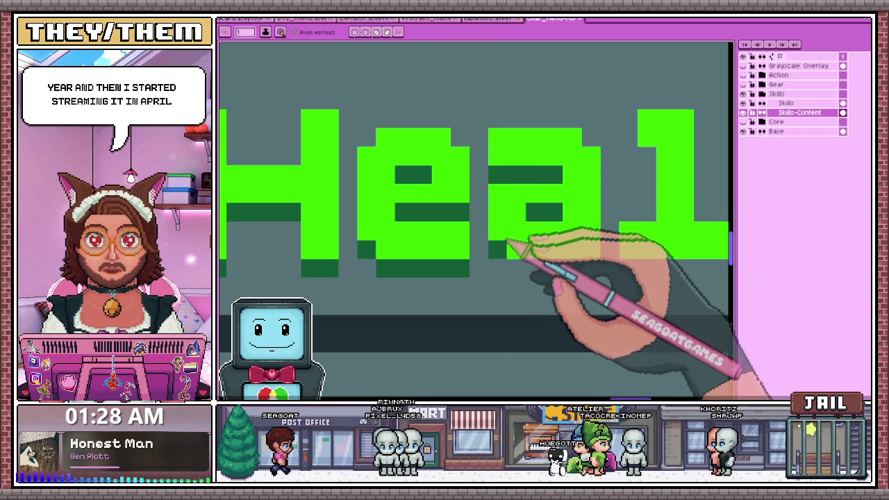
scroll(595, 271, down, 1)
scroll(587, 264, down, 1)
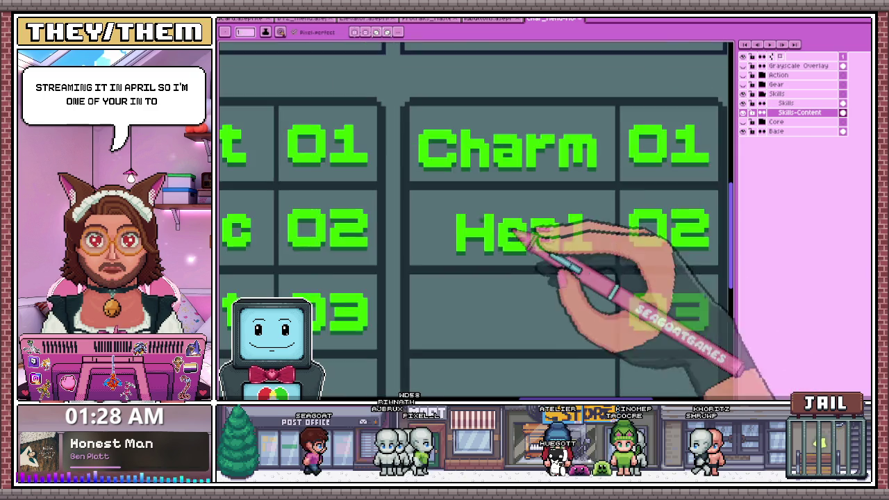
scroll(612, 262, down, 1)
scroll(555, 243, up, 2)
scroll(386, 236, up, 1)
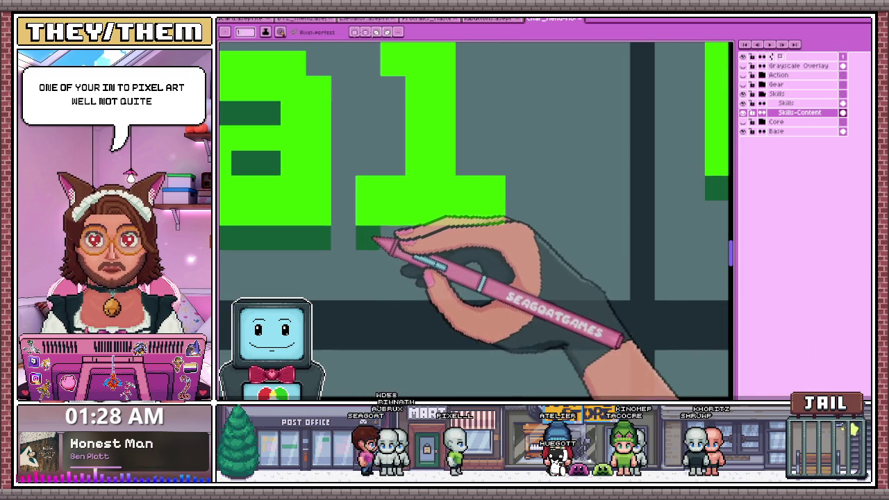
scroll(474, 244, down, 2)
scroll(441, 195, down, 1)
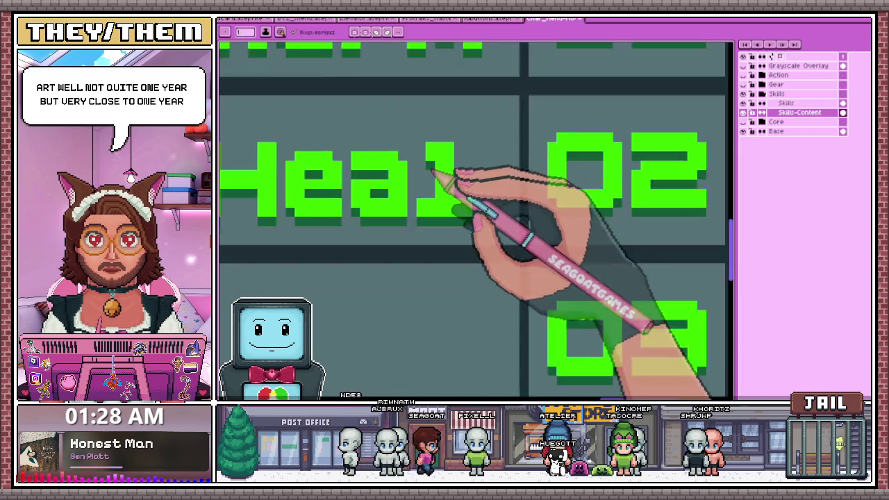
scroll(445, 182, down, 2)
scroll(510, 203, down, 1)
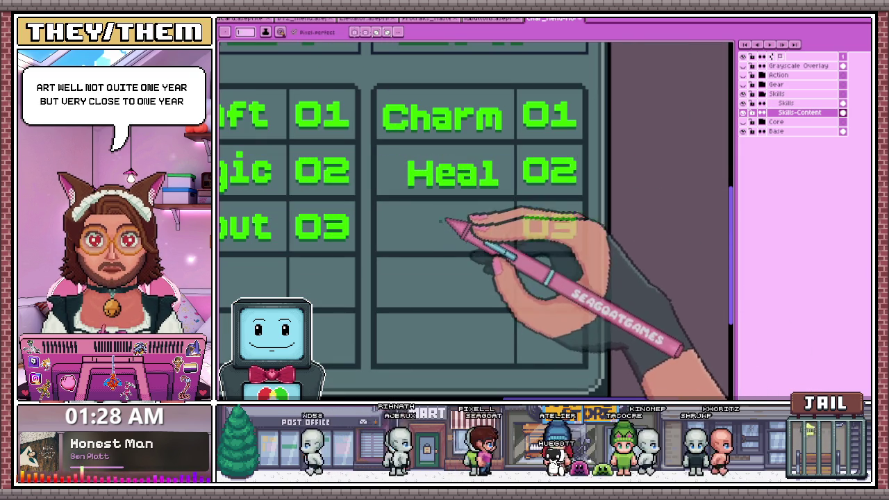
key(alt+Tab)
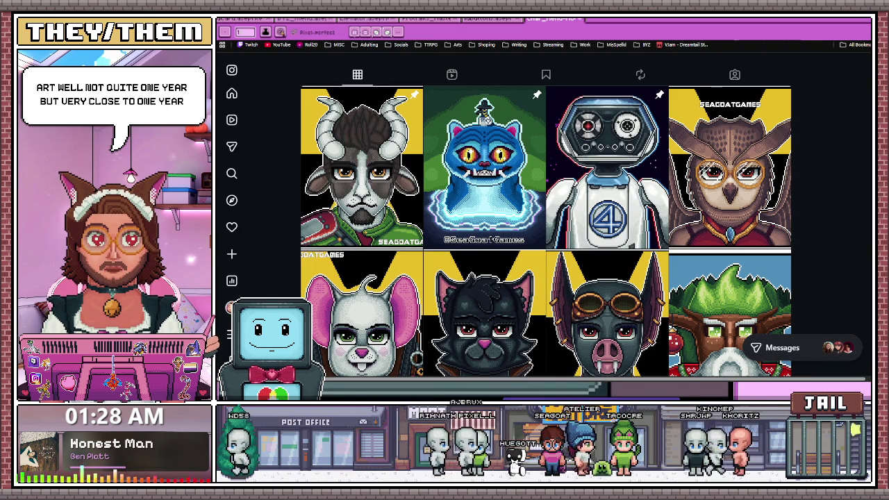
Open the blue cat fan-art post and page through to the green elf portrait post
click(484, 174)
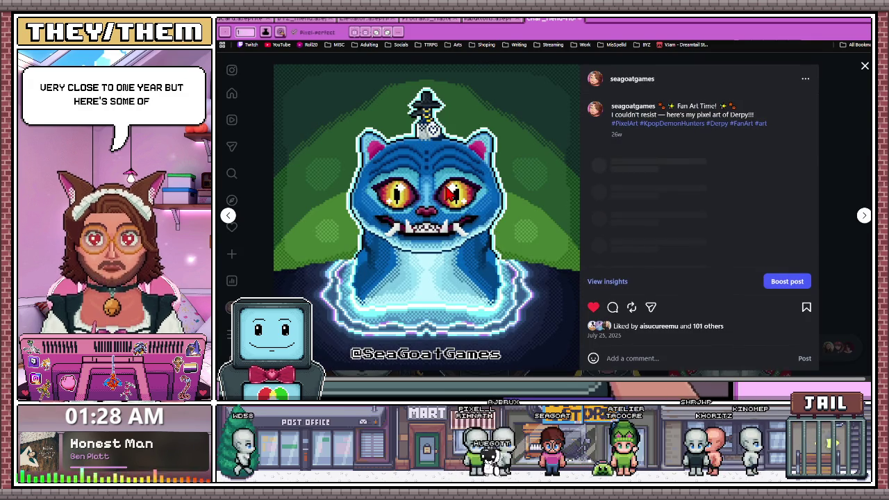
click(229, 215)
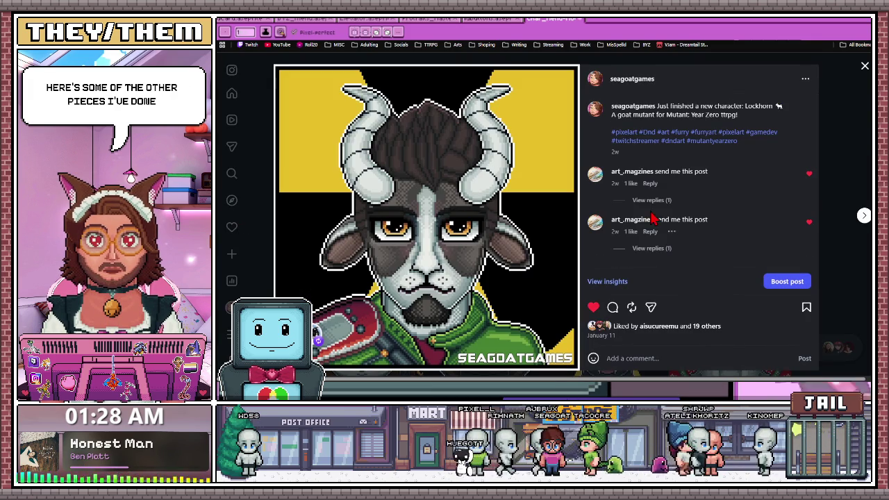
click(862, 217)
click(862, 218)
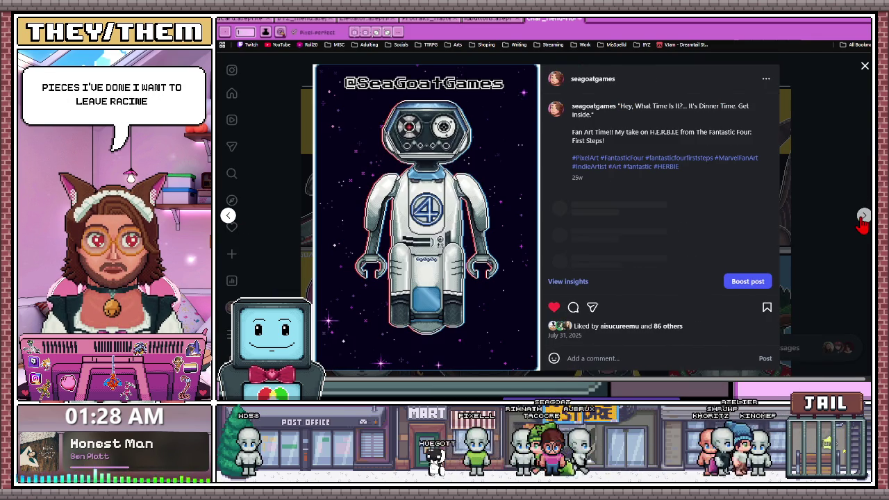
click(862, 217)
click(861, 217)
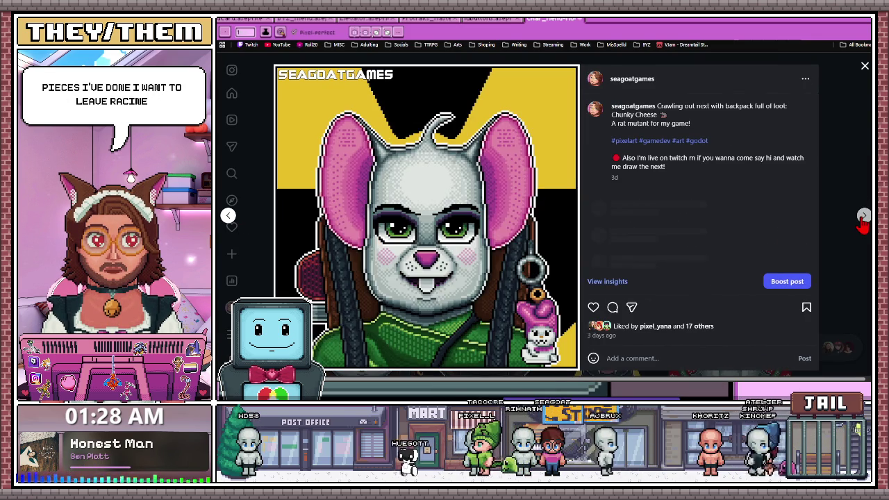
click(862, 218)
click(861, 218)
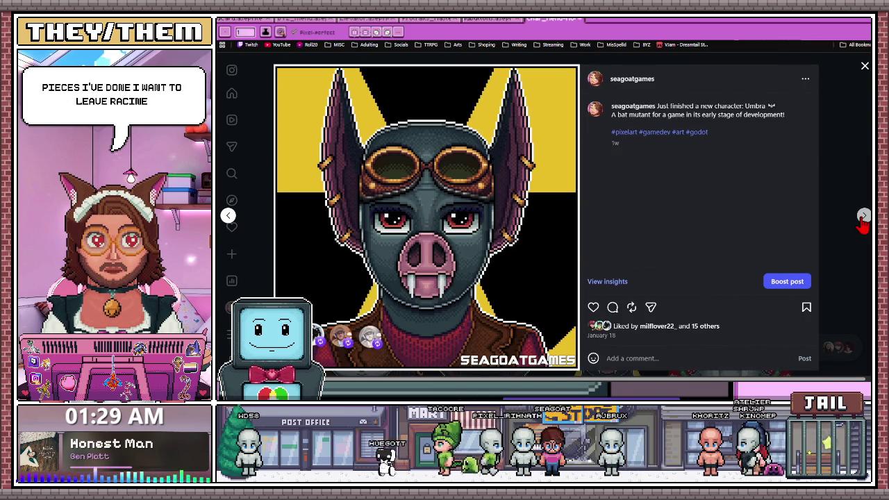
click(862, 217)
click(862, 218)
click(861, 221)
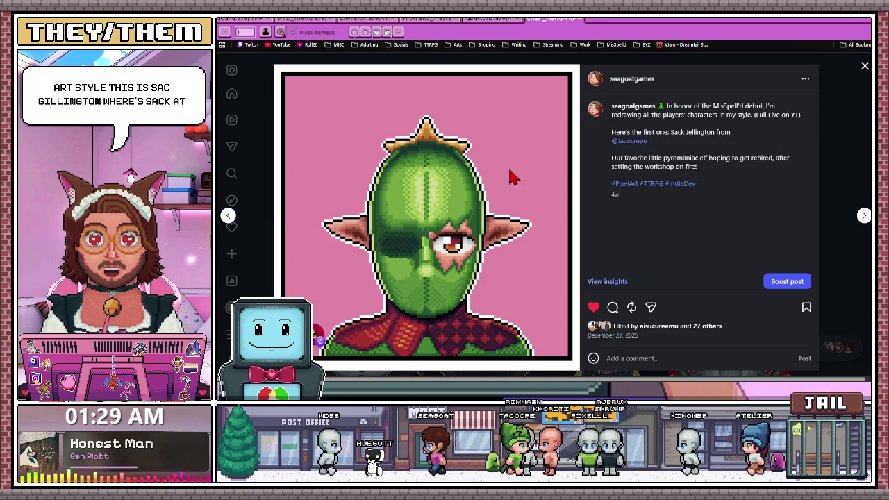
Page on through the Santa, Hermey and snowman posts to the Electrocyte eel-girl post
click(863, 217)
click(864, 217)
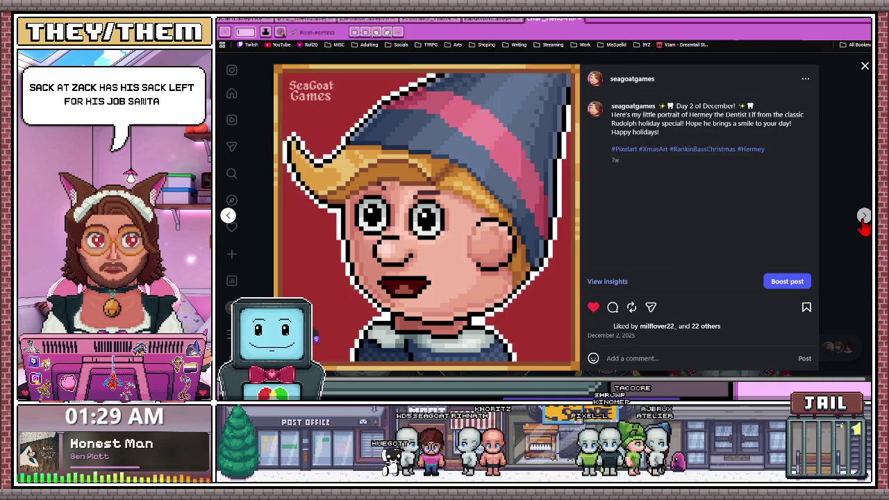
click(863, 217)
click(864, 216)
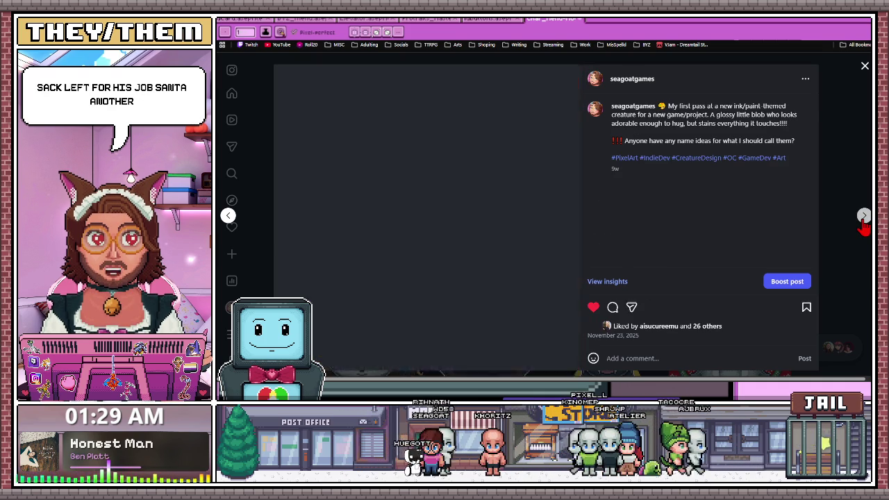
click(864, 217)
click(863, 217)
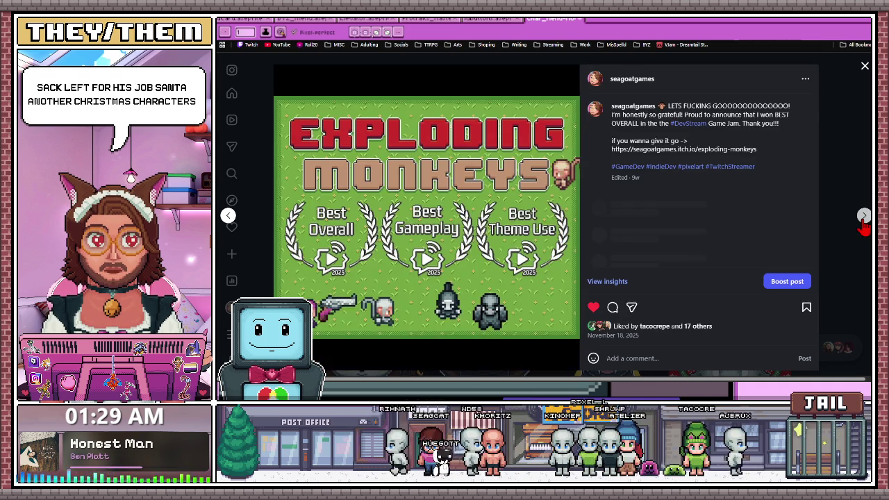
click(863, 217)
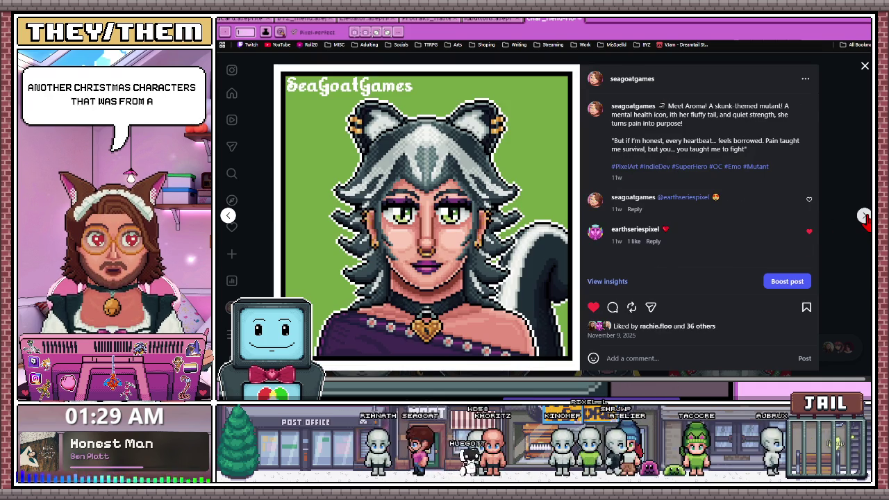
click(864, 217)
click(864, 217)
Continue past Bulwark, Elastica and TARDIS to the green dumpster post, then close the viewer
click(864, 217)
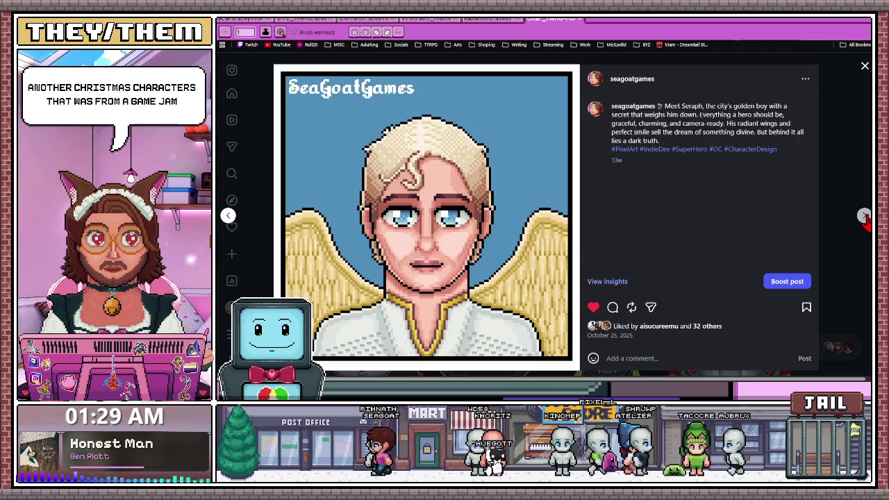
click(864, 217)
click(863, 217)
click(864, 217)
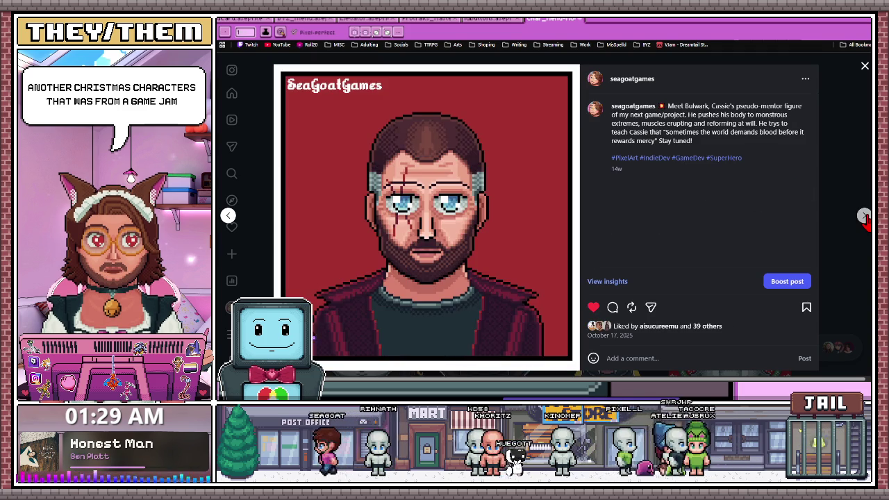
click(864, 217)
click(864, 217)
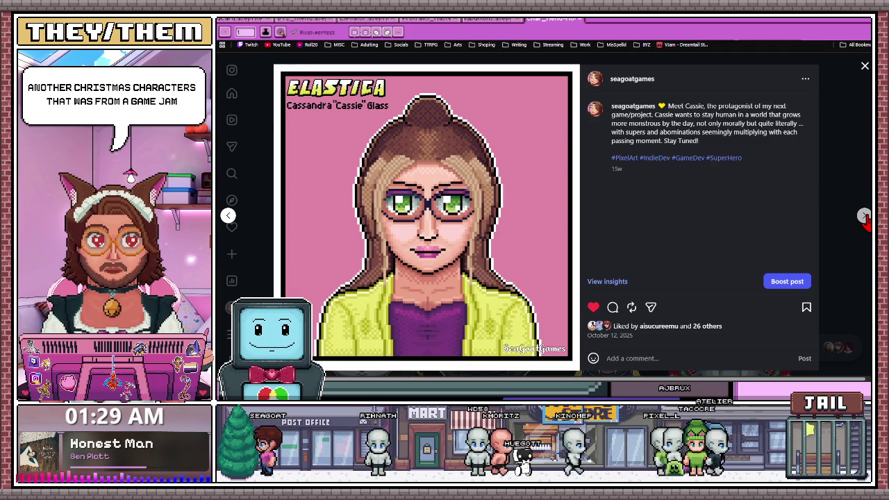
click(864, 217)
click(864, 216)
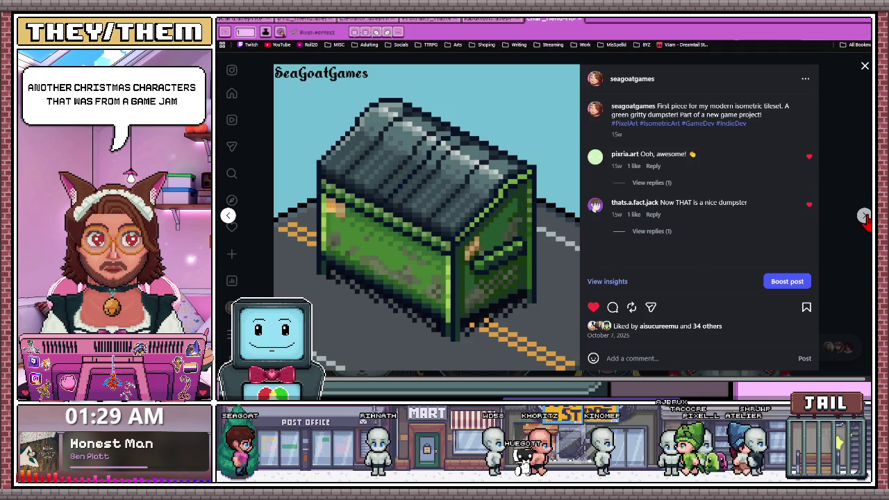
click(865, 67)
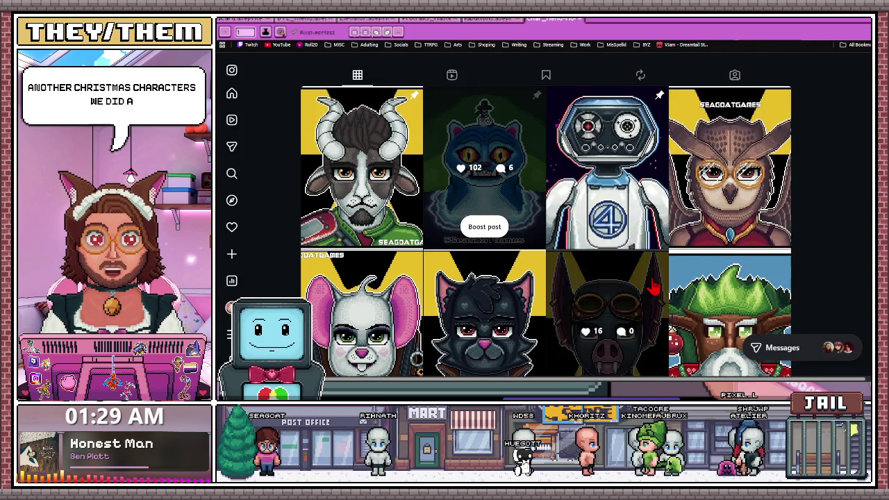
View the Aurora Ice Queen, Sack Jellington elf, Santa and Fir Arthorn posts
scroll(650, 285, down, 5)
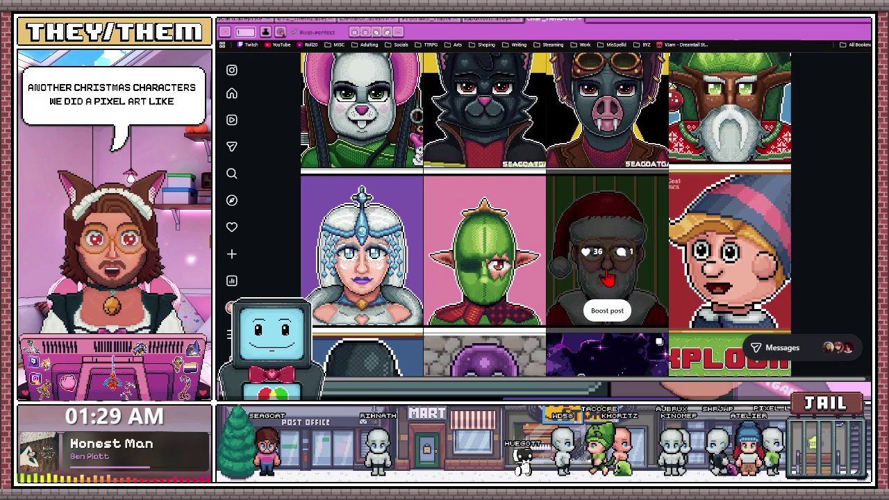
scroll(608, 277, down, 2)
mouse_move(607, 316)
click(370, 184)
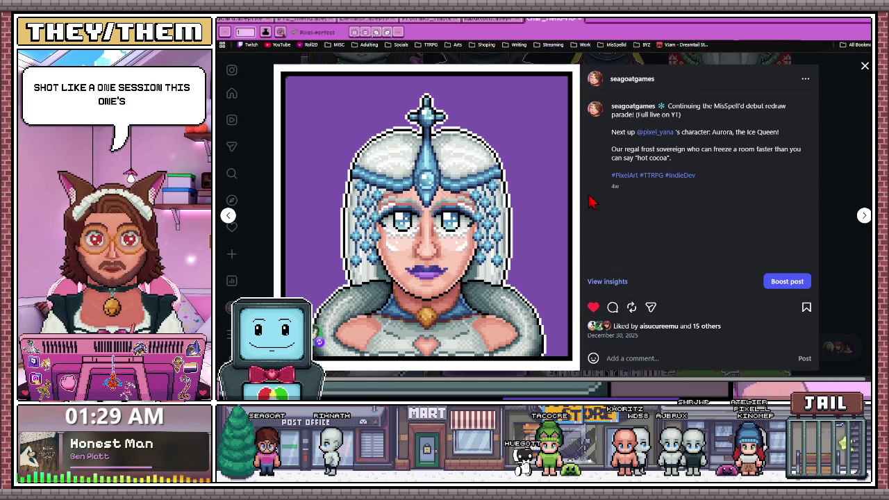
click(865, 217)
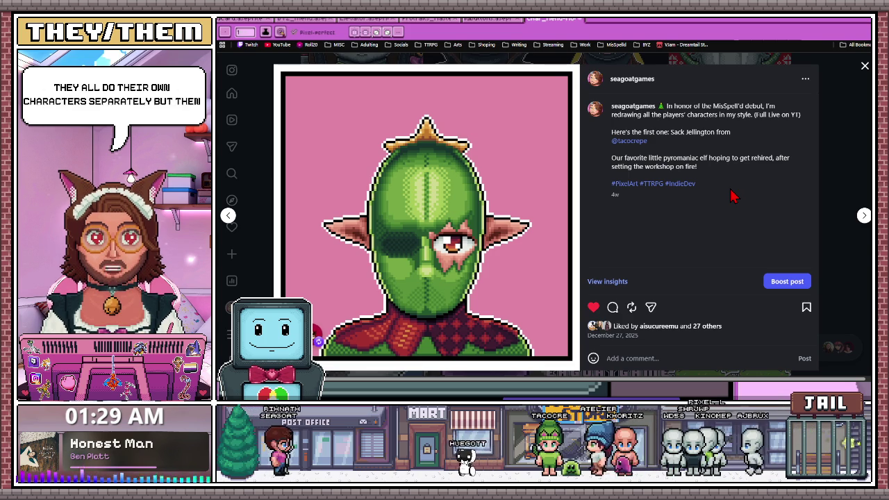
click(864, 215)
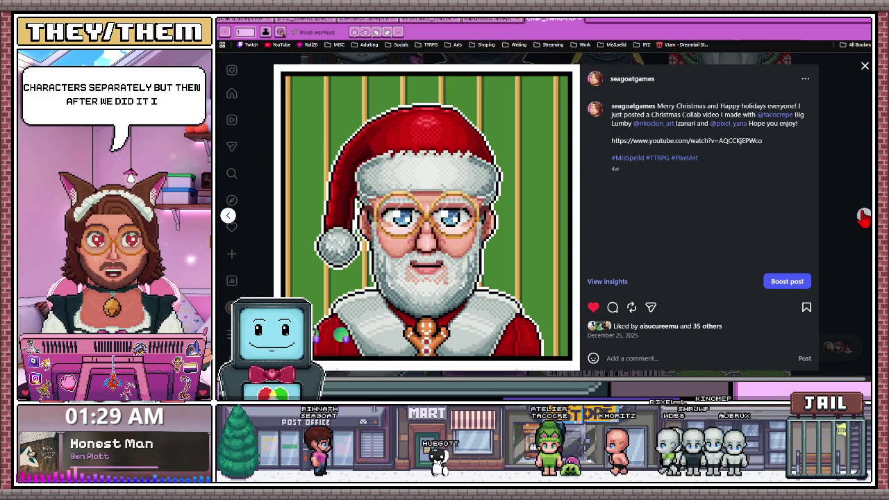
click(863, 67)
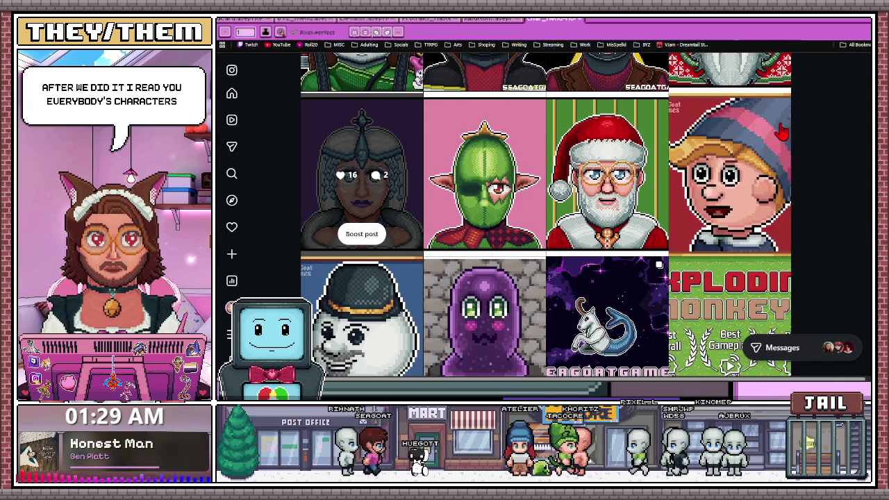
scroll(731, 91, up, 1)
click(731, 90)
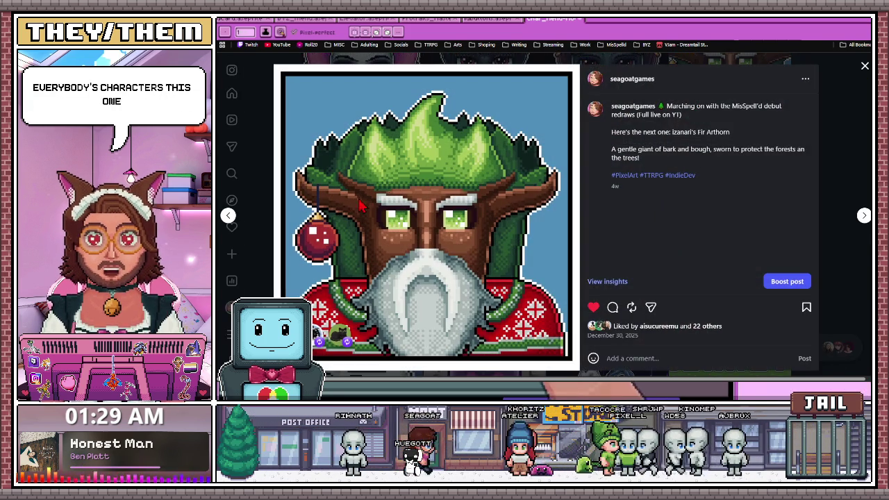
click(865, 67)
mouse_move(484, 226)
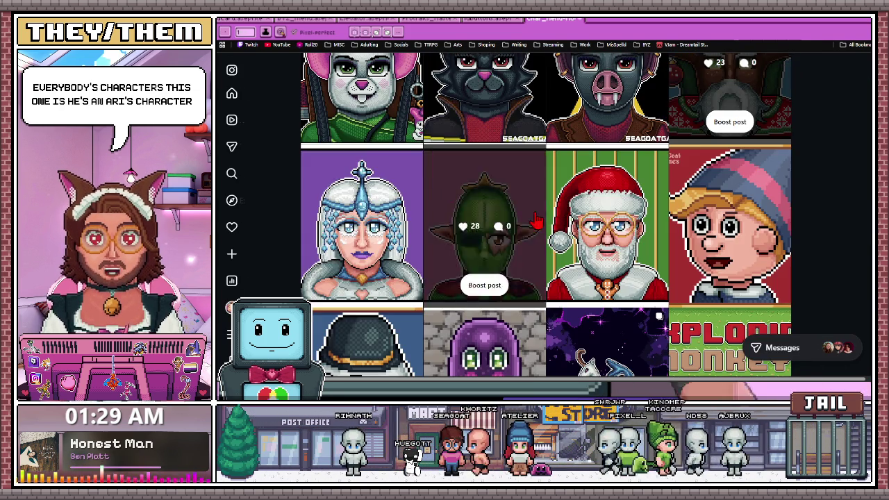
Scroll to the bottom of the profile grid and view the Wolverine post
scroll(362, 285, down, 5)
scroll(400, 282, down, 3)
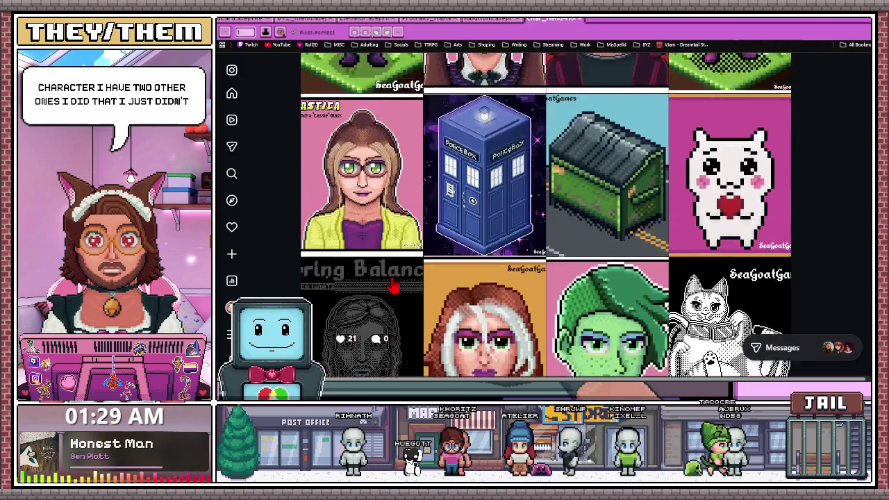
scroll(399, 283, down, 3)
scroll(396, 284, down, 2)
scroll(393, 284, down, 3)
scroll(394, 284, down, 2)
scroll(391, 286, down, 2)
scroll(389, 286, down, 3)
scroll(386, 287, down, 3)
scroll(386, 288, down, 2)
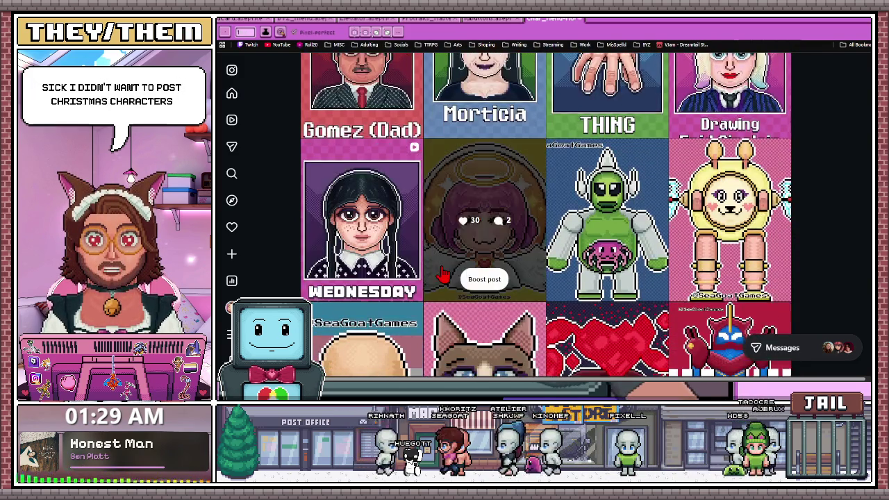
scroll(396, 282, down, 3)
scroll(407, 276, down, 3)
scroll(415, 269, down, 3)
scroll(425, 261, down, 2)
scroll(425, 261, down, 3)
scroll(424, 260, down, 3)
scroll(424, 259, down, 3)
scroll(423, 259, down, 3)
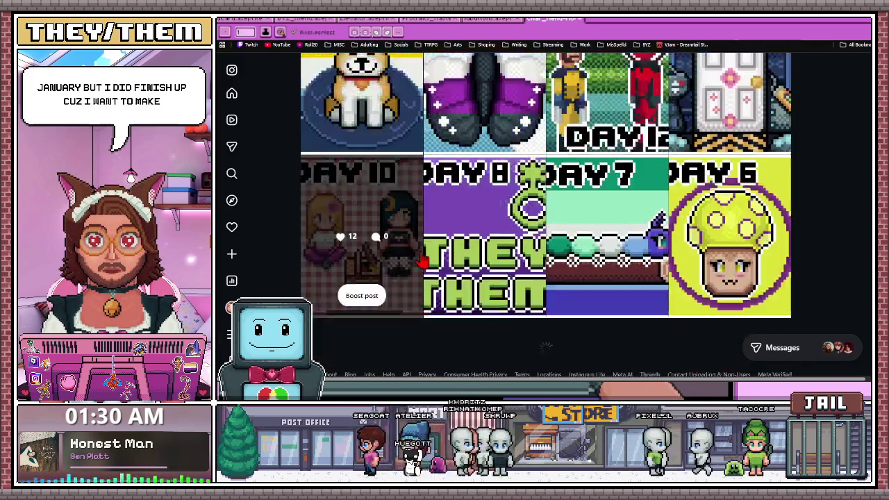
scroll(424, 258, down, 1)
scroll(424, 258, down, 3)
scroll(423, 259, down, 3)
scroll(423, 259, down, 3)
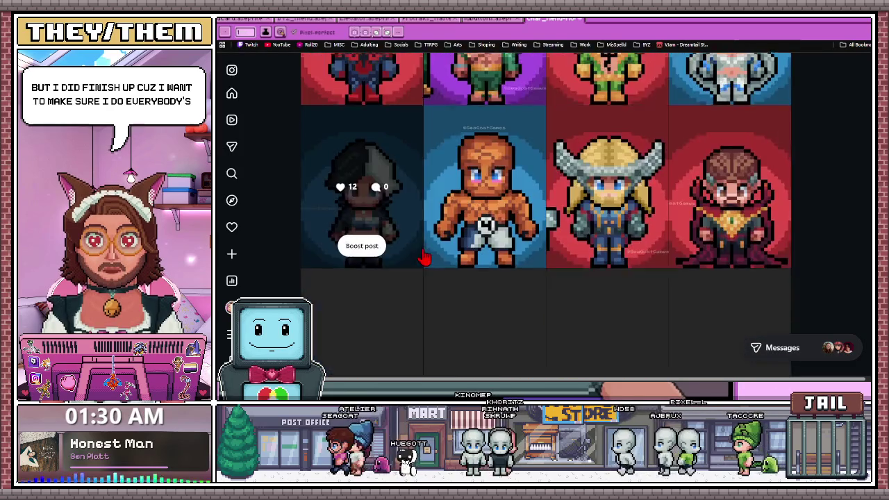
scroll(486, 251, down, 3)
scroll(453, 167, down, 2)
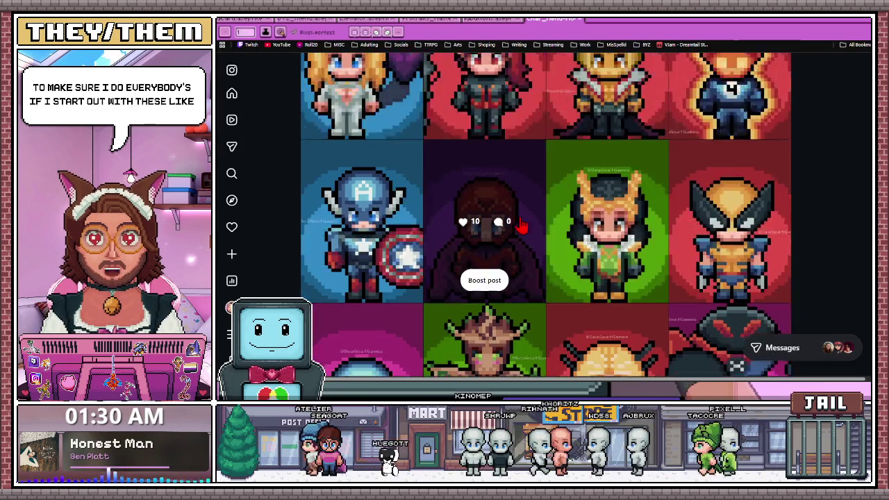
scroll(556, 170, down, 2)
click(684, 173)
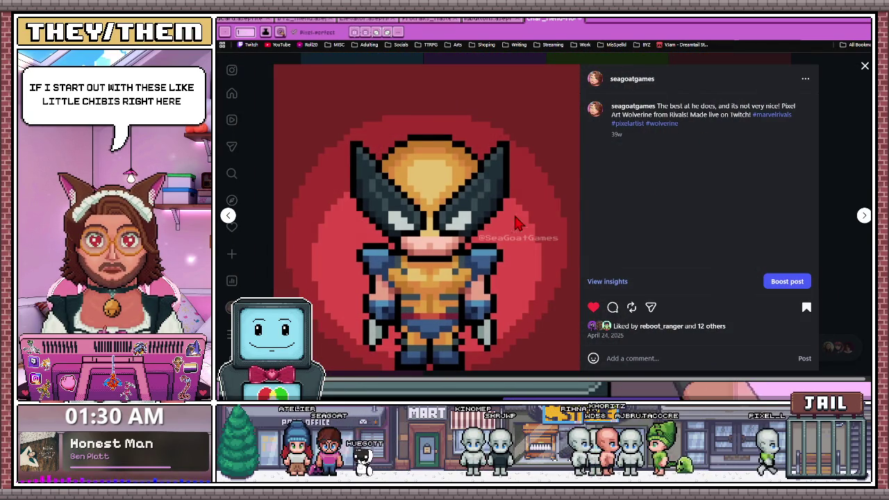
click(865, 66)
scroll(432, 210, down, 3)
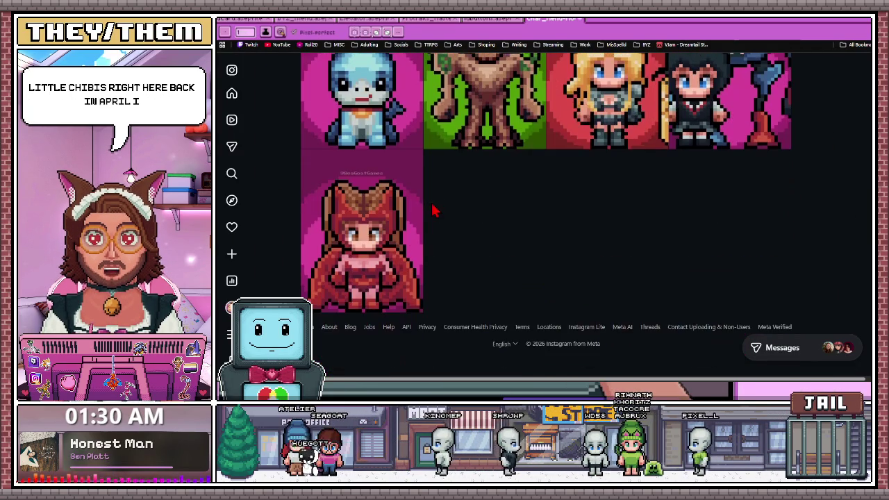
mouse_move(362, 101)
scroll(351, 200, up, 3)
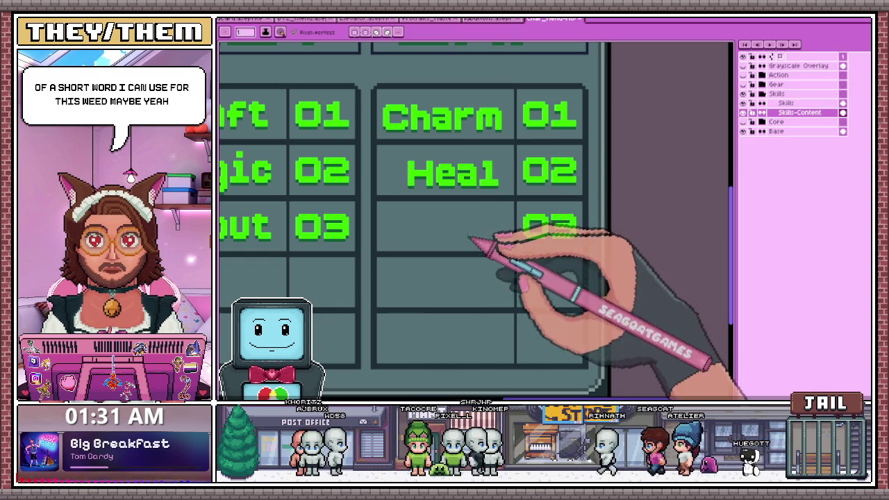
scroll(476, 243, down, 5)
scroll(389, 244, up, 4)
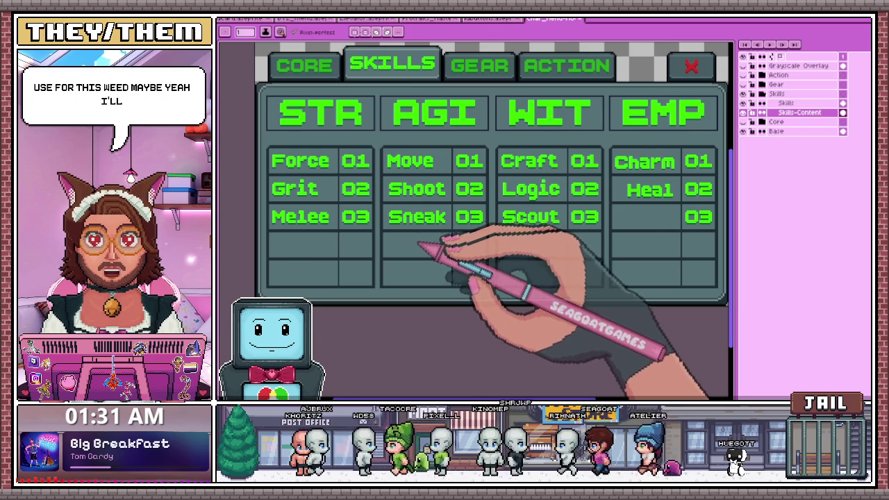
scroll(419, 245, up, 1)
scroll(427, 239, down, 1)
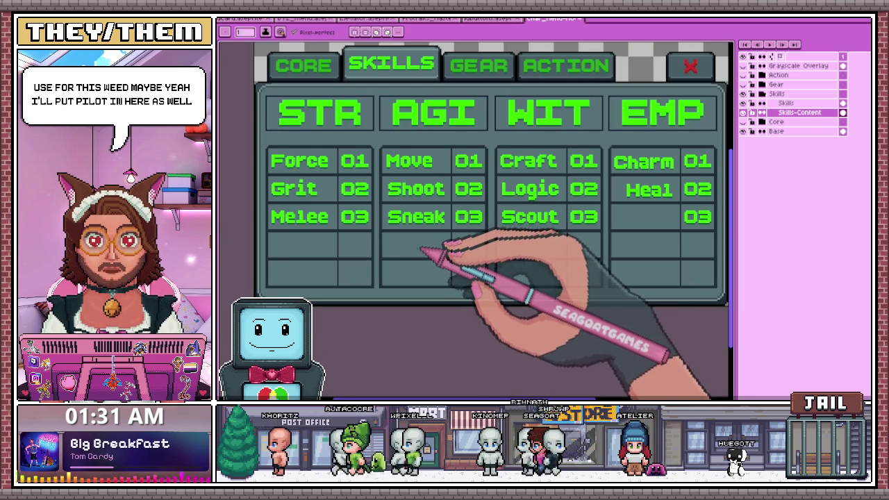
Insert the green text label Pilot onto the skills grid
click(433, 343)
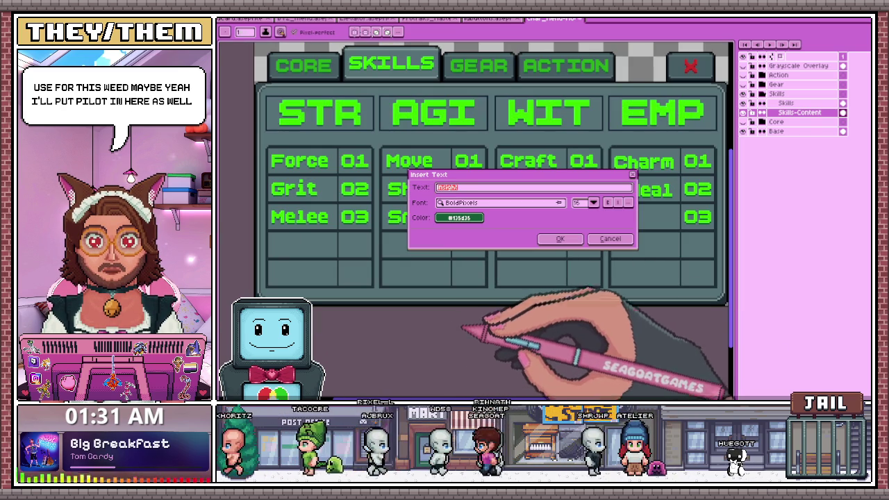
click(611, 238)
scroll(441, 234, up, 1)
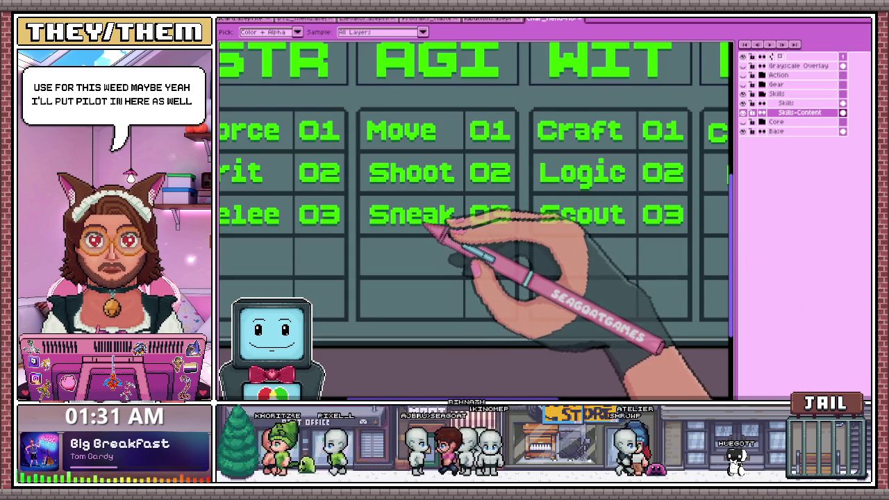
click(425, 224)
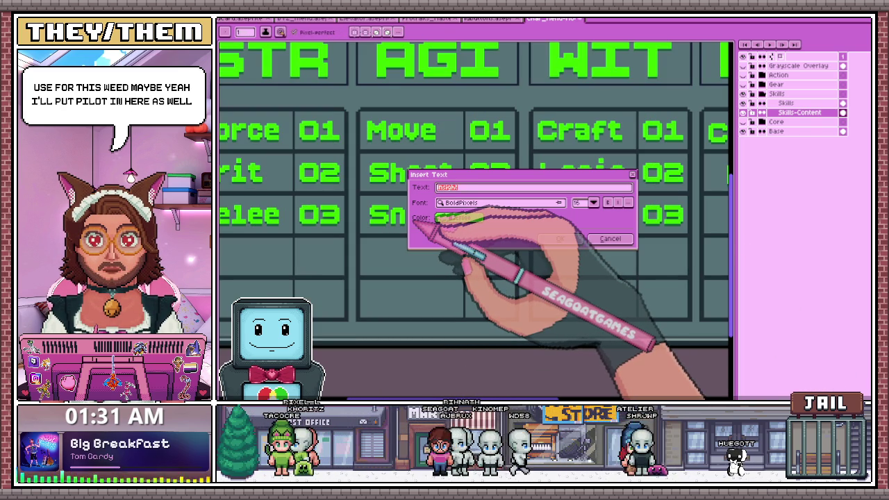
text(t)
key(Return)
Drag Pilot into the empty AGI cell beneath Sneak and deselect it
drag(554, 152, 445, 259)
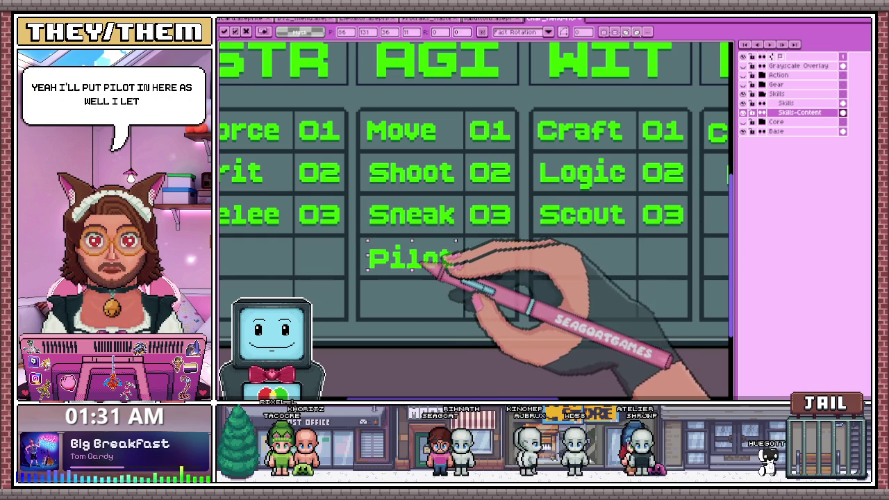
key(ctrl+d)
scroll(496, 278, down, 2)
scroll(427, 287, down, 1)
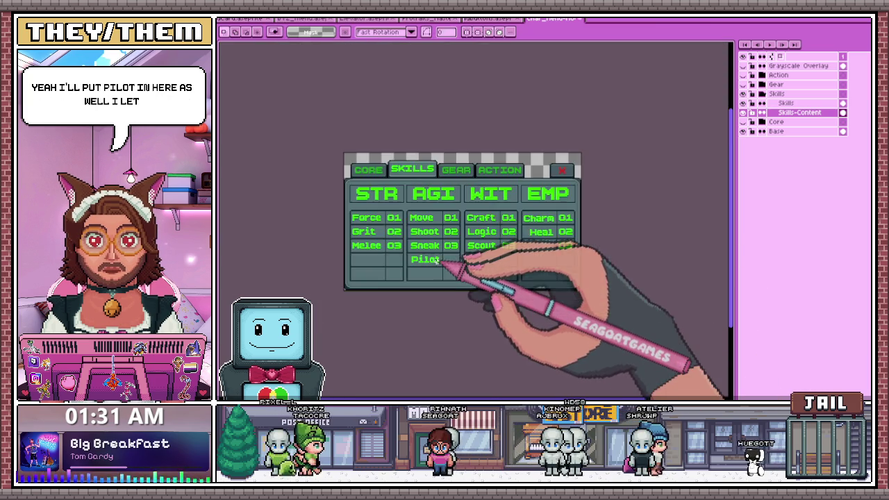
scroll(447, 262, up, 2)
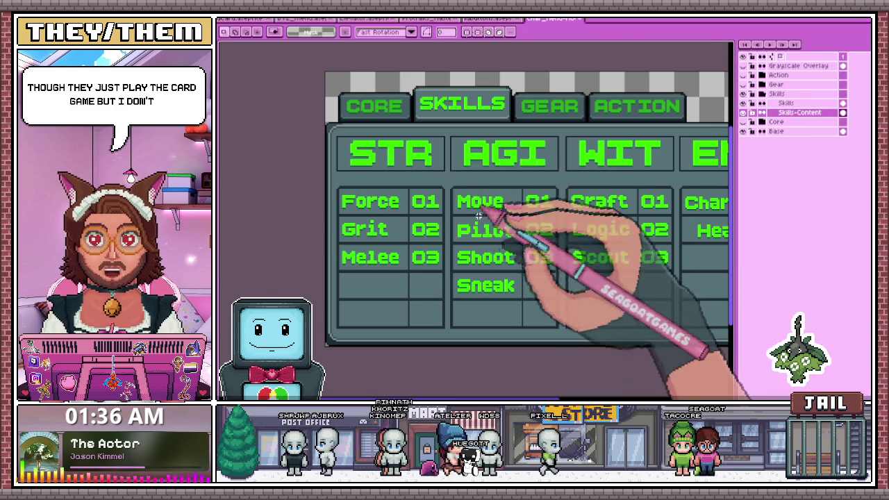
Zoom in closely on the Pilot label in the AGI column
scroll(466, 246, up, 2)
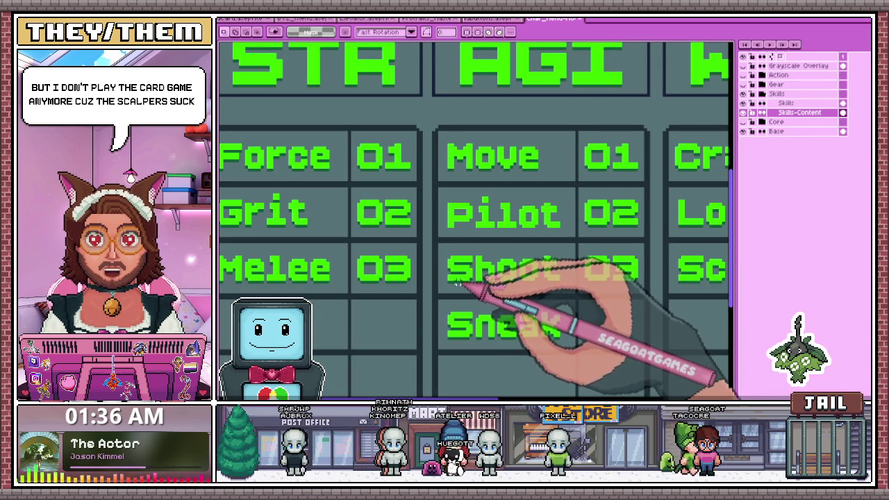
scroll(455, 233, up, 2)
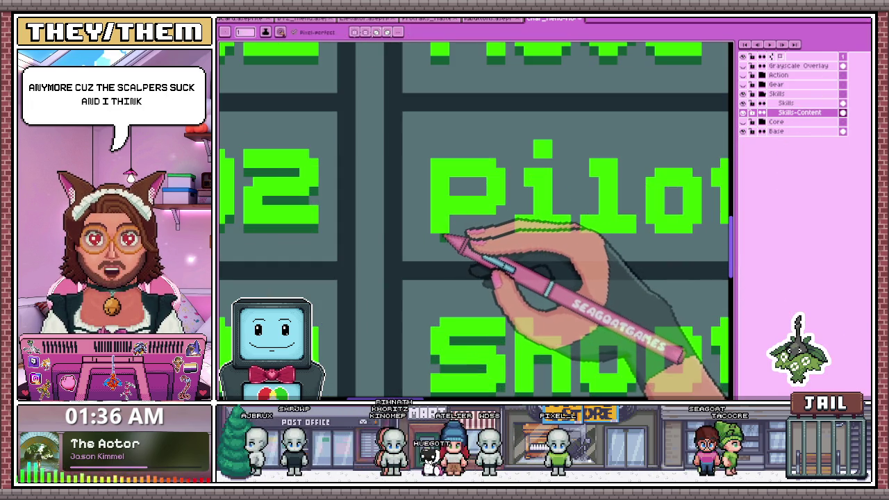
scroll(438, 208, down, 2)
scroll(425, 188, up, 3)
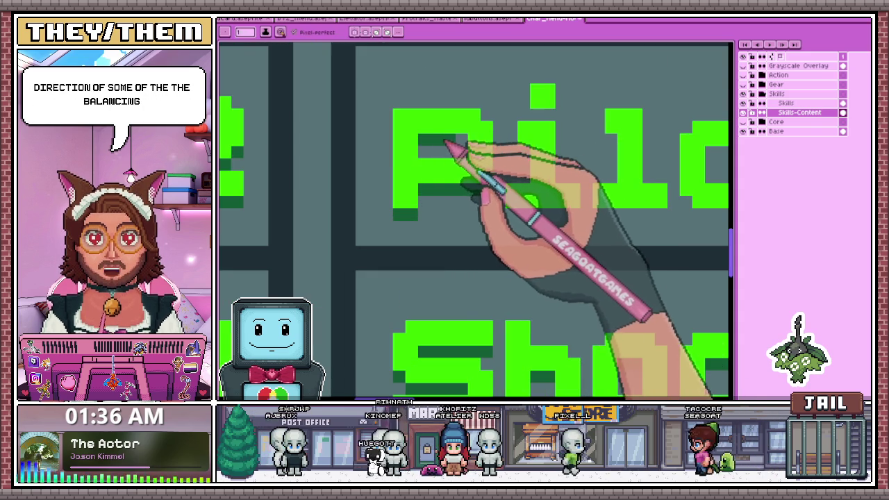
scroll(480, 160, down, 3)
scroll(486, 181, up, 2)
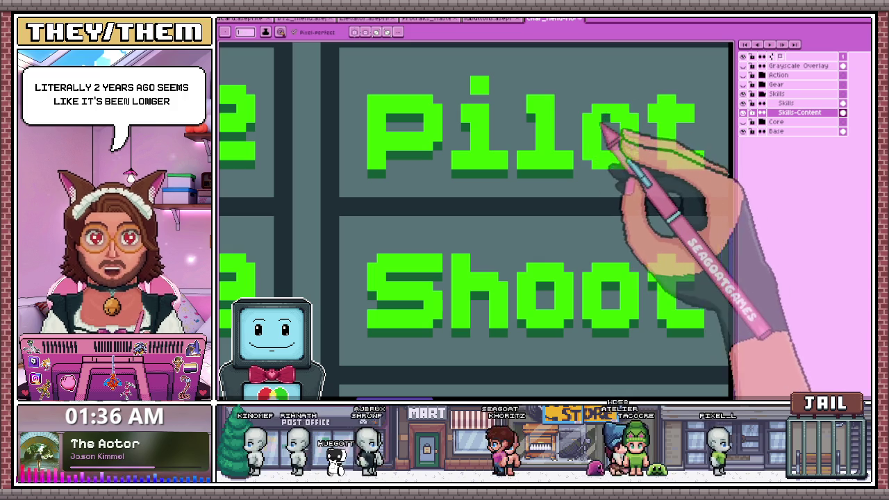
scroll(483, 156, down, 5)
scroll(528, 147, up, 2)
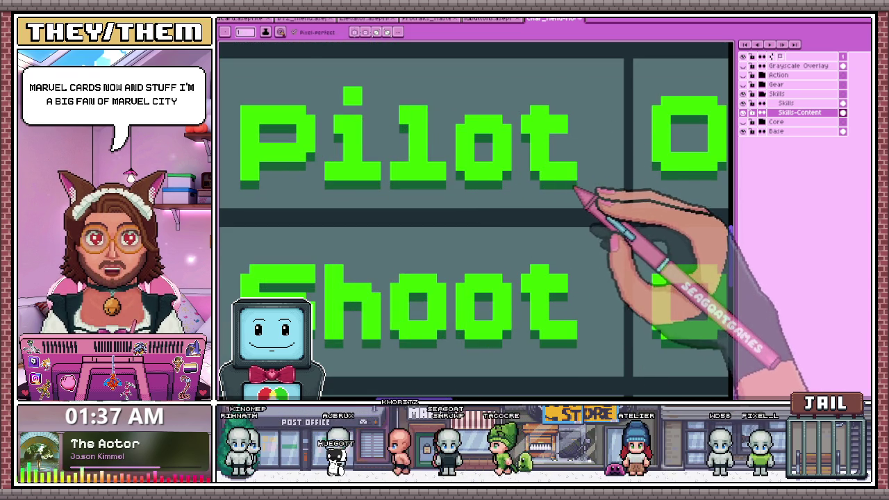
scroll(539, 178, down, 2)
scroll(500, 198, down, 1)
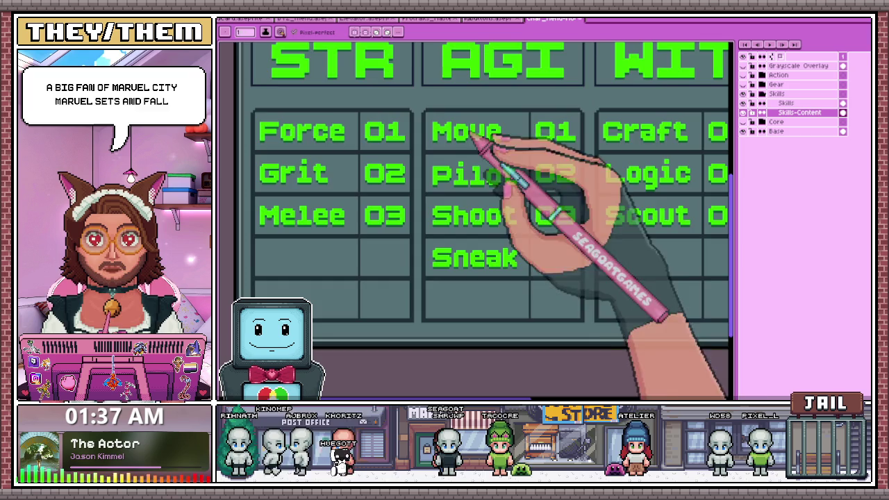
scroll(474, 133, down, 1)
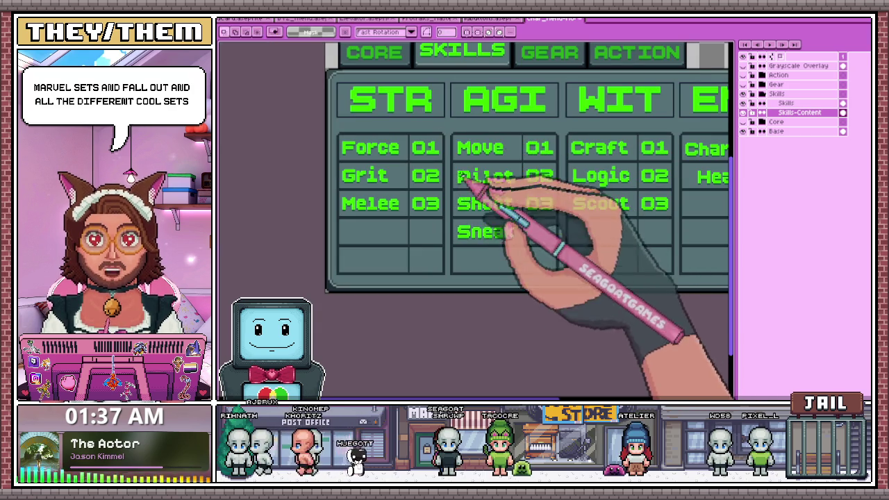
scroll(450, 161, up, 3)
scroll(432, 139, down, 1)
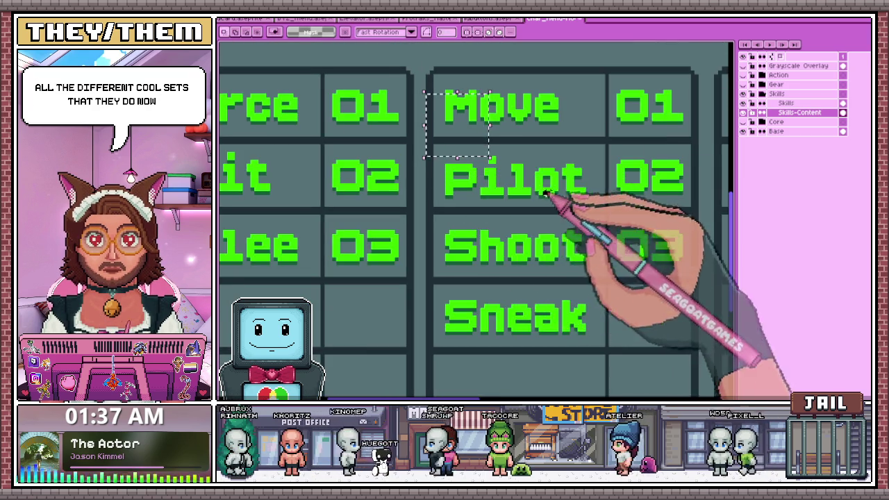
scroll(439, 160, up, 1)
scroll(437, 201, up, 1)
scroll(438, 202, down, 1)
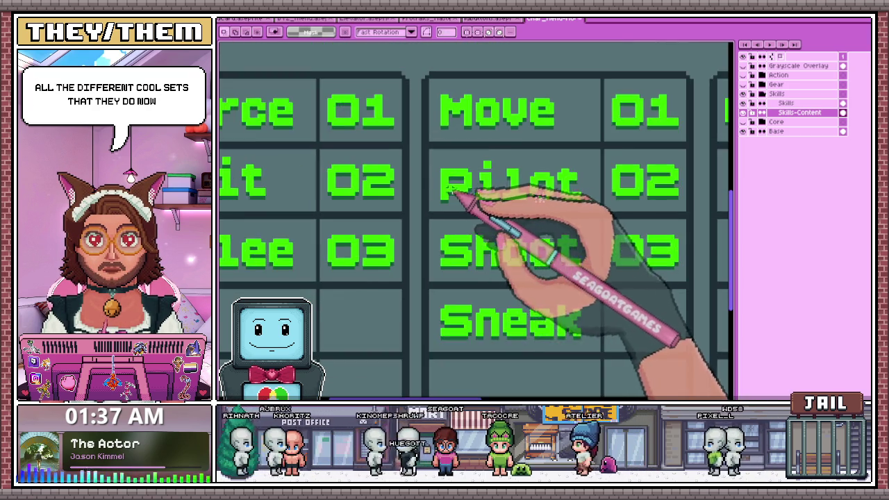
scroll(439, 205, up, 1)
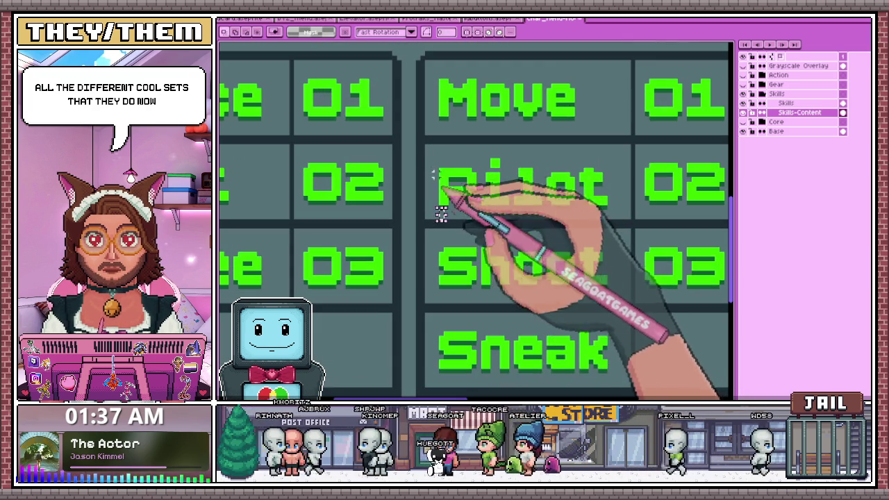
Marquee-select the Pilot text and check its alignment with Move and Shoot
drag(424, 138, 520, 207)
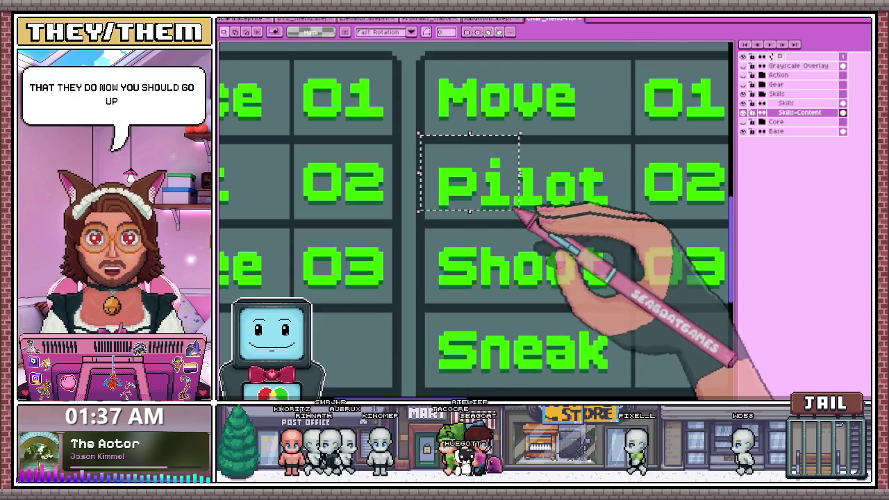
drag(436, 157, 596, 212)
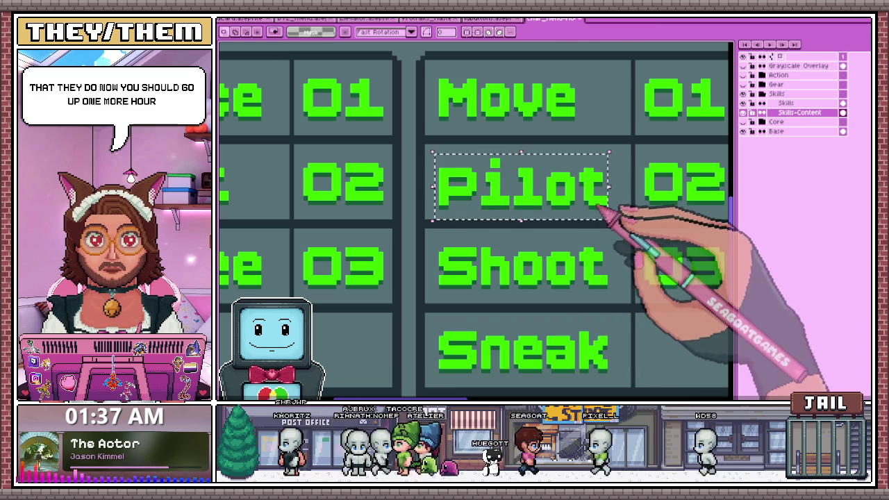
scroll(507, 198, up, 1)
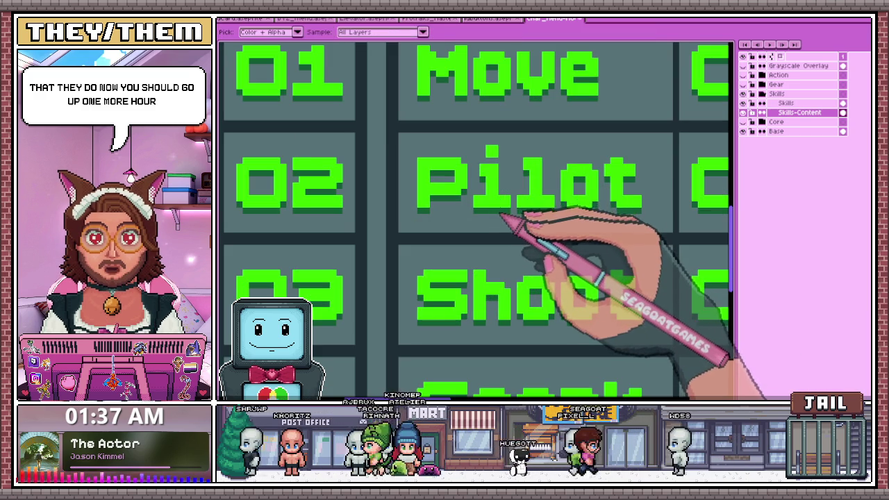
scroll(494, 162, up, 2)
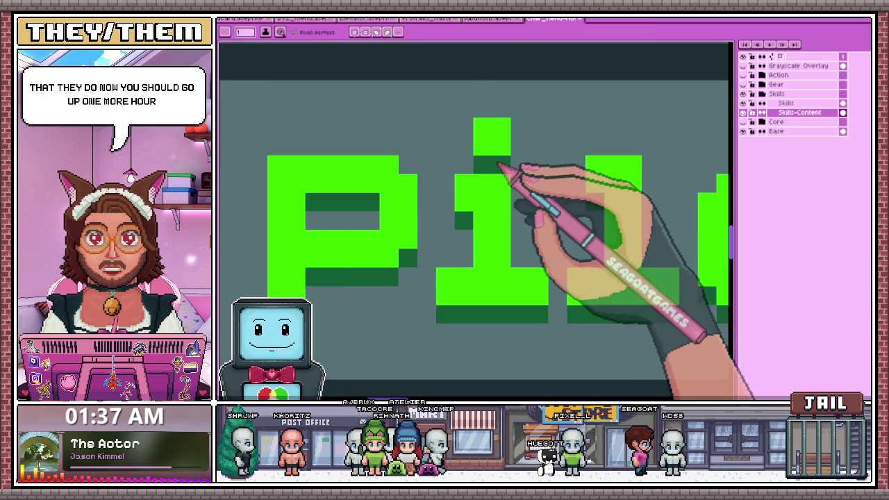
scroll(495, 163, down, 2)
scroll(508, 198, down, 1)
scroll(512, 188, down, 1)
scroll(535, 276, up, 1)
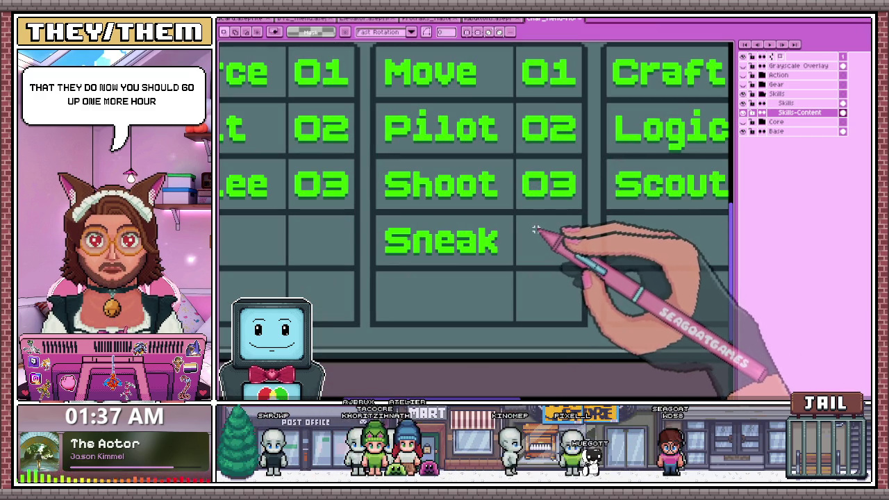
Insert a green 04 value and drag it into the empty cell beside Sneak
click(536, 229)
click(597, 236)
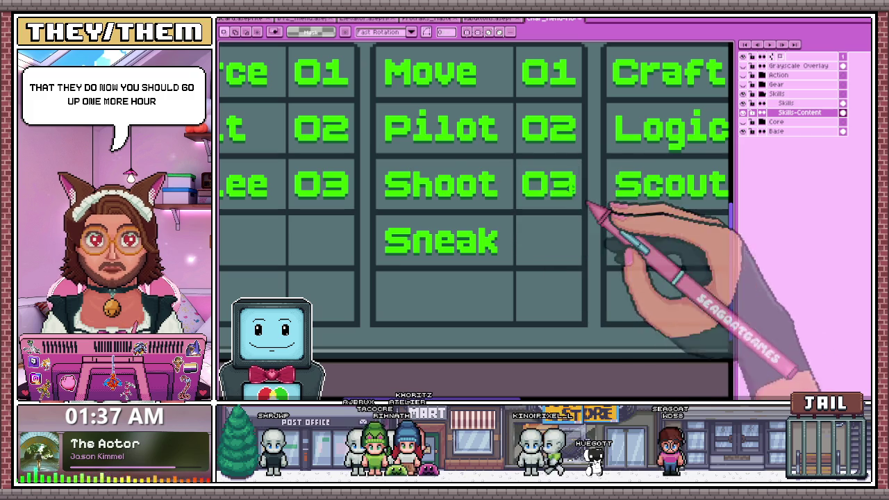
click(527, 190)
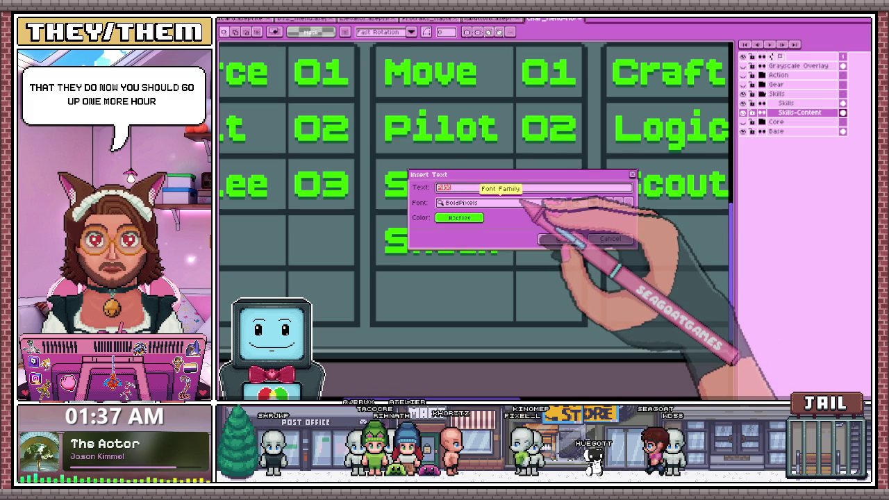
click(560, 238)
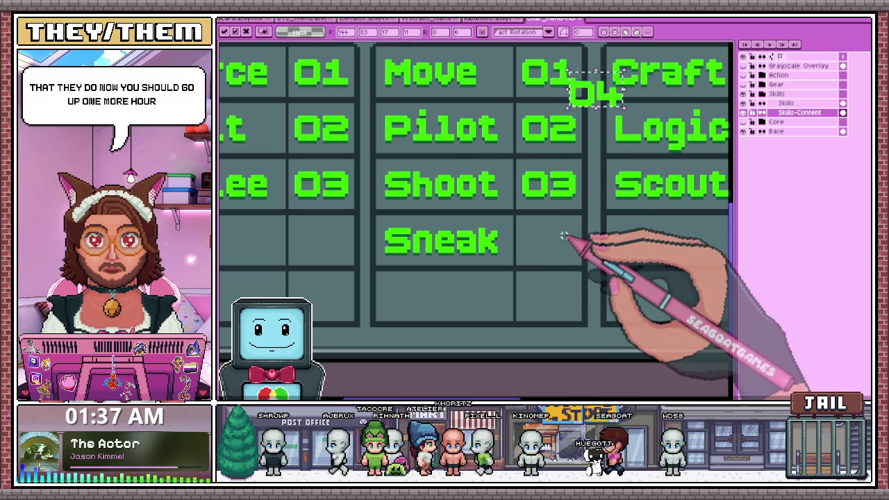
drag(596, 105, 578, 218)
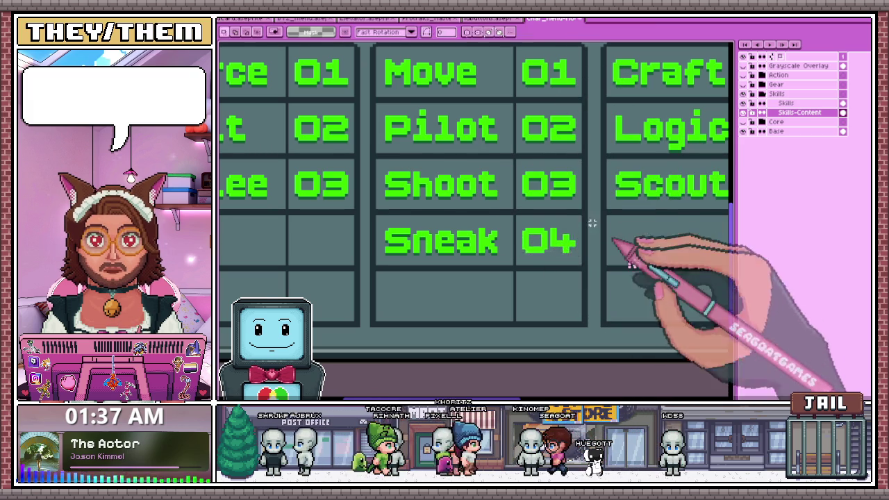
scroll(590, 247, down, 1)
scroll(535, 198, down, 1)
scroll(486, 292, down, 2)
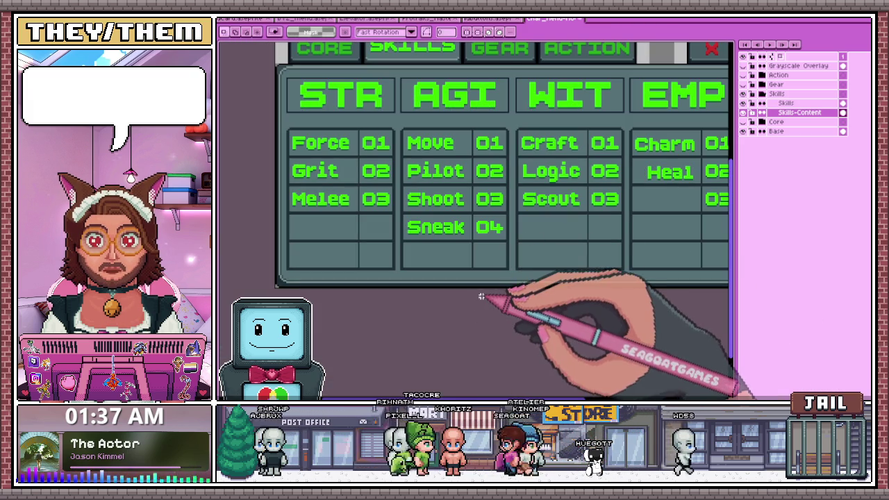
Zoom in and marquee-select the 04 value beside Sneak
key(b)
scroll(495, 250, up, 2)
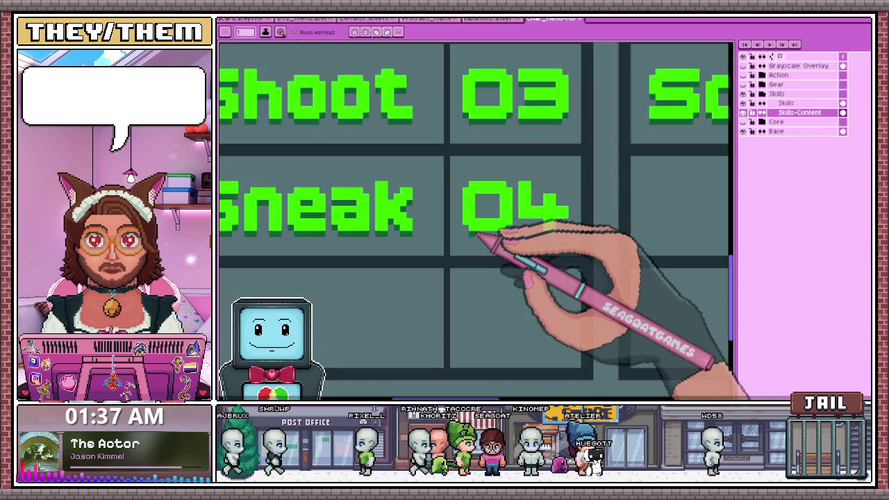
scroll(477, 238, up, 1)
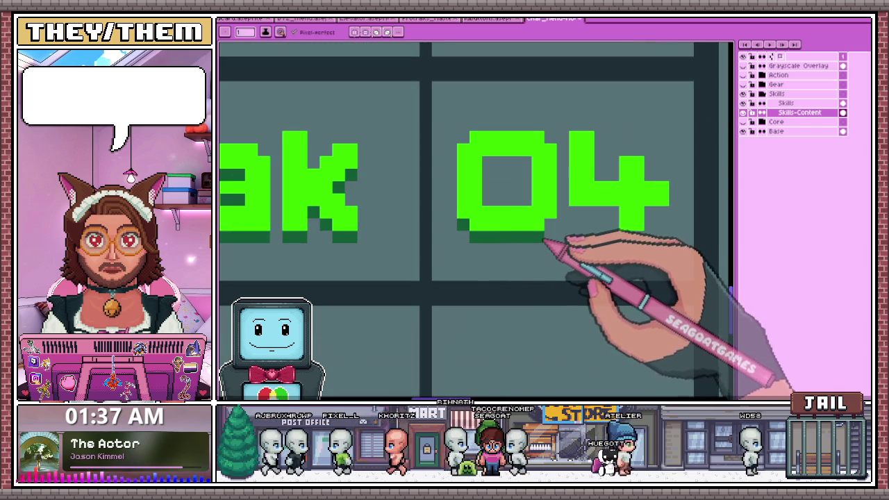
scroll(532, 178, down, 1)
scroll(562, 202, up, 2)
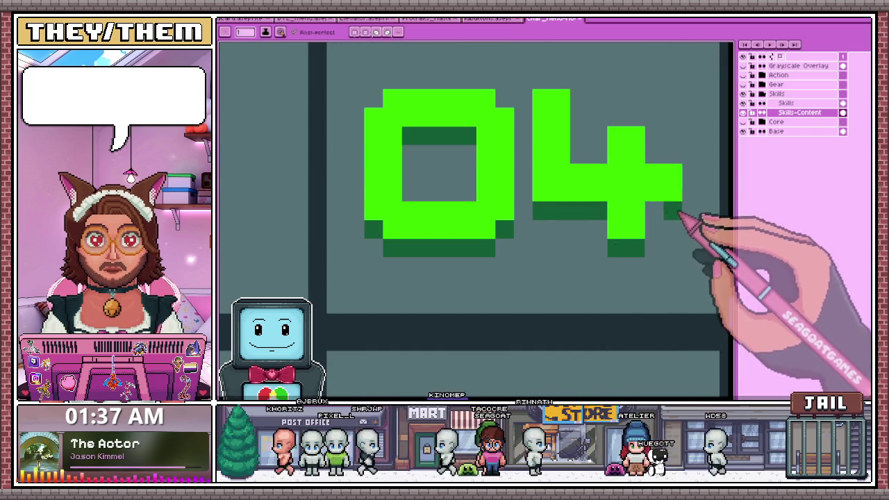
scroll(569, 201, down, 2)
scroll(569, 203, down, 2)
key(m)
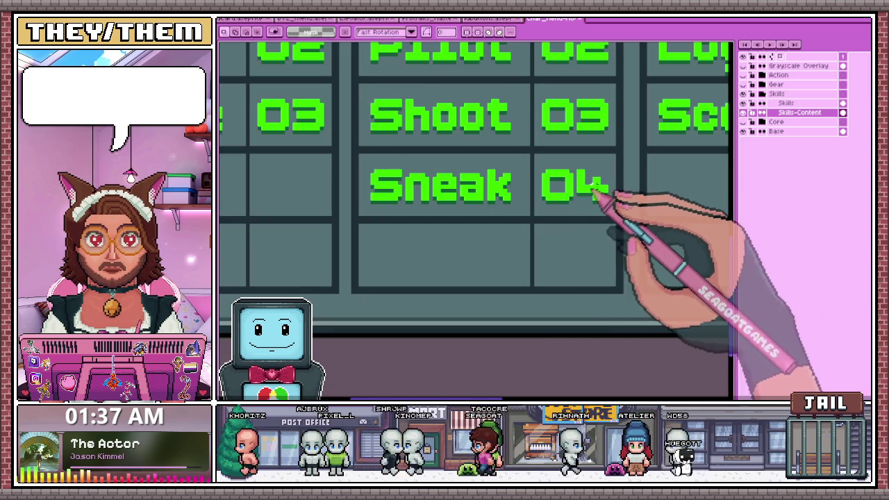
scroll(538, 151, up, 1)
drag(532, 149, 633, 231)
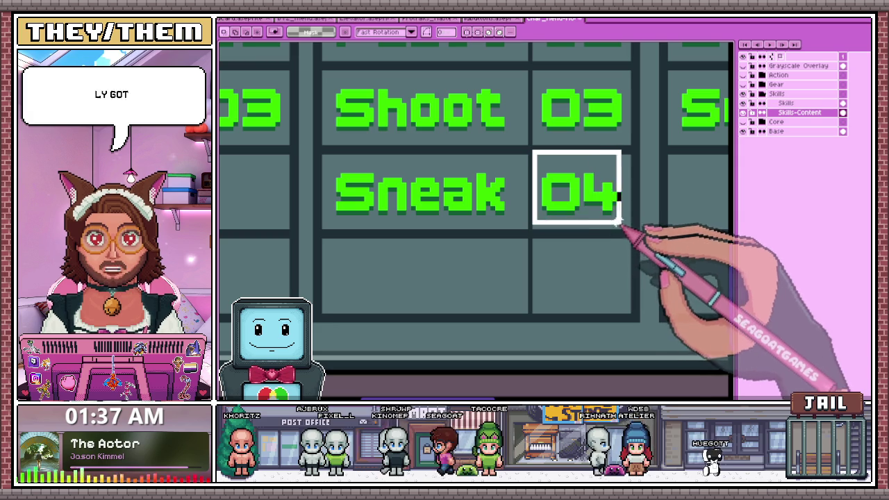
scroll(521, 155, up, 1)
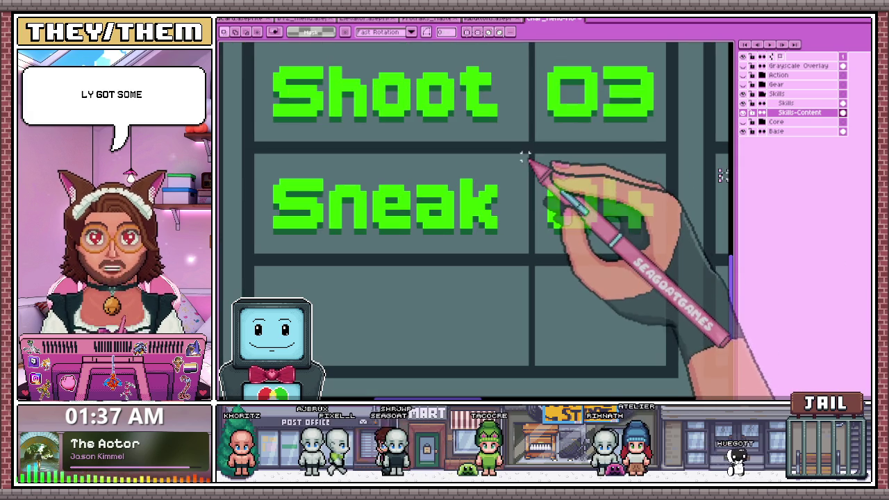
mouse_move(535, 157)
mouse_down()
mouse_move(649, 239)
mouse_move(533, 153)
mouse_up()
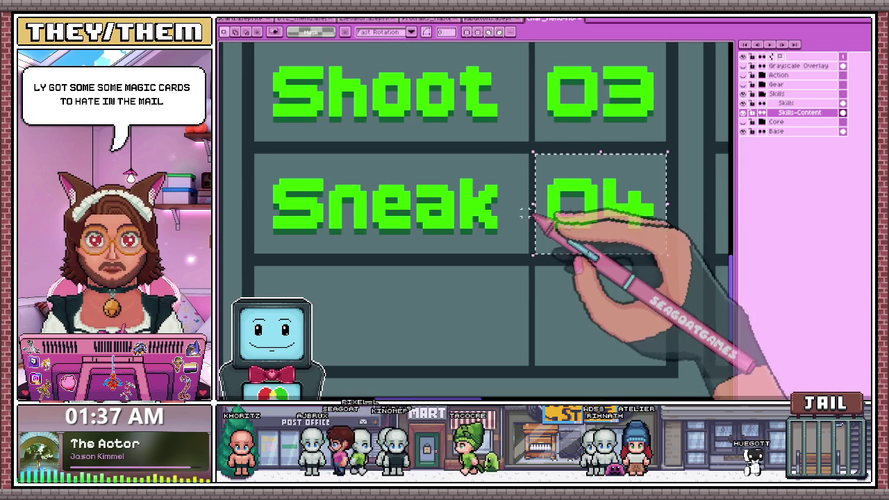
scroll(524, 214, down, 2)
scroll(416, 292, down, 1)
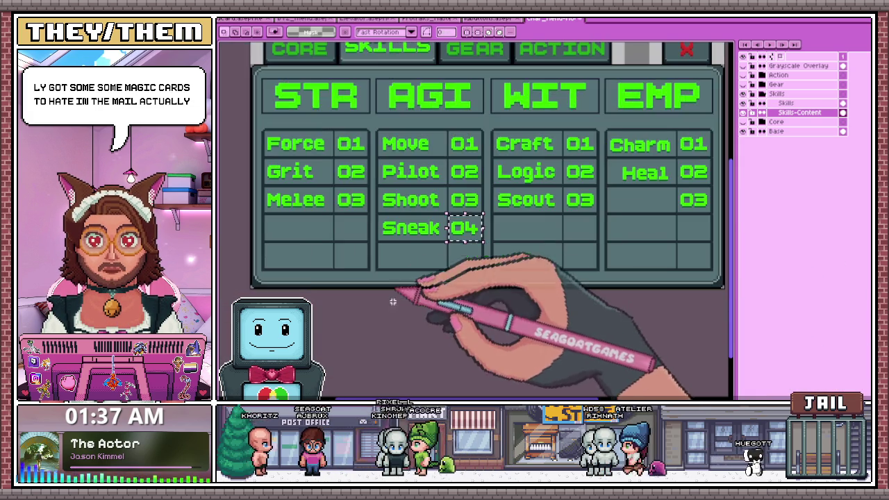
scroll(407, 258, down, 1)
scroll(388, 249, up, 2)
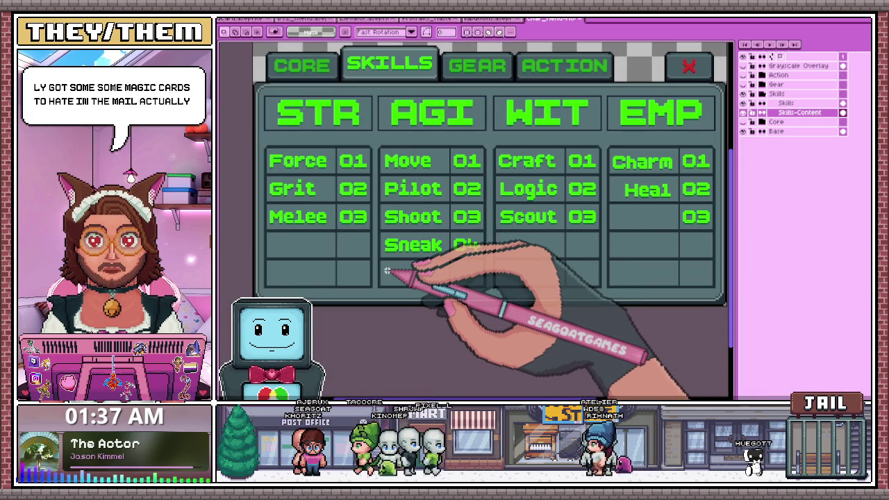
Commit the 04 value, then place a green Lead label under Heal in EMP
click(566, 247)
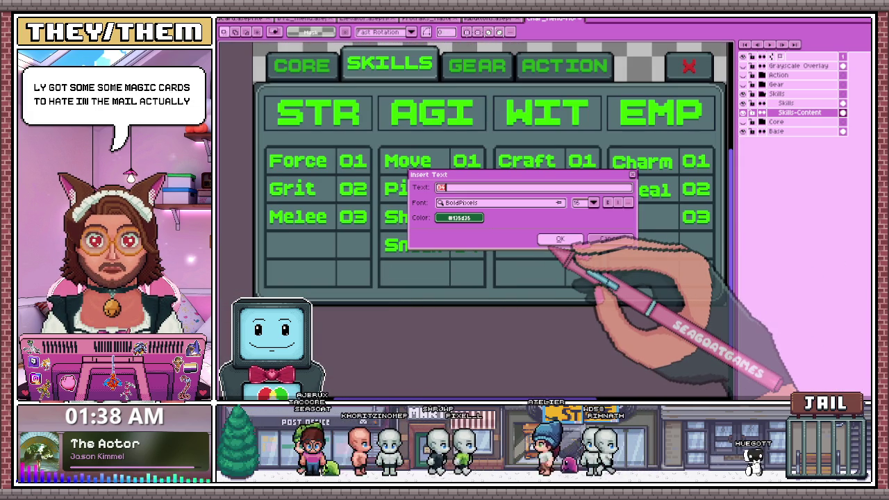
click(560, 239)
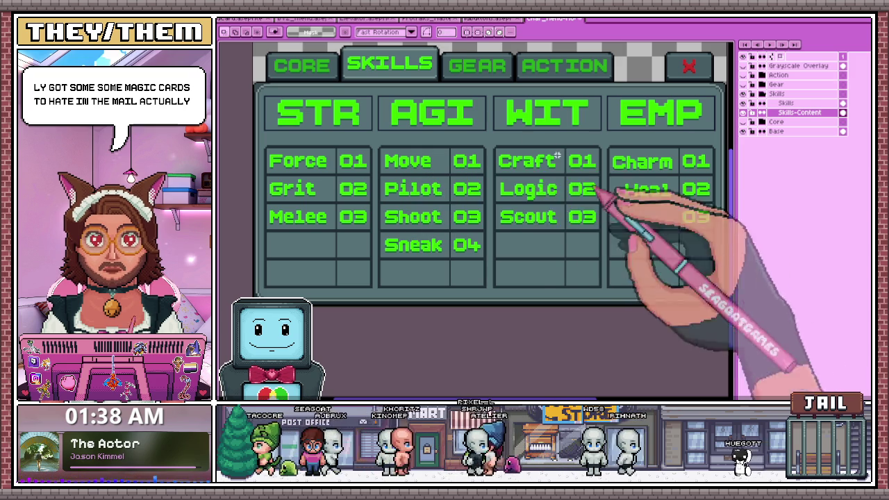
click(506, 148)
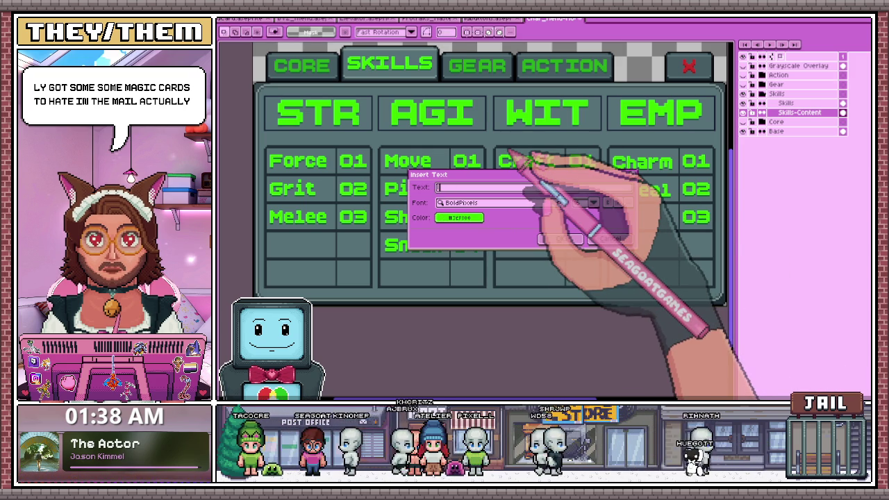
text(Lead)
click(560, 239)
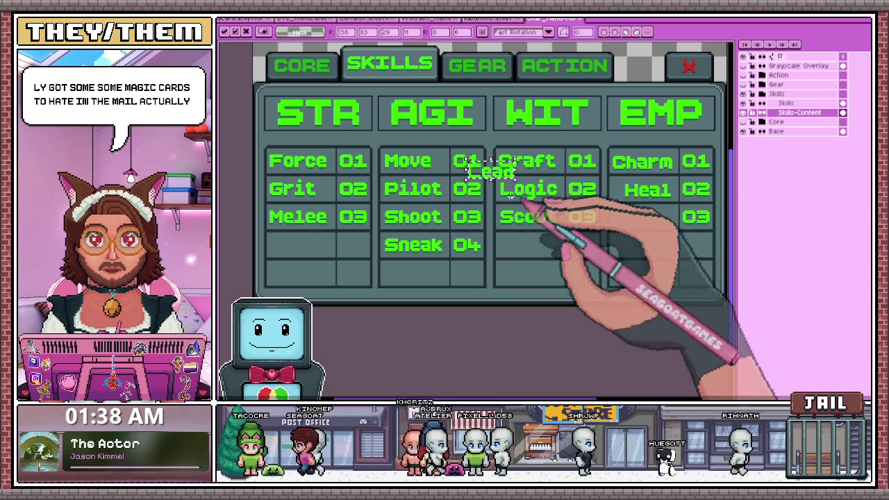
drag(521, 187, 647, 218)
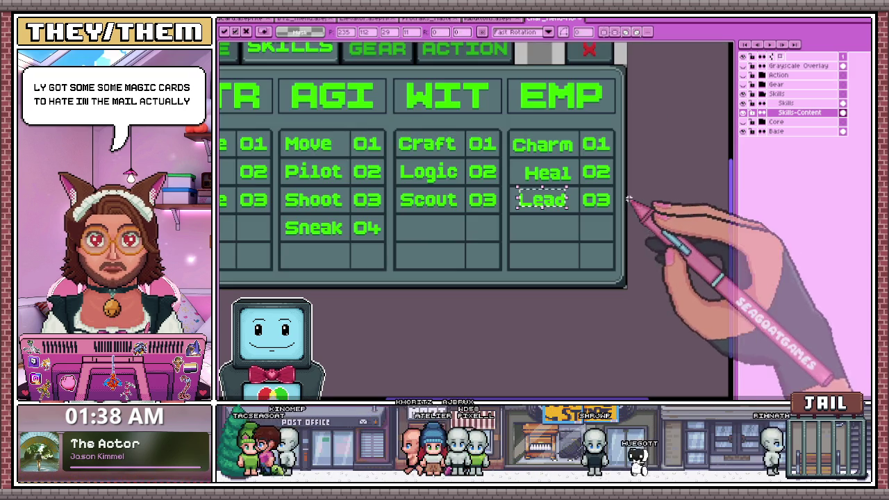
key(Return)
Zoom in on the new Lead label, switching between pencil and eraser
scroll(590, 170, up, 1)
scroll(517, 198, up, 1)
key(b)
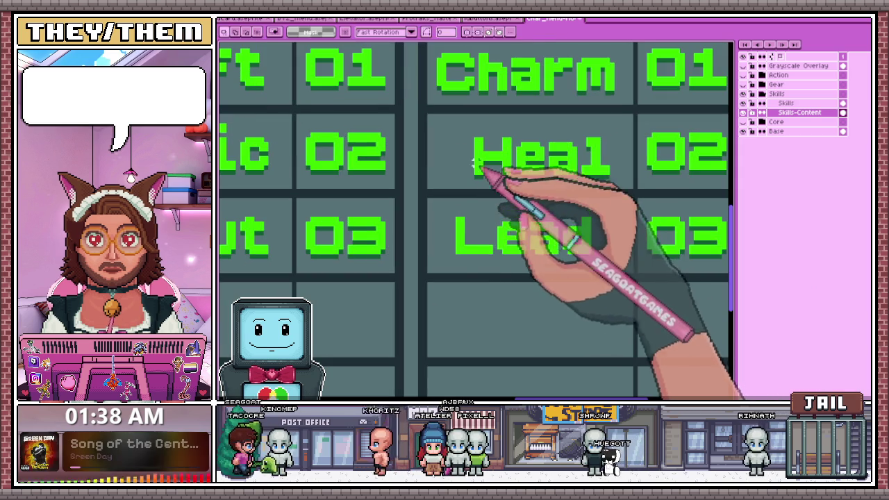
scroll(459, 258, up, 1)
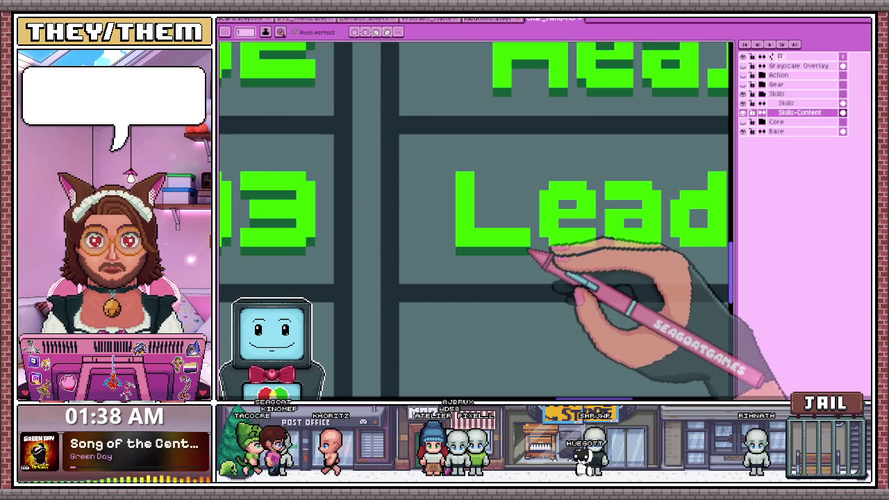
scroll(486, 236, down, 2)
scroll(495, 240, up, 2)
scroll(492, 238, up, 1)
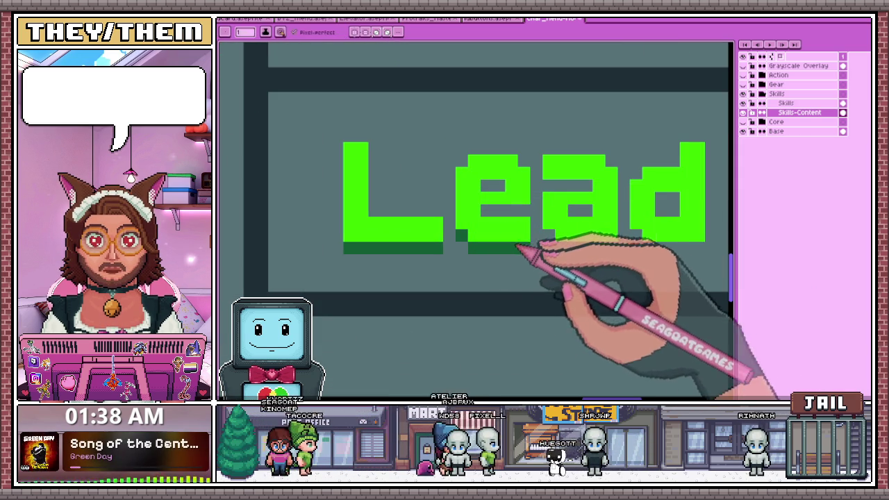
key(e)
scroll(498, 221, down, 2)
scroll(493, 217, up, 2)
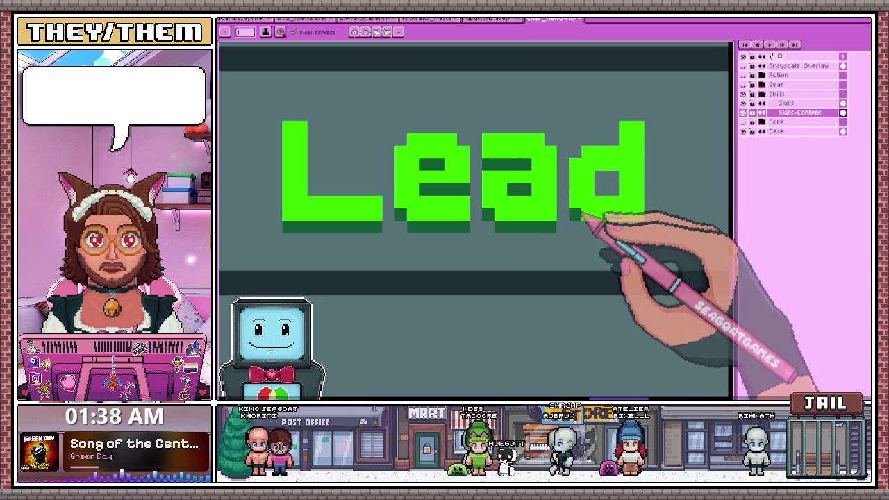
scroll(591, 192, down, 2)
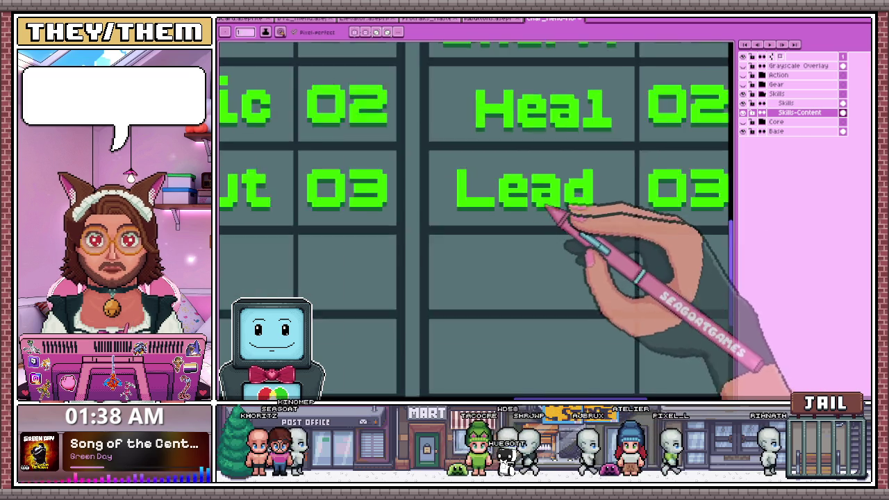
scroll(549, 212, down, 1)
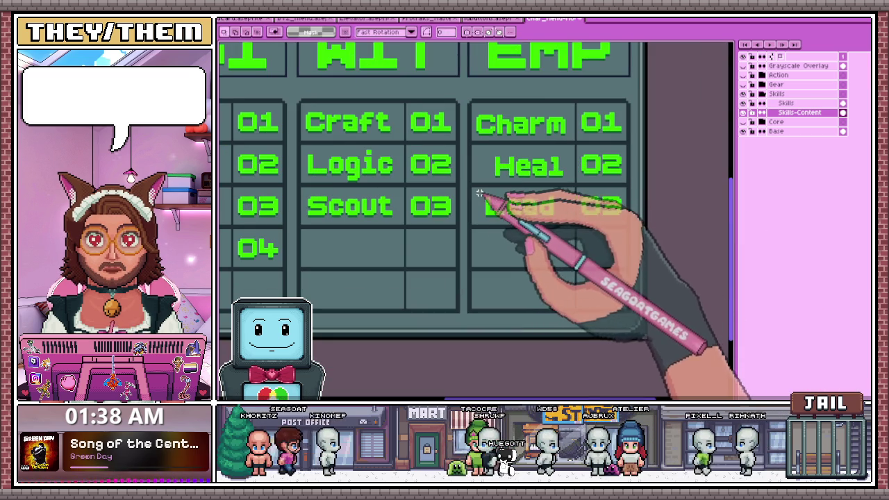
scroll(482, 194, up, 2)
Marquee-select Lead and nudge it a few pixels left within its cell
drag(470, 184, 655, 248)
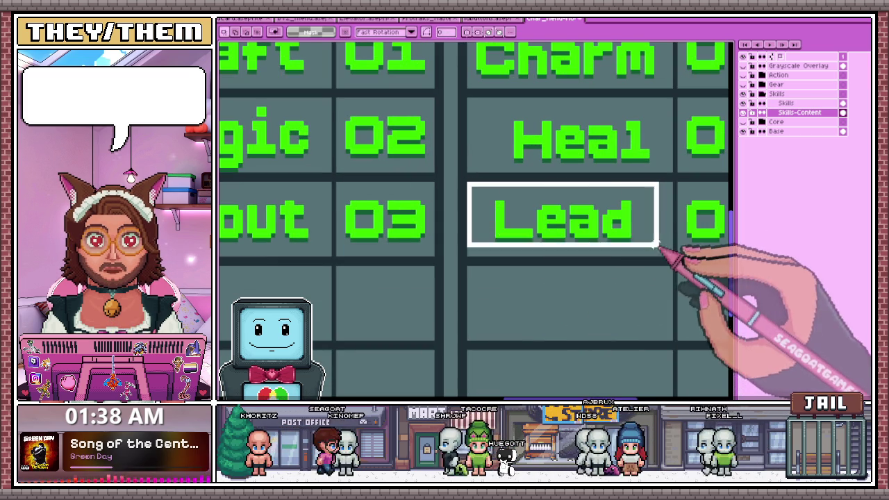
drag(561, 248, 549, 243)
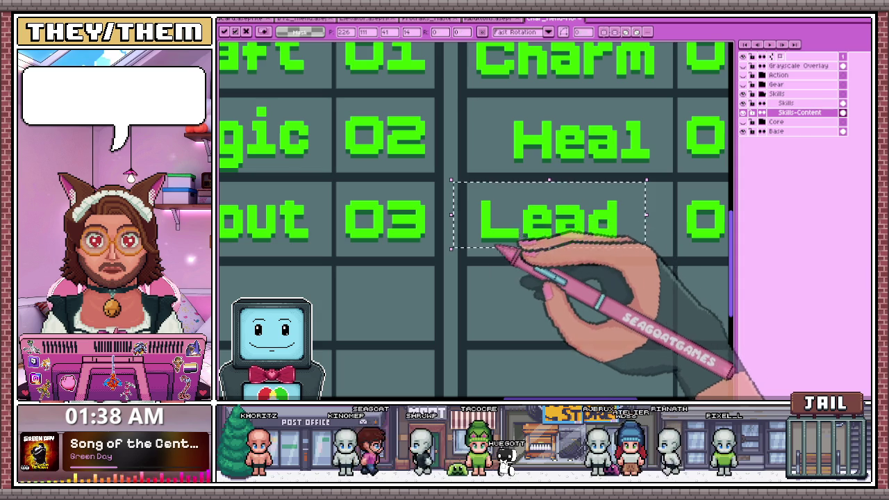
scroll(469, 228, up, 1)
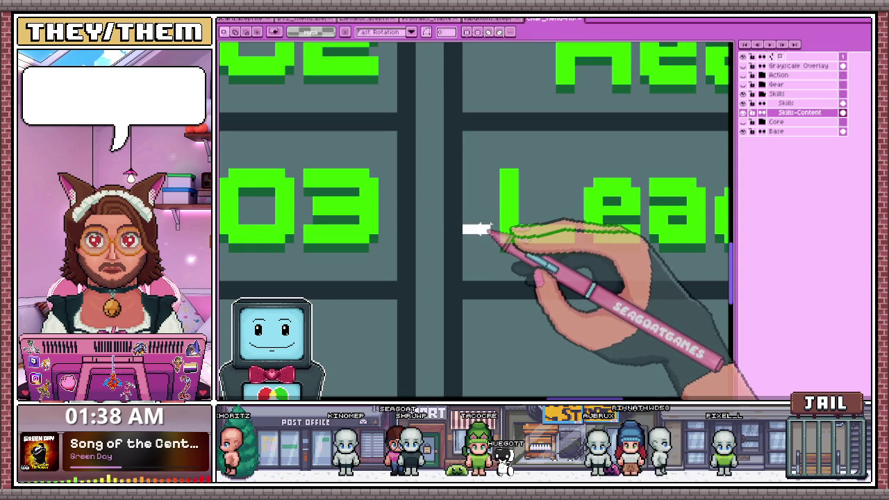
scroll(464, 229, down, 1)
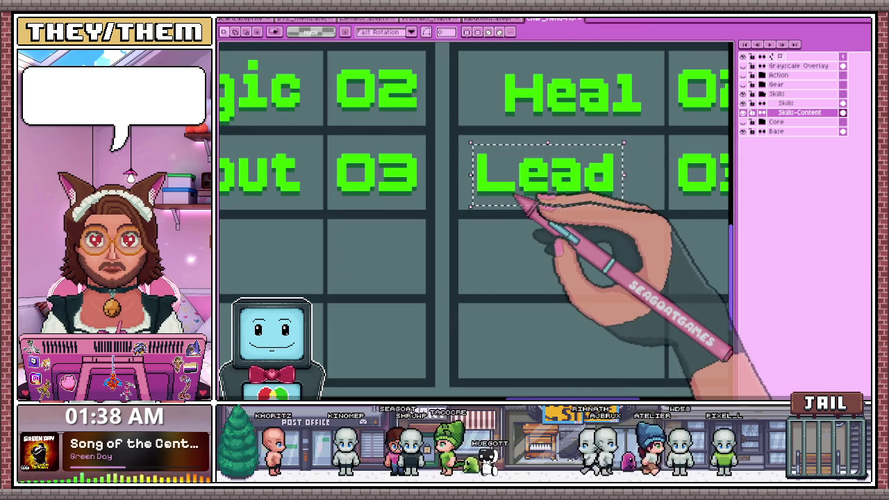
drag(517, 199, 512, 194)
key(Return)
scroll(576, 234, down, 1)
scroll(582, 179, up, 1)
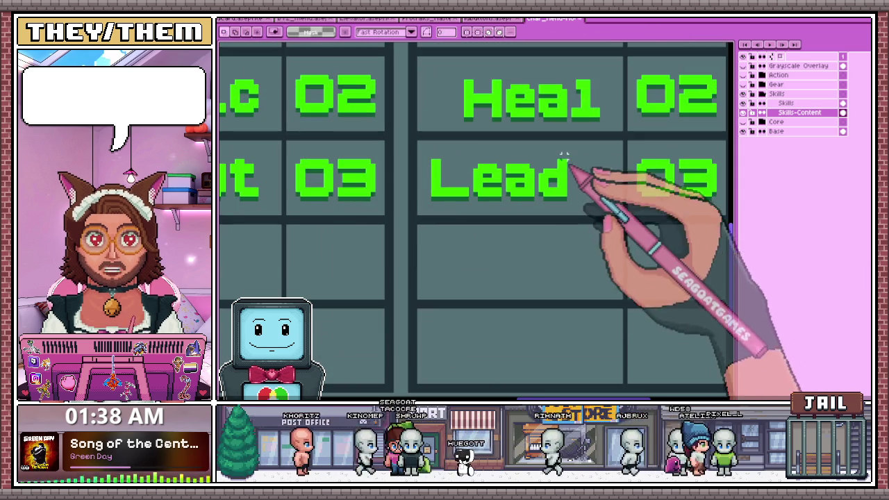
Reopen Insert Text to extend the Lead label
key(b)
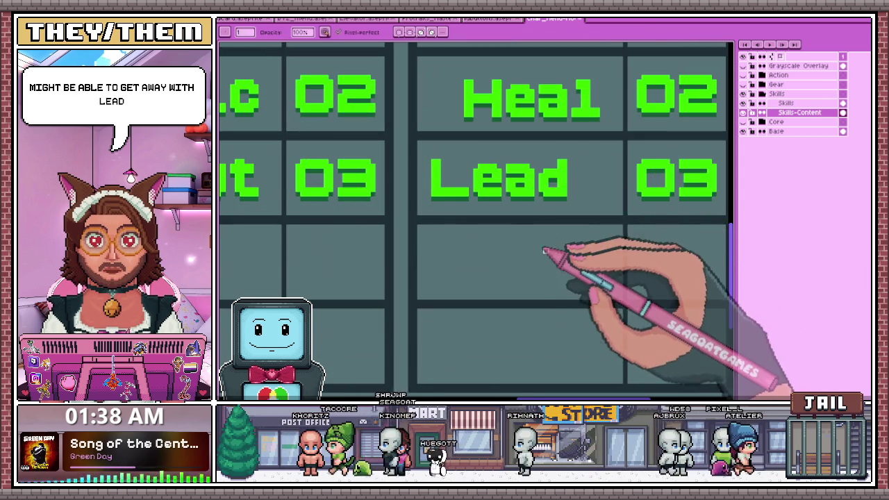
key(ctrl+t)
key(Return)
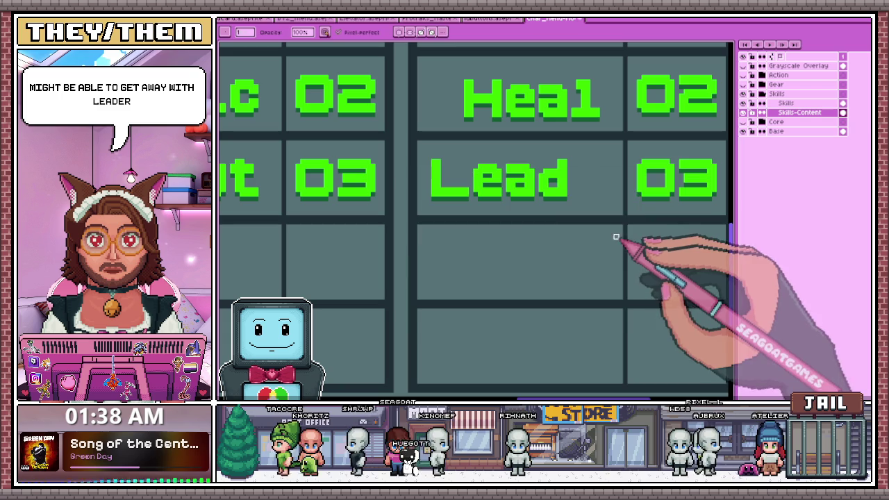
key(ctrl+t)
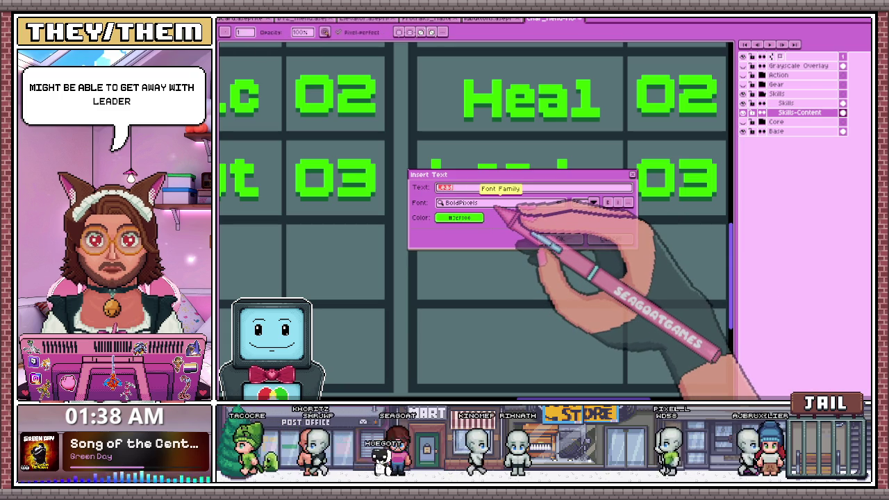
Type 'Lead' and then 'er' in the EMP third-row cell beside 03 to spell Leader
text(Lead)
key(Return)
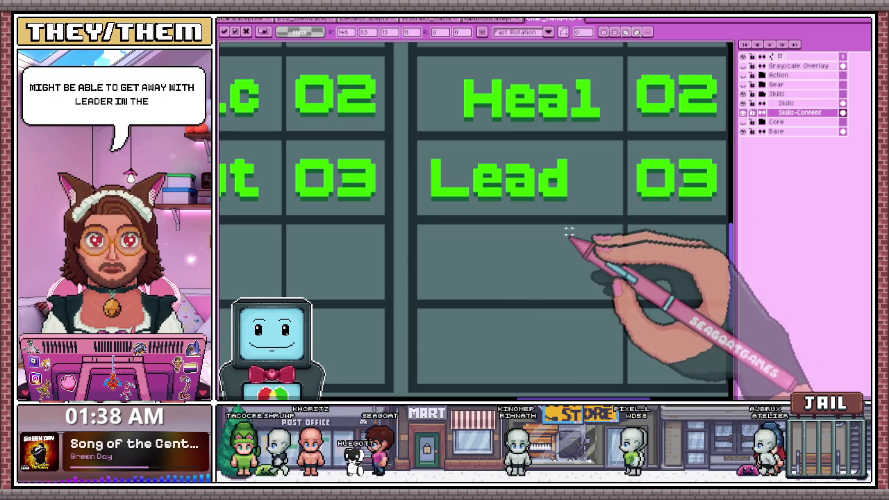
scroll(521, 212, down, 1)
scroll(521, 212, down, 1)
scroll(528, 208, up, 1)
text(er)
key(Return)
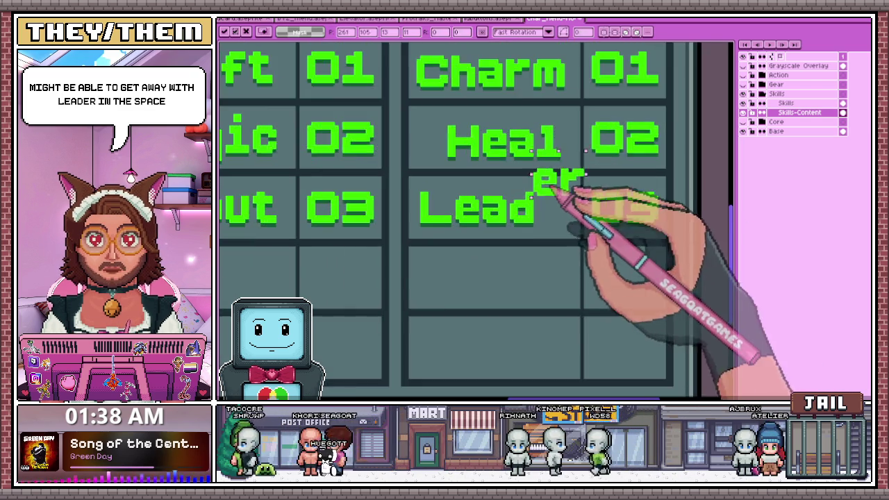
scroll(556, 221, up, 1)
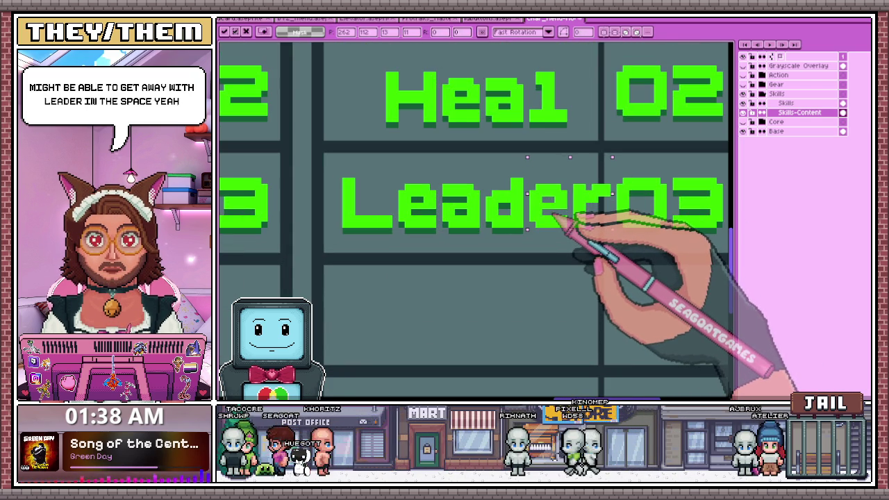
scroll(556, 221, down, 1)
scroll(549, 215, down, 1)
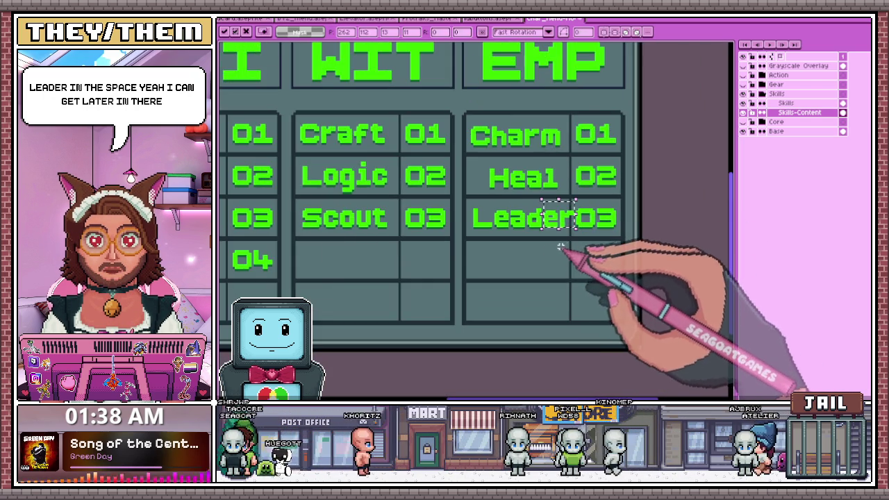
scroll(569, 226, up, 2)
scroll(559, 223, down, 1)
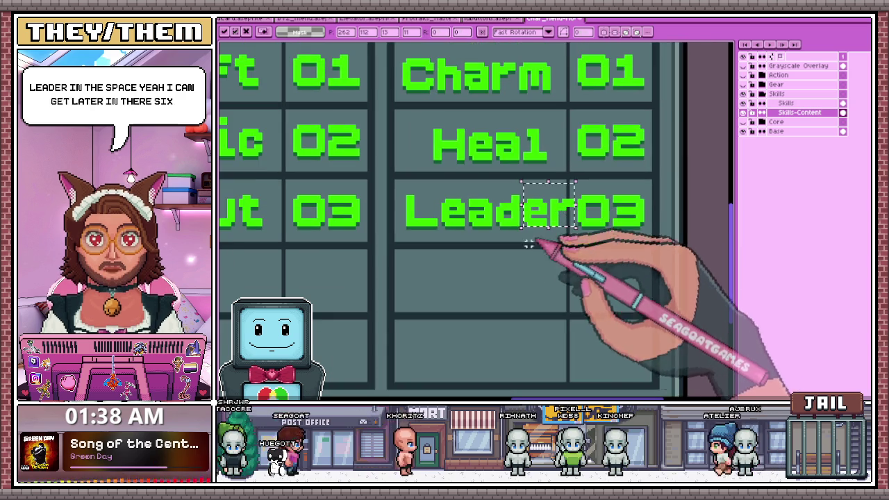
scroll(535, 240, up, 2)
scroll(514, 215, up, 1)
Select the start of the Leader lettering and shift it within its cell
key(b)
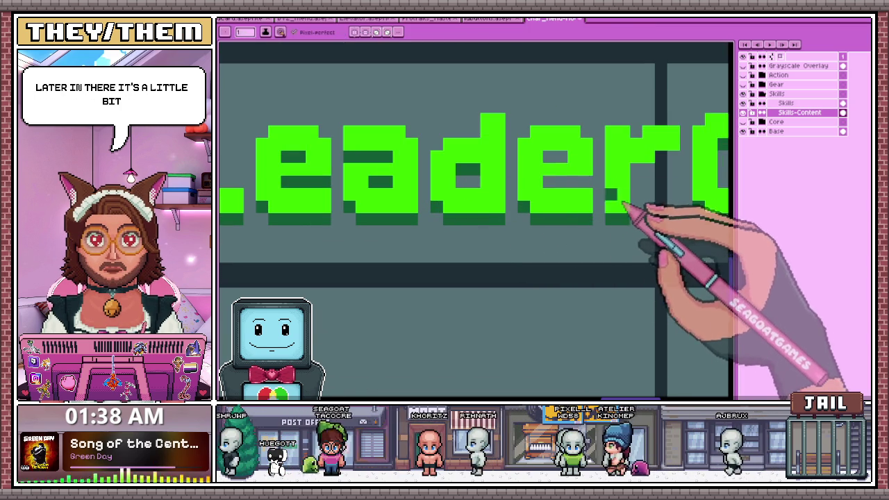
scroll(493, 212, down, 2)
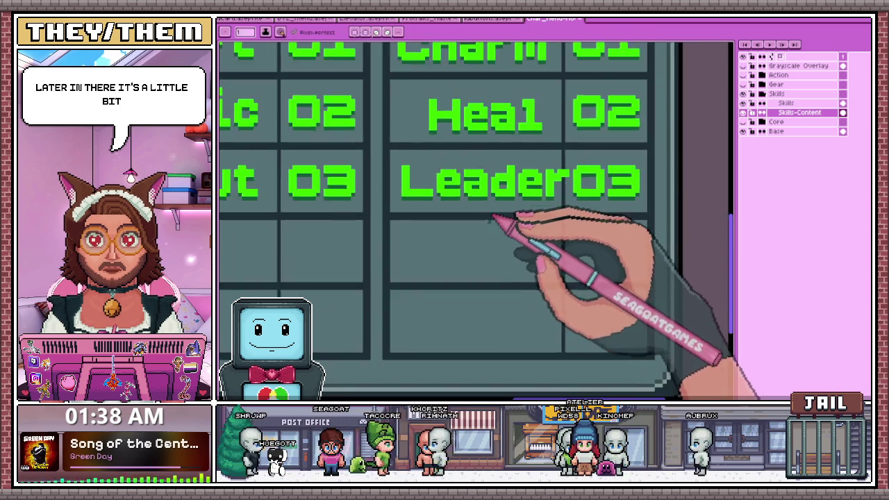
scroll(495, 205, down, 1)
scroll(473, 200, up, 1)
key(v)
scroll(445, 194, down, 1)
scroll(428, 191, up, 1)
drag(427, 186, 539, 228)
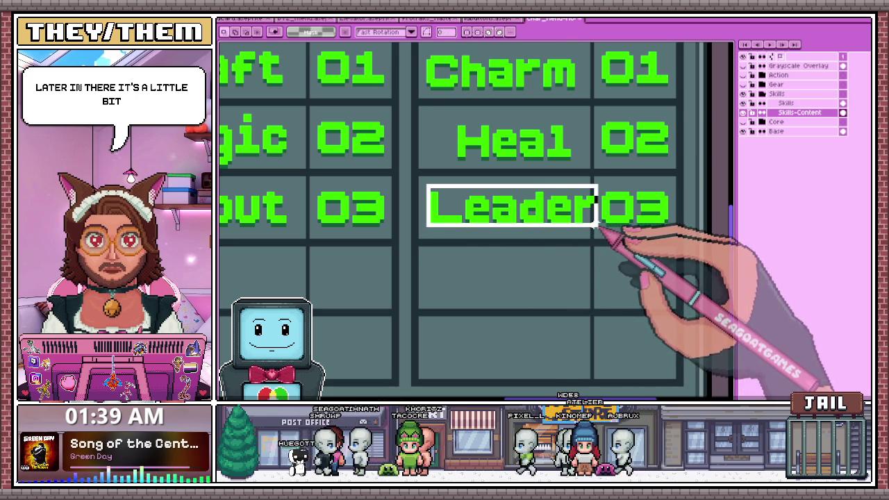
drag(599, 227, 599, 227)
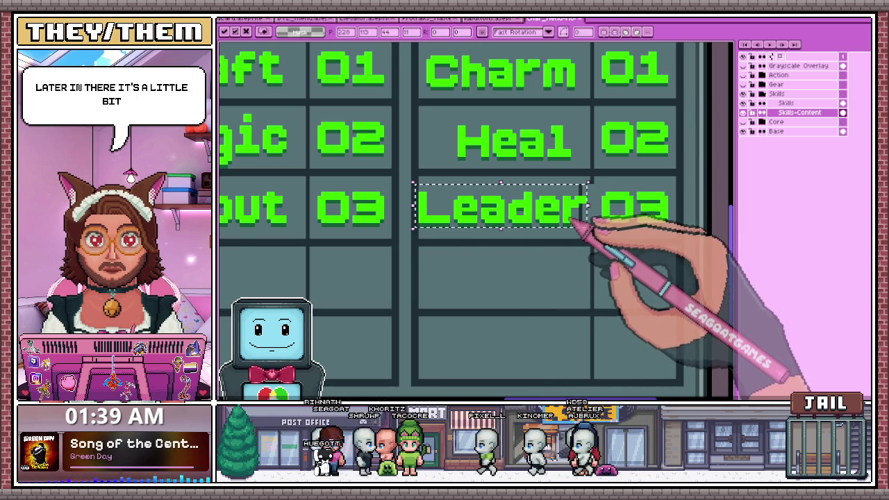
key(b)
Erase the dark divider line cutting through the r of Leader
scroll(590, 216, up, 1)
scroll(604, 195, up, 1)
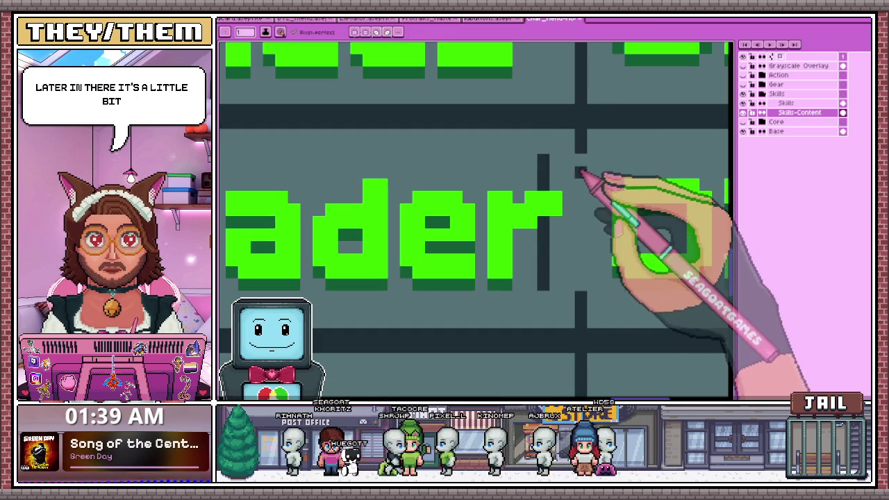
key(i)
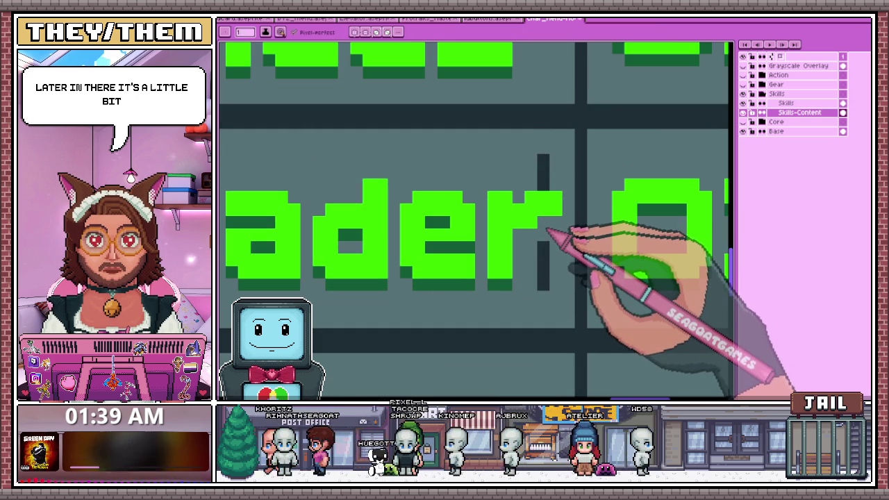
key(e)
drag(552, 226, 556, 205)
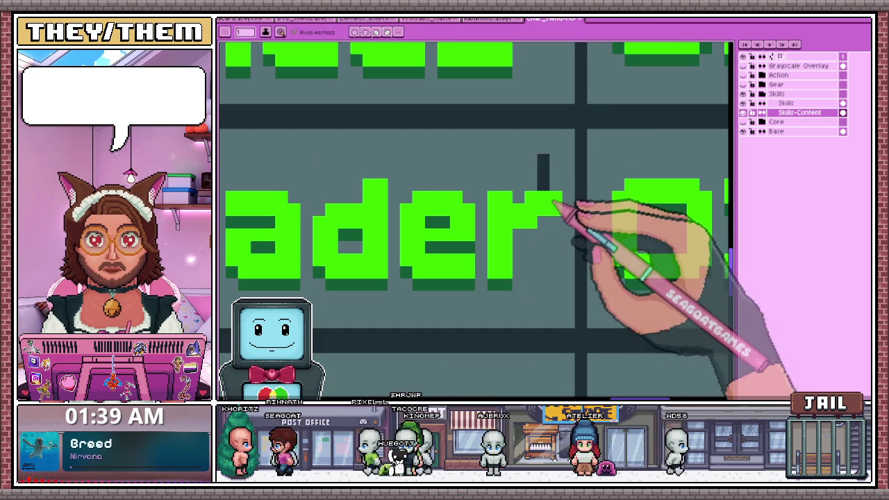
scroll(549, 174, down, 2)
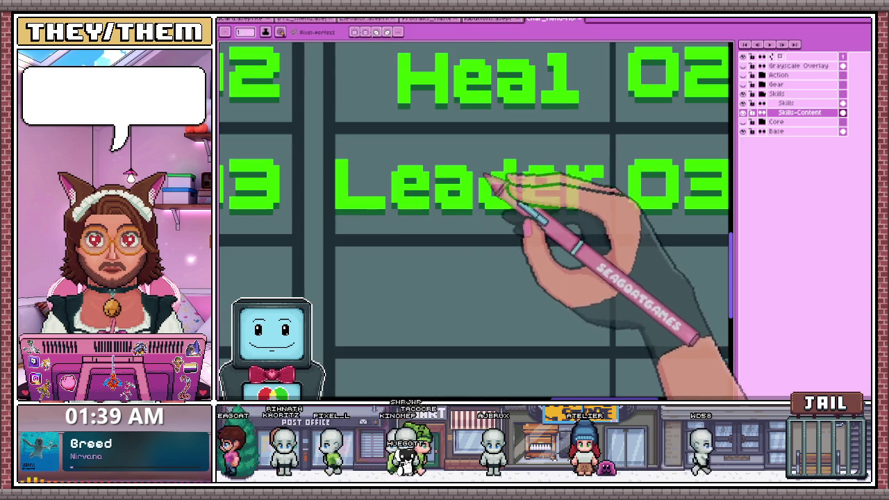
Marquee-select the word Leader, move it left into its cell and commit the placement
key(m)
drag(337, 161, 577, 213)
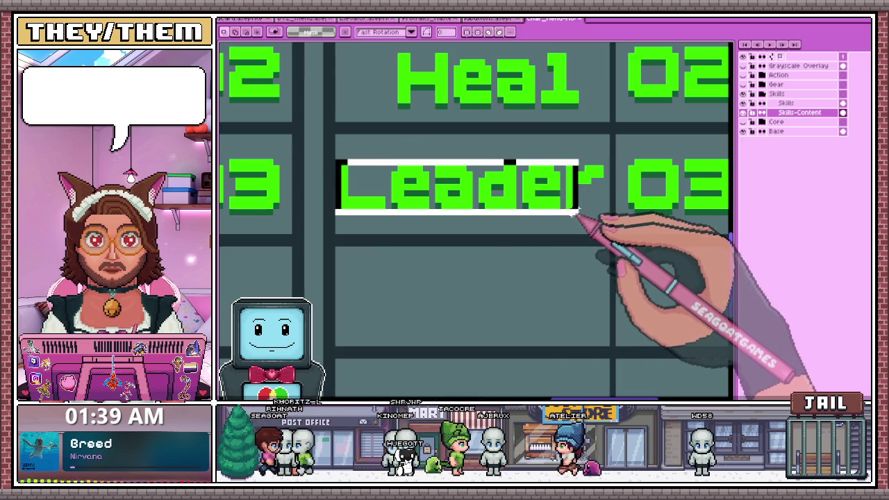
click(559, 198)
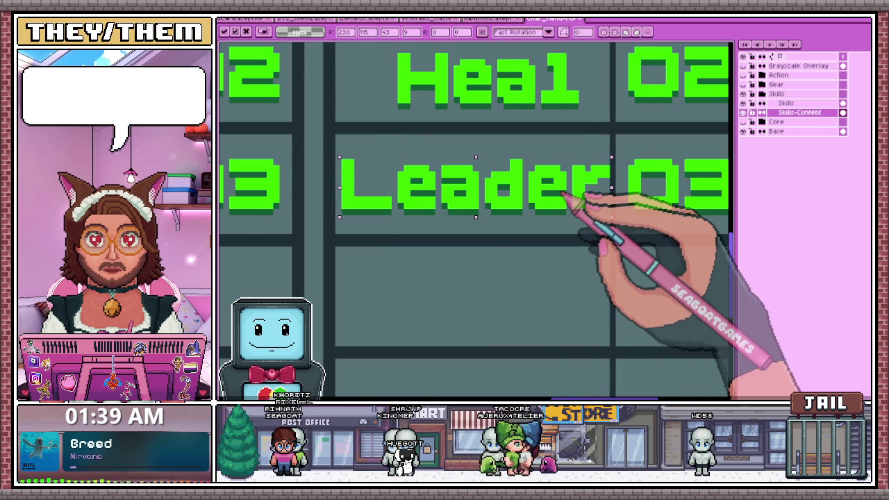
scroll(567, 199, down, 1)
scroll(563, 198, down, 2)
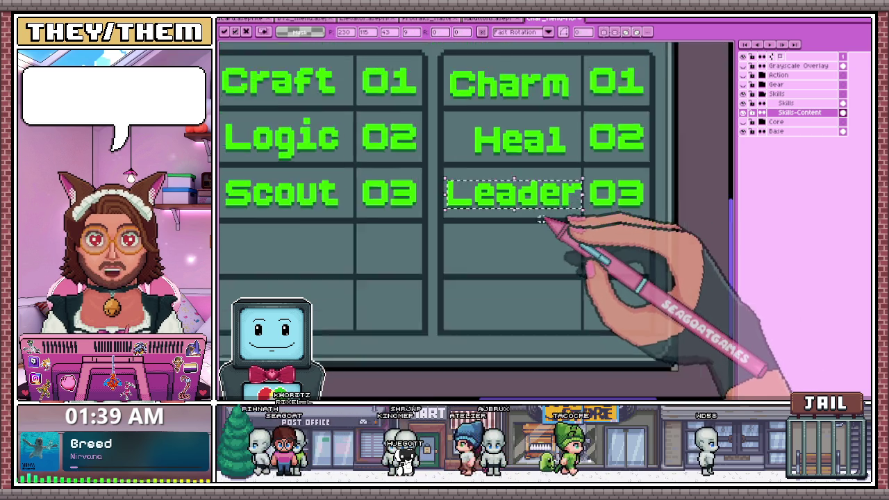
scroll(542, 199, down, 1)
key(Return)
scroll(560, 238, down, 2)
scroll(562, 312, up, 1)
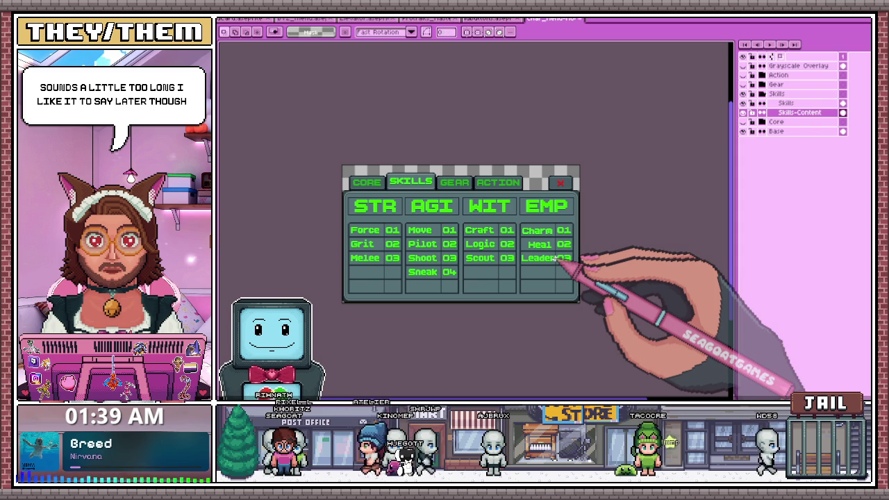
scroll(528, 231, up, 3)
scroll(517, 229, up, 3)
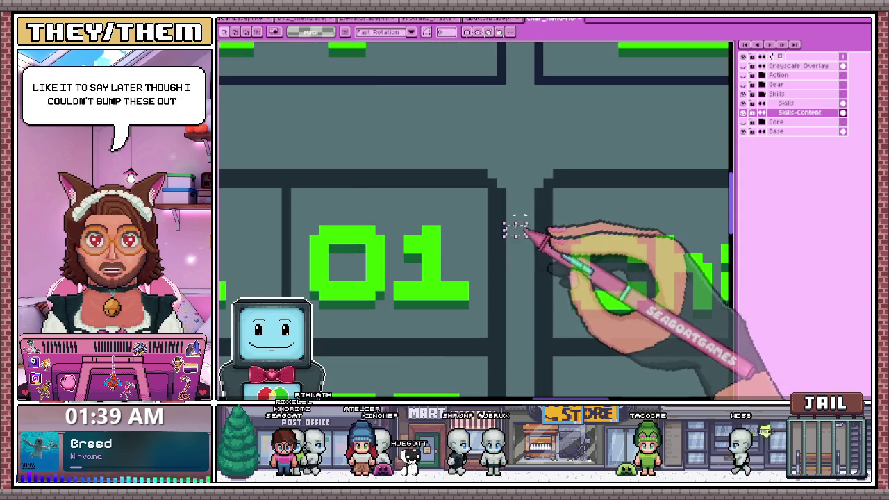
scroll(516, 229, down, 2)
scroll(535, 185, down, 1)
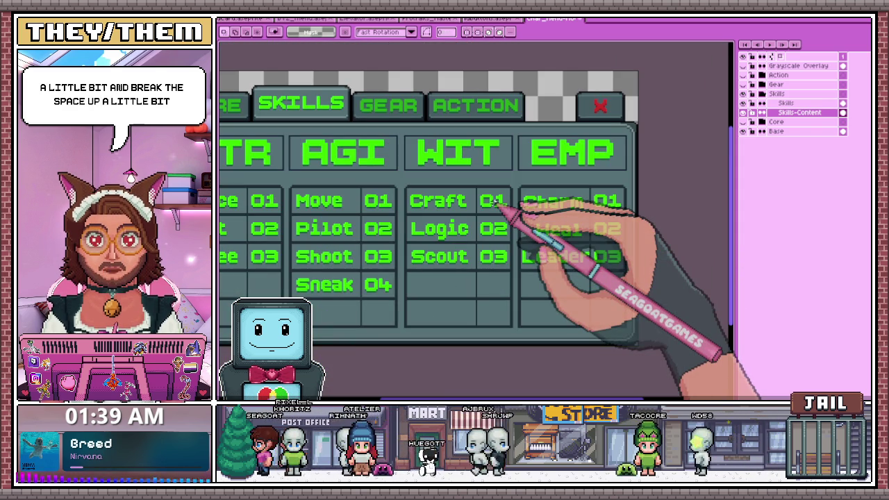
scroll(514, 194, down, 2)
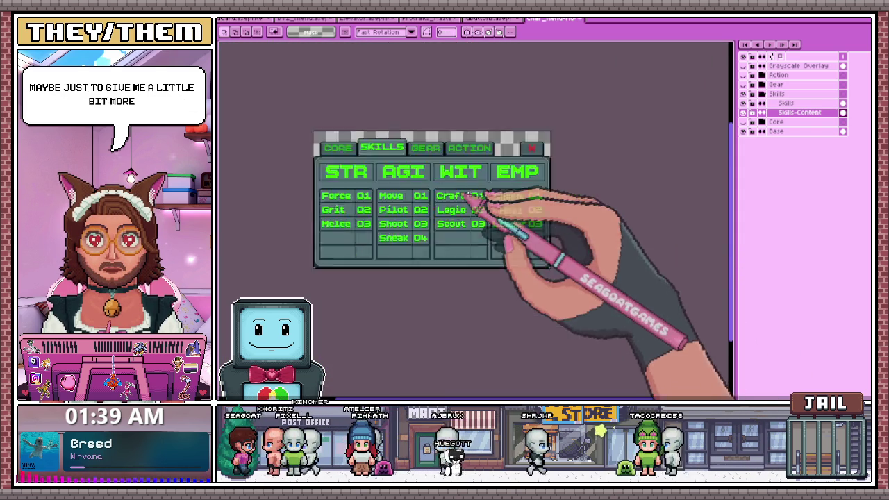
scroll(423, 202, up, 2)
scroll(421, 170, up, 2)
scroll(433, 150, down, 1)
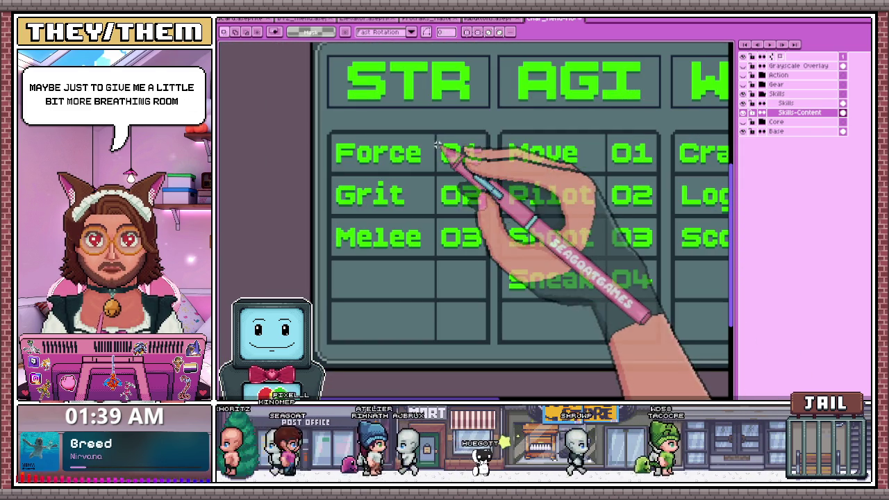
scroll(429, 130, down, 1)
scroll(427, 127, up, 2)
scroll(425, 127, down, 1)
Nudge the STR column's 01–03 values right with the arrow key, commit, then deselect
mouse_move(426, 126)
mouse_down()
mouse_move(448, 283)
mouse_move(494, 345)
mouse_up()
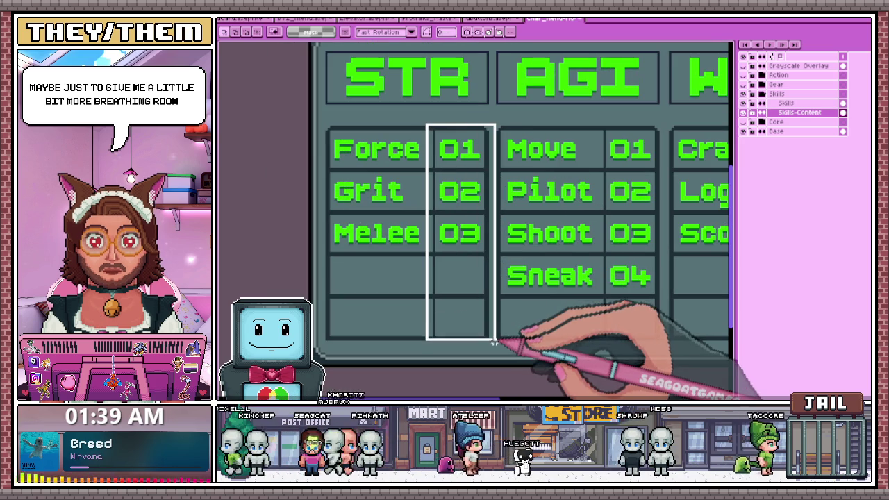
key(Right)
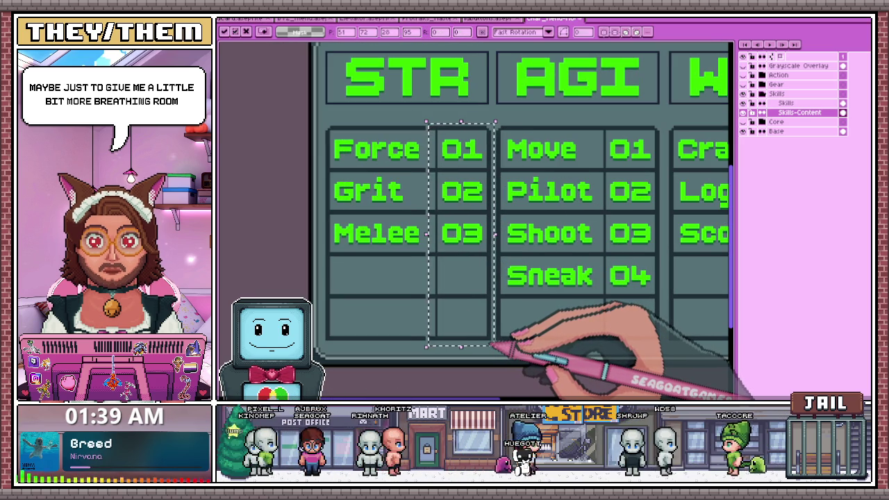
scroll(542, 292, down, 1)
key(Return)
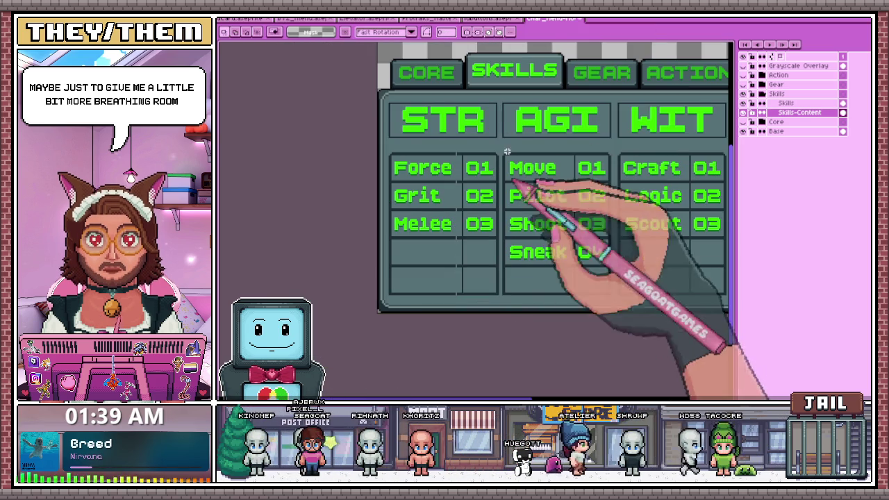
scroll(486, 99, up, 2)
drag(486, 88, 495, 183)
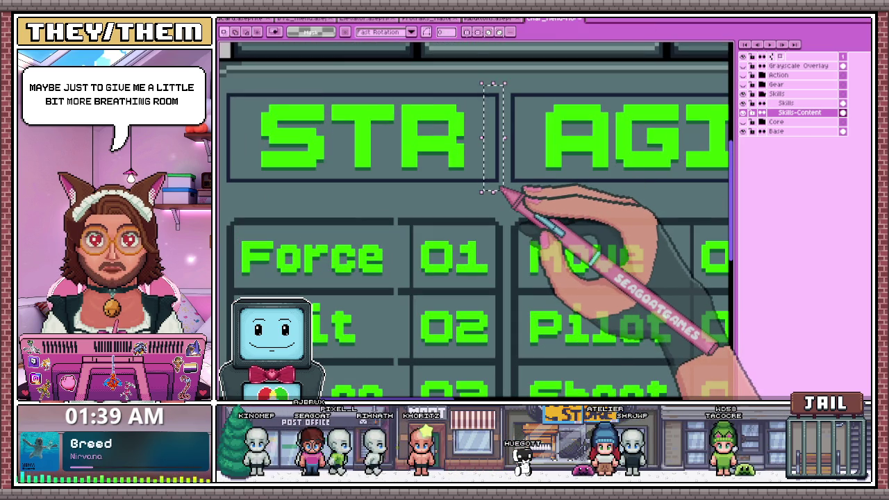
scroll(495, 189, down, 1)
click(518, 159)
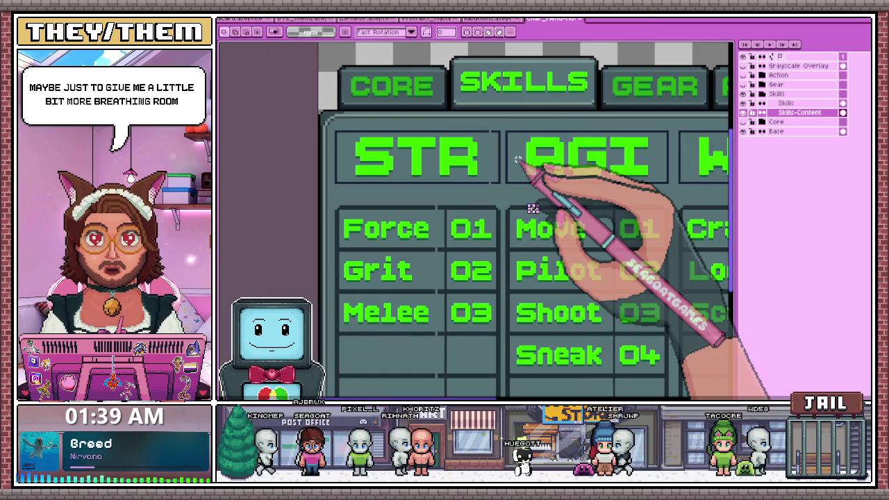
Zoom around the skills grid to inspect it, then pick the Rectangular Marquee for the AGI values
scroll(466, 111, up, 1)
scroll(487, 132, up, 1)
key(b)
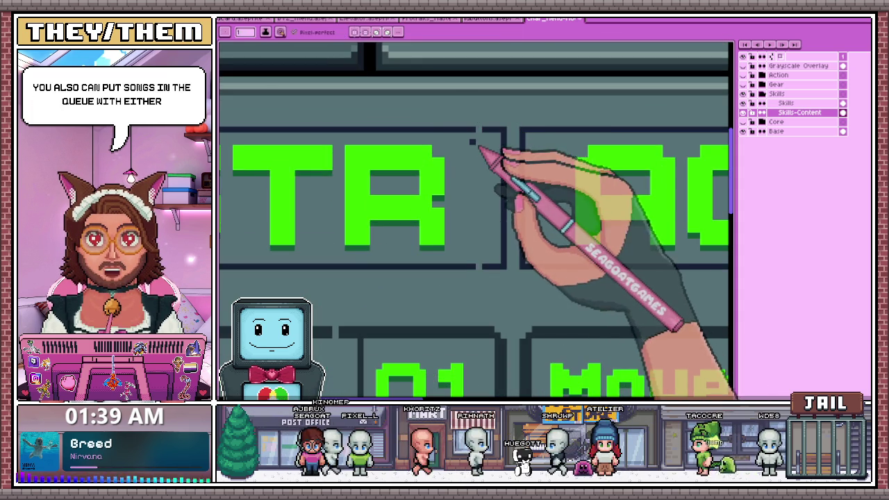
scroll(426, 199, down, 2)
scroll(417, 243, up, 1)
scroll(383, 245, up, 2)
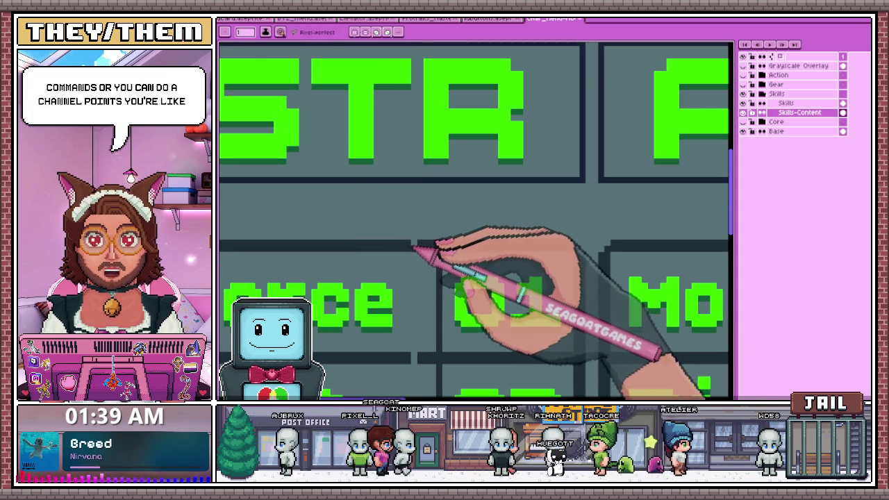
scroll(417, 226, down, 1)
scroll(423, 222, down, 1)
scroll(417, 208, up, 2)
scroll(413, 171, up, 2)
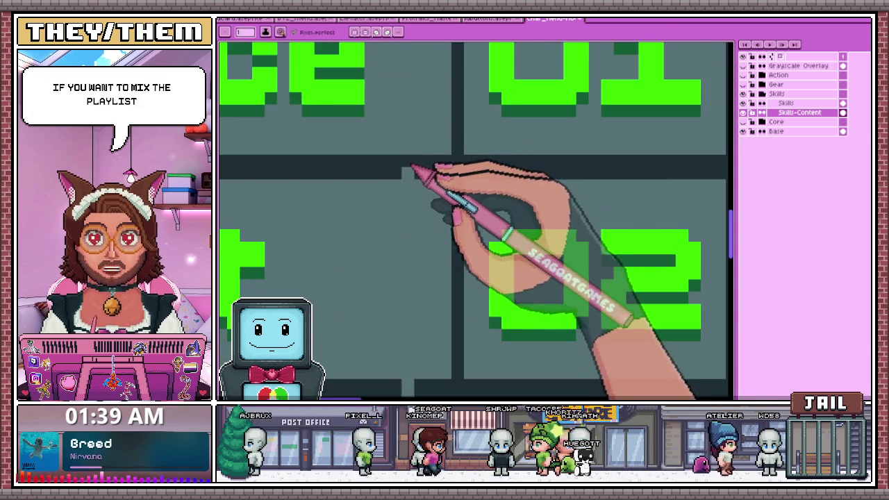
scroll(412, 169, down, 2)
scroll(408, 192, up, 1)
scroll(413, 252, up, 1)
scroll(417, 242, down, 2)
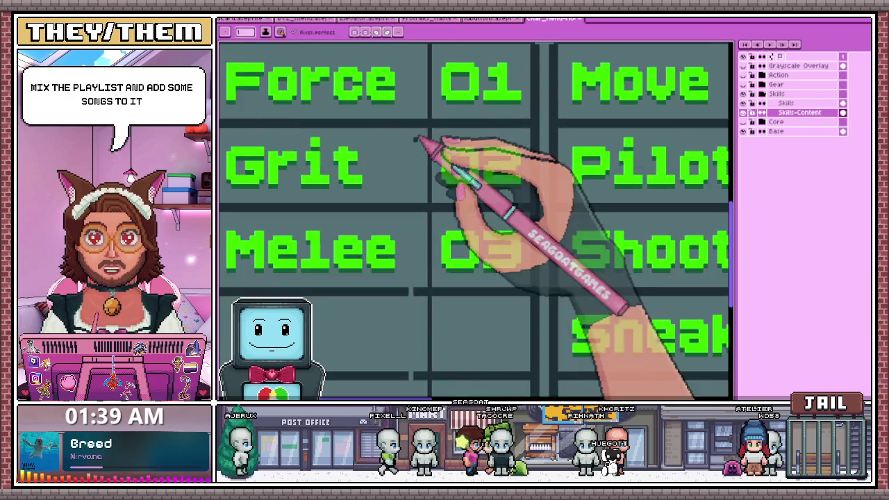
scroll(419, 174, down, 2)
scroll(417, 236, up, 3)
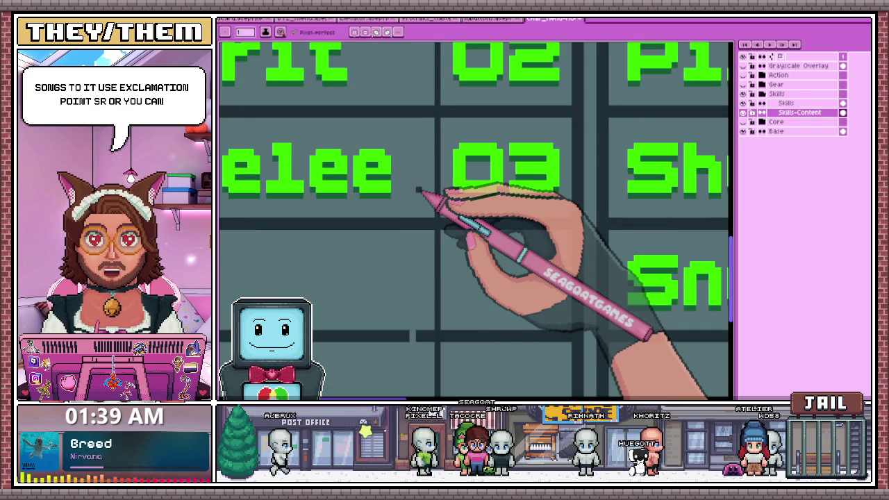
scroll(418, 189, down, 1)
scroll(417, 278, down, 2)
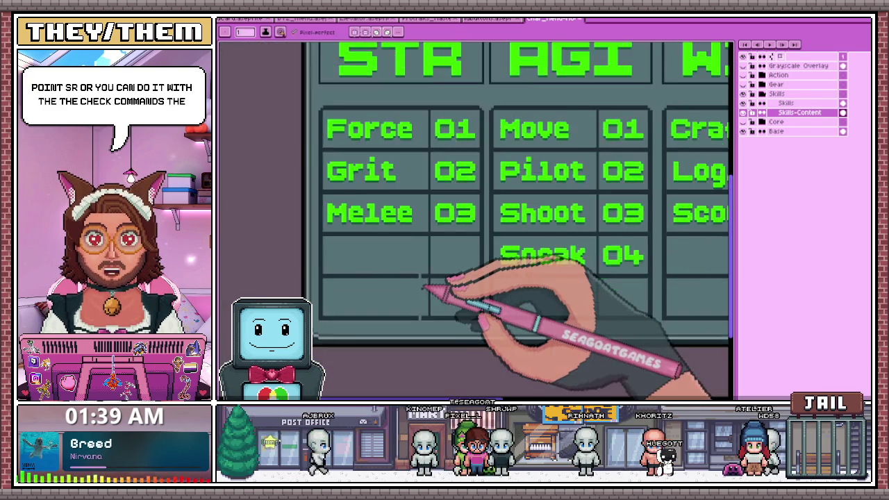
scroll(421, 290, up, 2)
scroll(422, 284, up, 1)
scroll(421, 264, down, 3)
scroll(417, 279, up, 2)
scroll(419, 280, down, 1)
scroll(428, 287, down, 2)
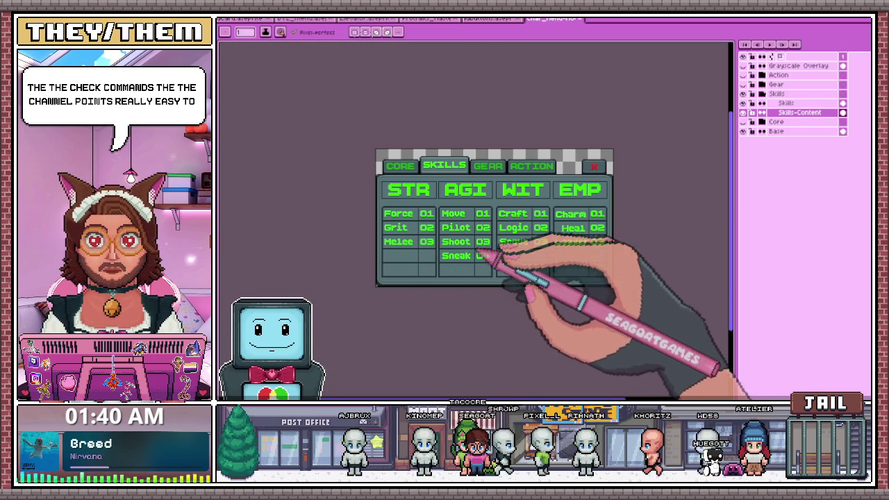
scroll(492, 264, up, 2)
scroll(440, 199, up, 2)
scroll(407, 149, up, 1)
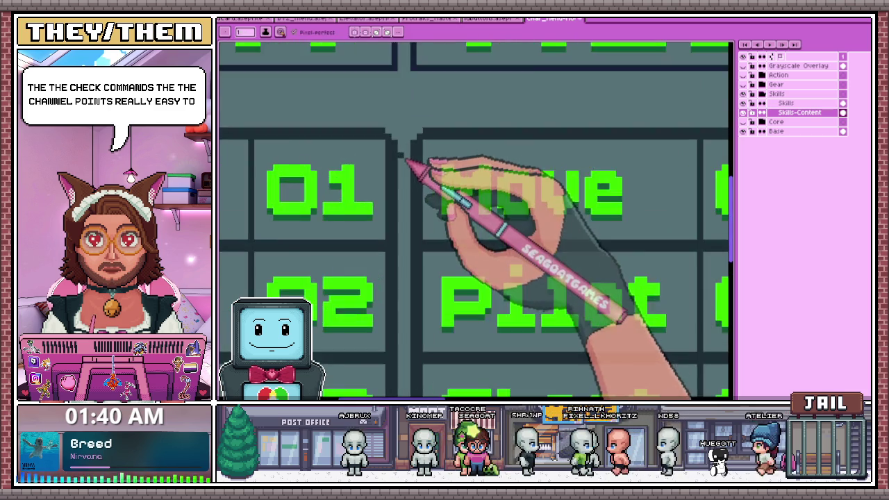
scroll(411, 159, down, 2)
scroll(417, 167, down, 2)
scroll(512, 198, up, 2)
key(m)
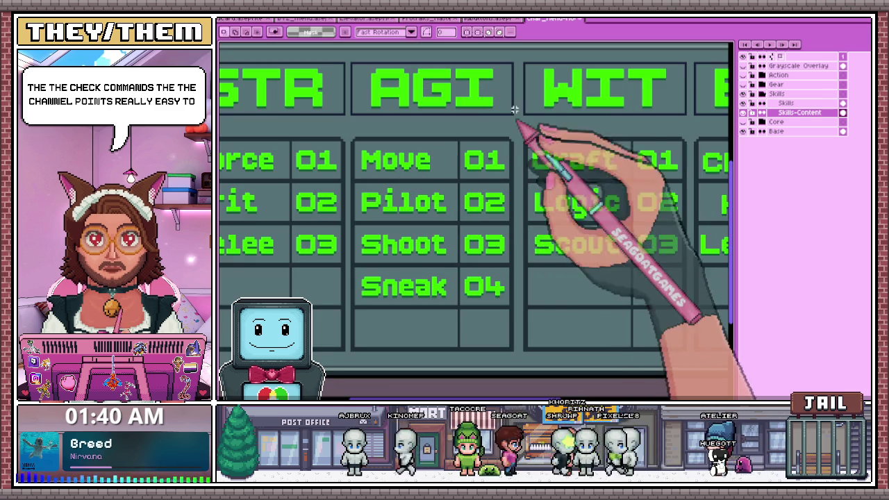
Select the WIT number cells, then the whole EMP column, and clear the selection
scroll(453, 140, down, 1)
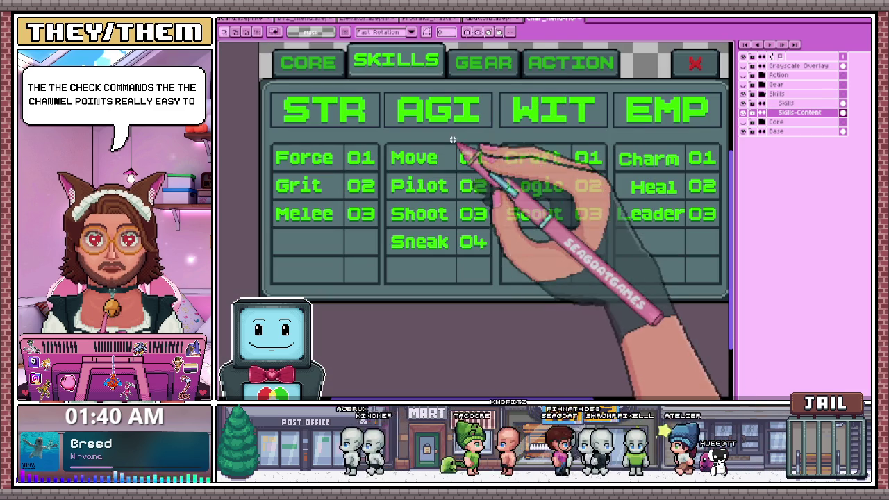
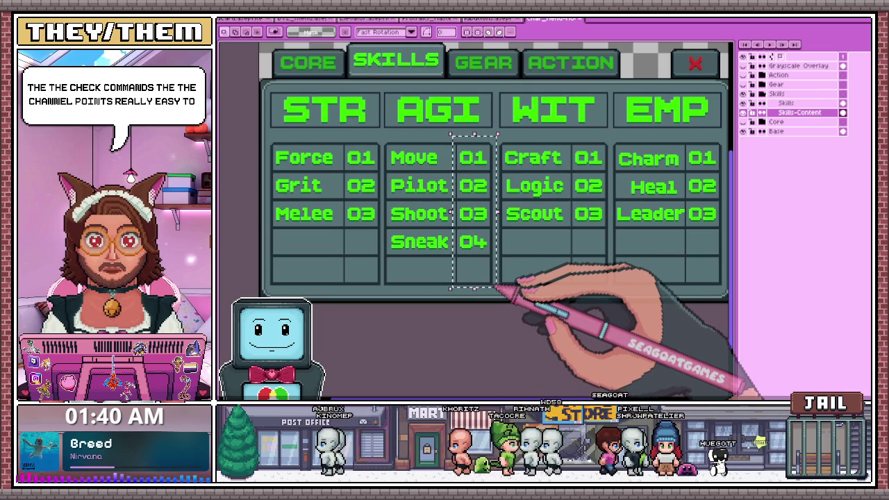
scroll(453, 134, down, 3)
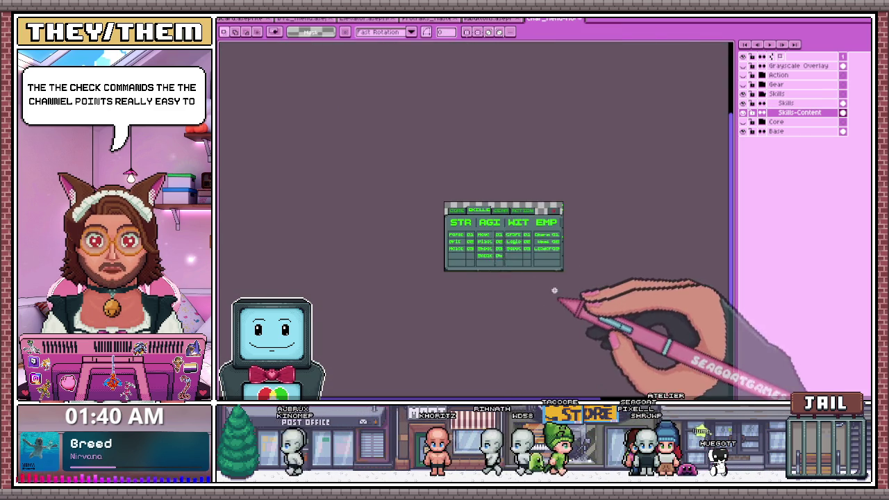
Select the WIT number cells, then the whole EMP column, and clear the selection
scroll(556, 302, up, 3)
scroll(453, 123, up, 1)
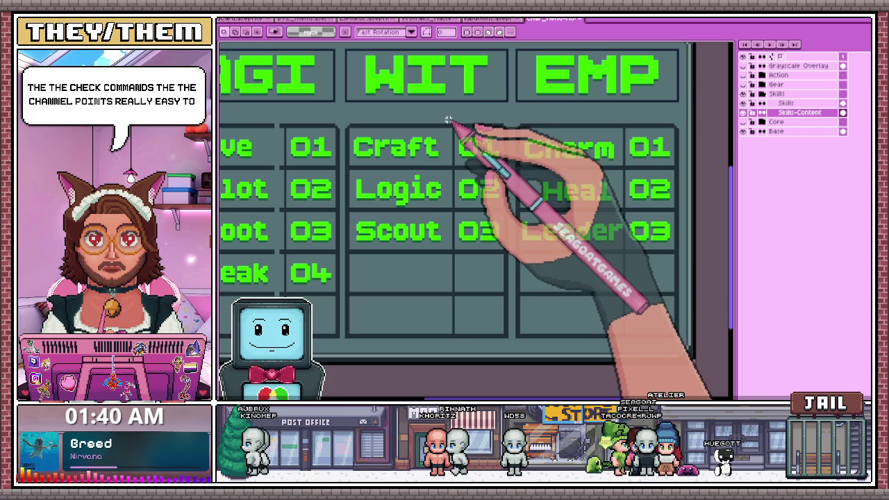
drag(474, 211, 505, 334)
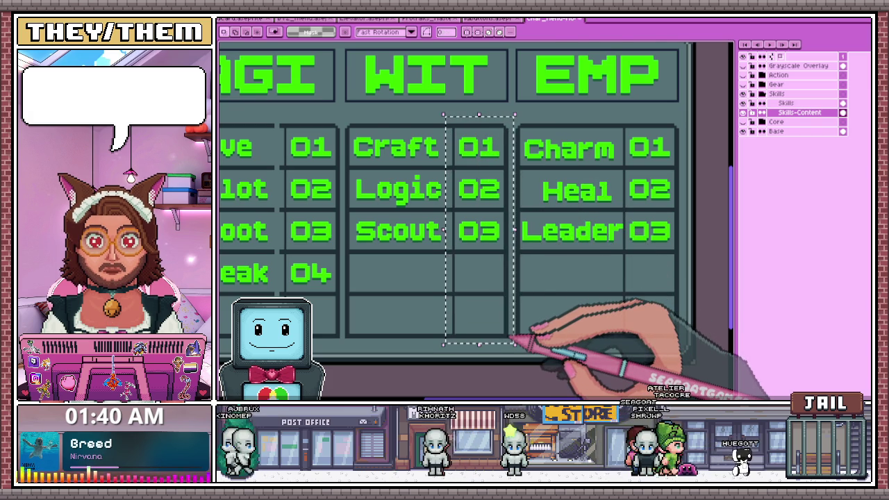
scroll(514, 339, down, 1)
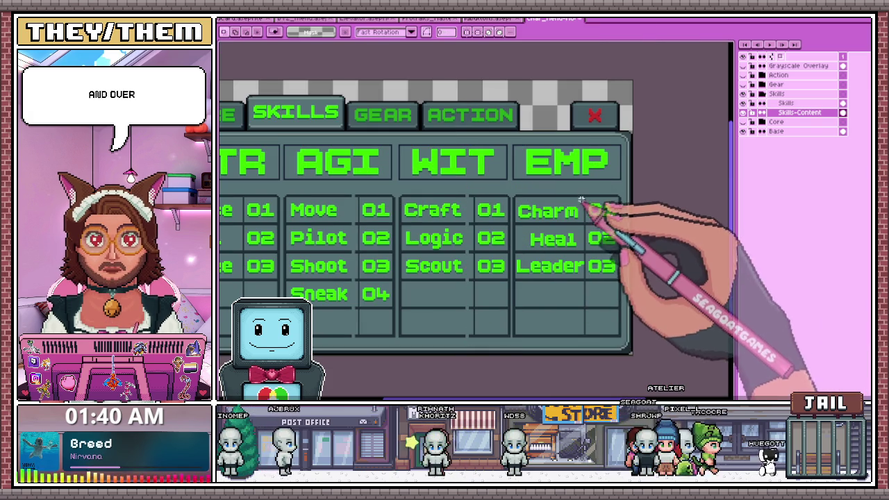
drag(581, 192, 609, 269)
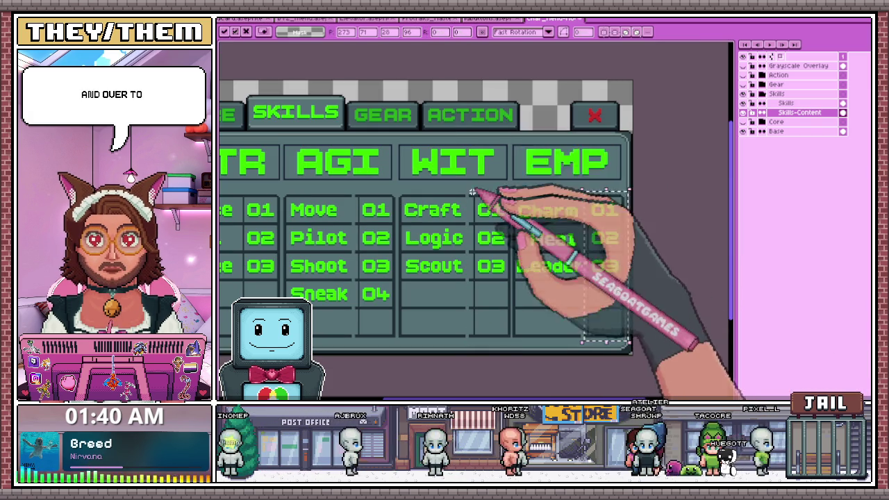
scroll(506, 178, down, 5)
key(ctrl+d)
Shift the WIT and EMP columns together one pixel to the left
scroll(462, 235, up, 3)
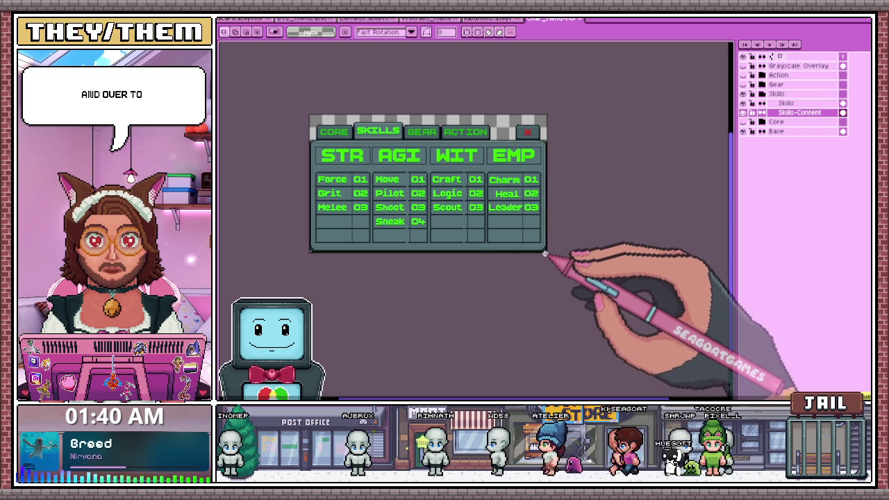
scroll(447, 222, up, 3)
scroll(441, 238, down, 4)
scroll(461, 198, up, 2)
scroll(509, 177, up, 2)
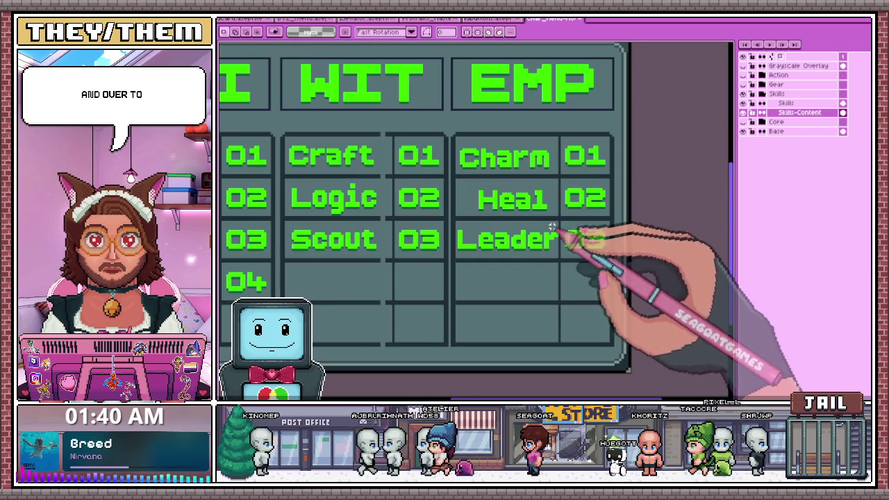
scroll(615, 150, up, 2)
scroll(615, 150, up, 1)
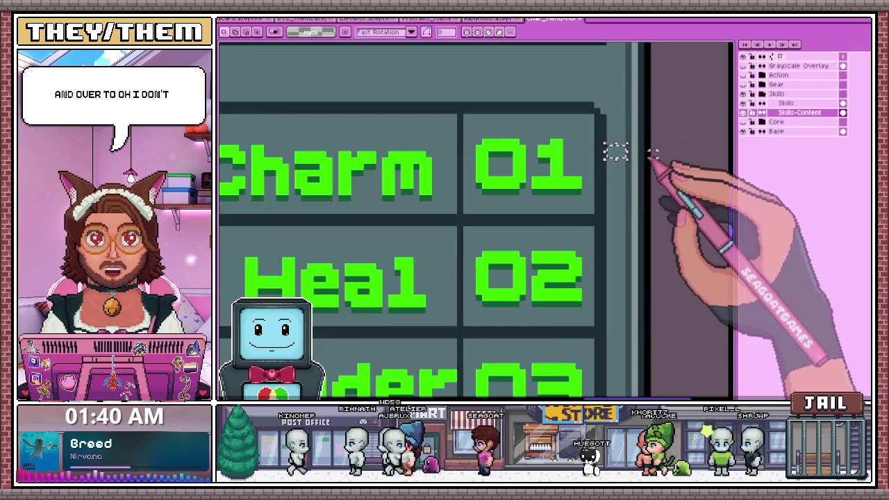
scroll(617, 152, up, 2)
scroll(619, 154, down, 1)
scroll(625, 164, down, 4)
scroll(629, 169, down, 2)
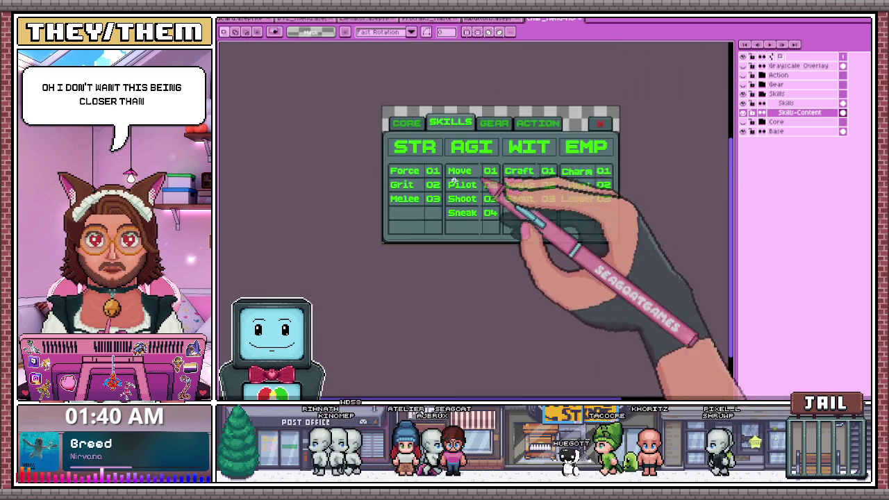
scroll(291, 191, up, 3)
scroll(290, 193, up, 1)
scroll(292, 188, up, 1)
scroll(295, 191, down, 2)
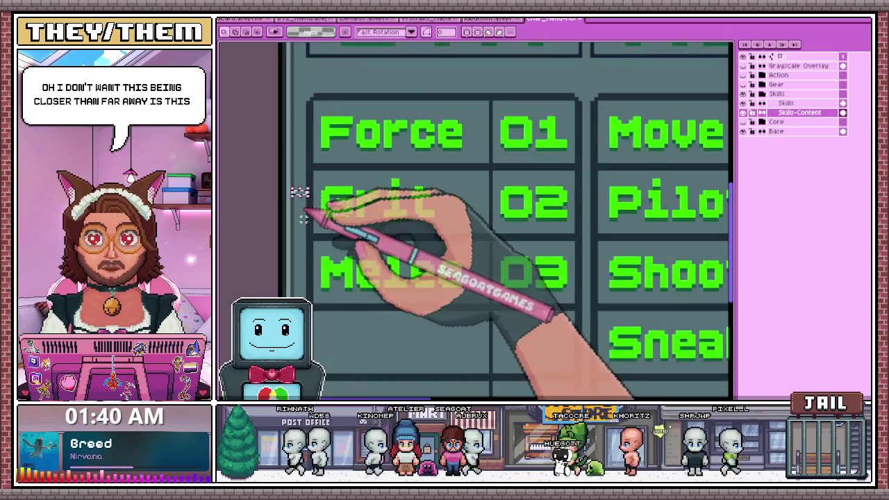
scroll(302, 208, down, 2)
scroll(494, 206, down, 1)
scroll(480, 207, up, 2)
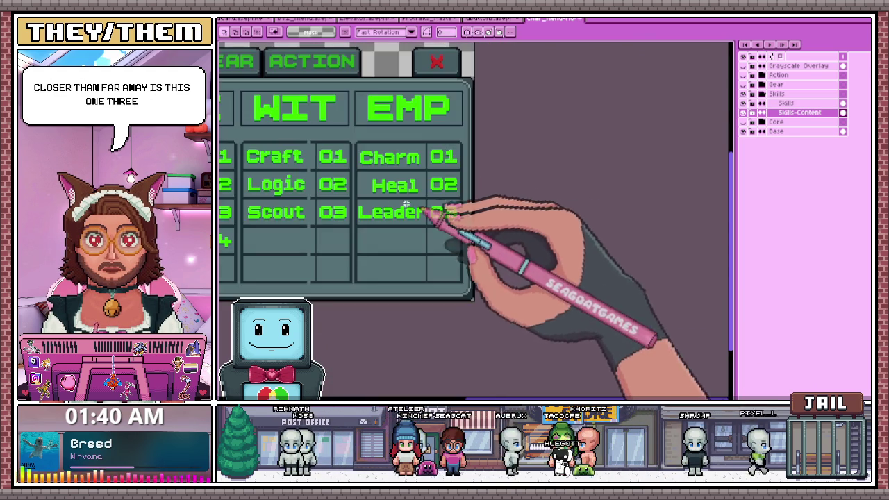
scroll(312, 219, down, 1)
scroll(389, 229, up, 1)
scroll(399, 222, down, 2)
scroll(420, 228, up, 1)
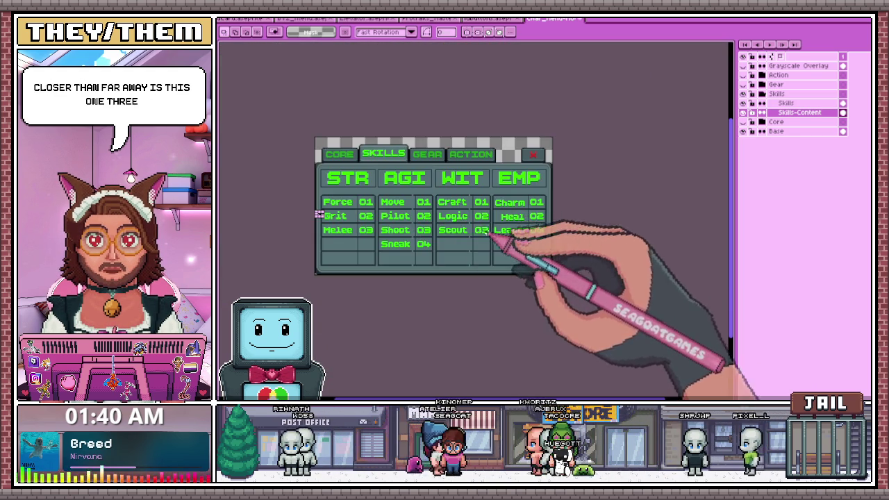
scroll(421, 233, up, 2)
scroll(424, 239, up, 1)
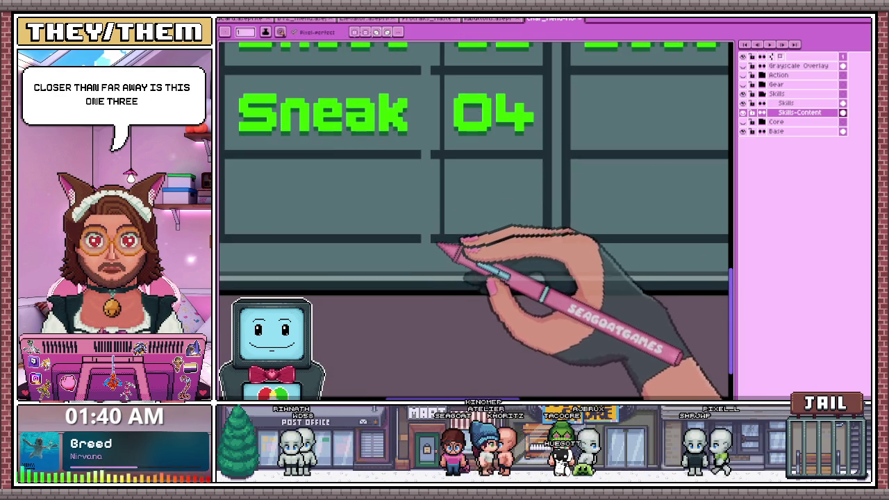
scroll(438, 243, up, 2)
scroll(431, 240, down, 2)
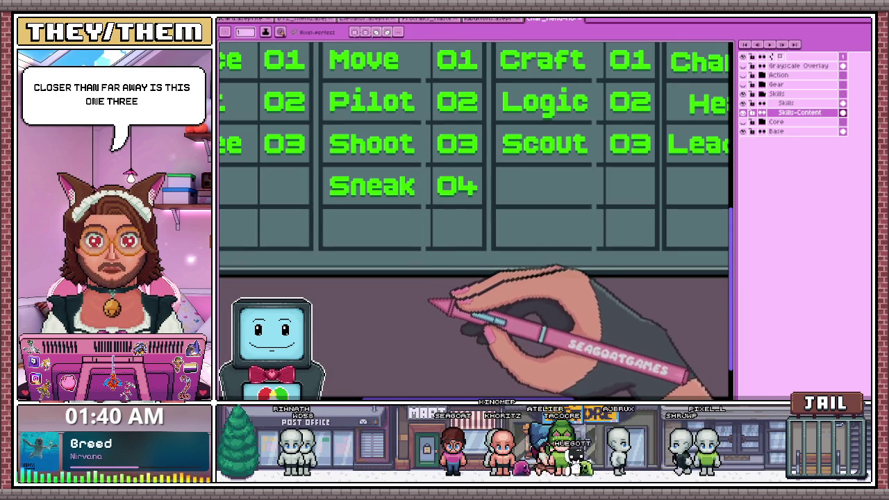
scroll(420, 264, up, 2)
scroll(425, 252, up, 1)
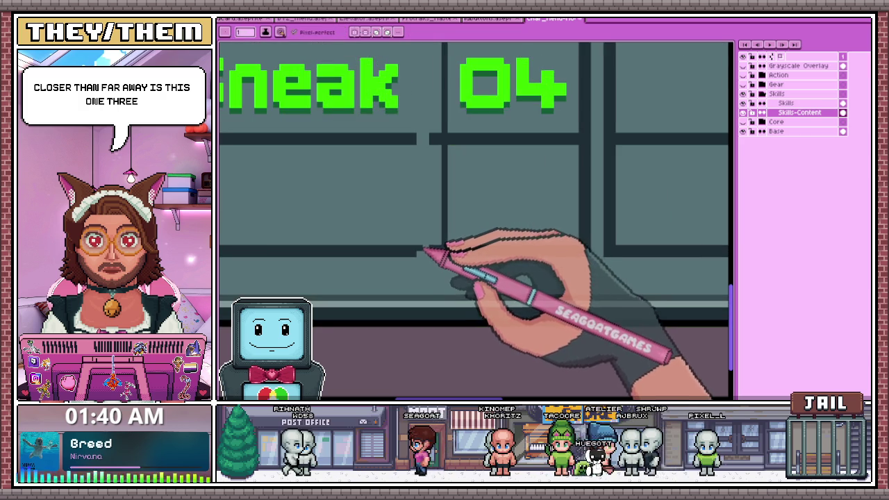
scroll(426, 251, down, 2)
scroll(421, 157, up, 2)
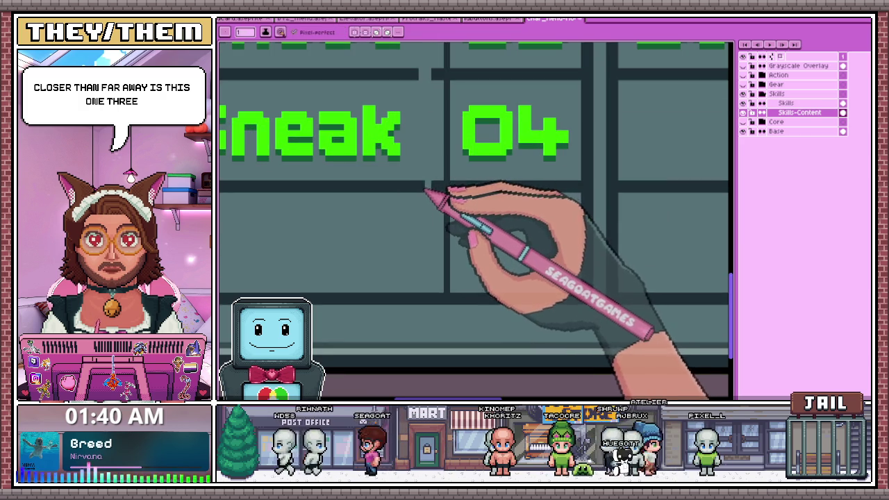
scroll(429, 191, down, 1)
scroll(438, 209, down, 2)
scroll(437, 212, up, 2)
scroll(429, 229, up, 2)
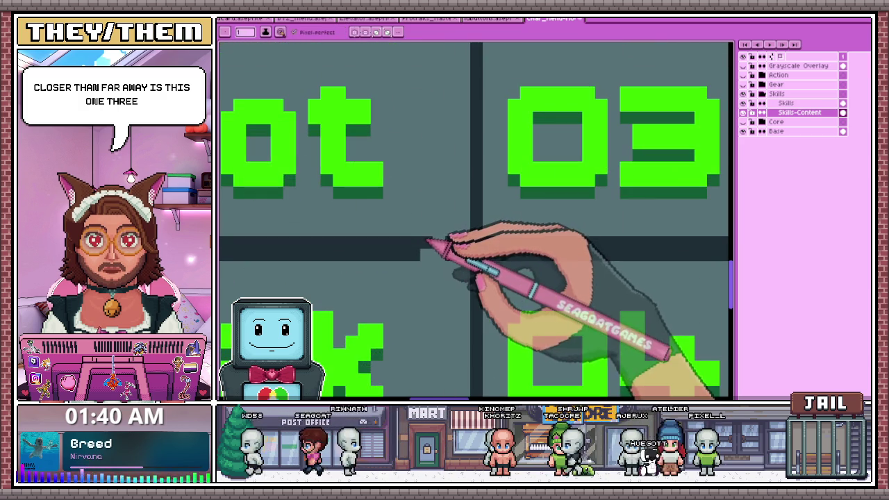
scroll(438, 244, down, 2)
scroll(447, 209, down, 1)
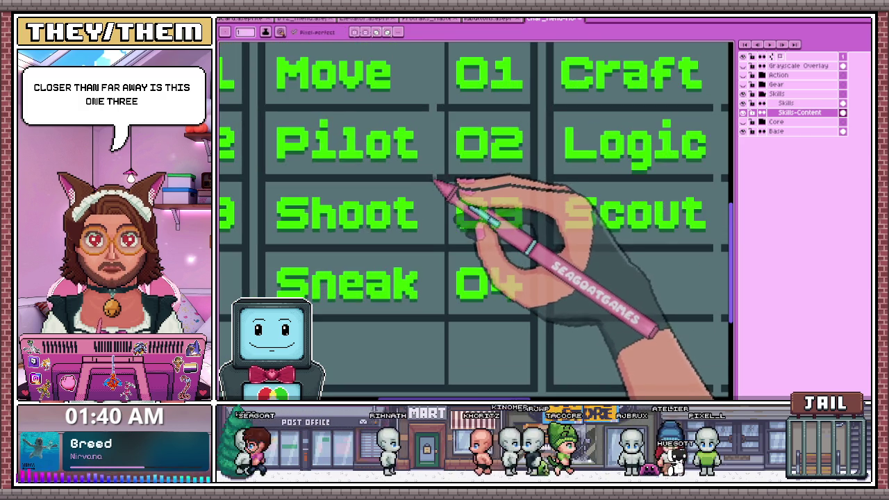
scroll(444, 194, down, 2)
scroll(431, 146, up, 1)
scroll(438, 164, up, 2)
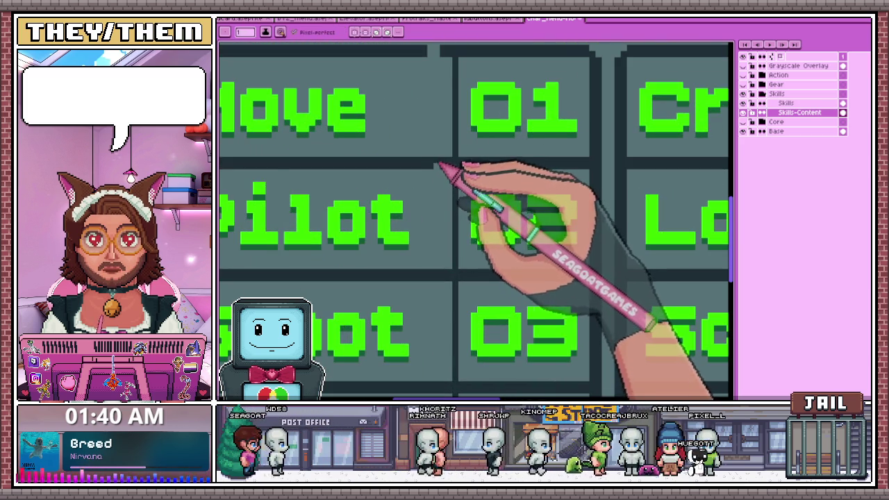
scroll(435, 166, down, 2)
scroll(444, 111, up, 2)
scroll(437, 98, down, 2)
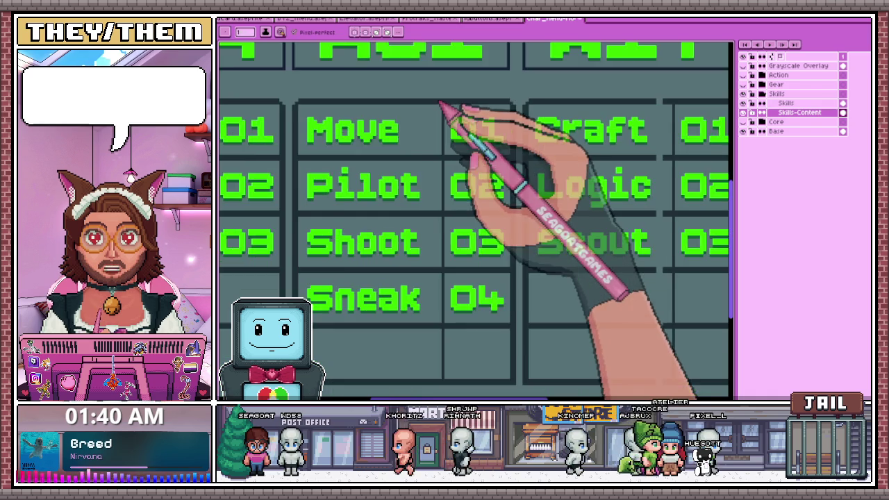
scroll(441, 109, down, 1)
scroll(562, 179, up, 3)
scroll(523, 130, up, 2)
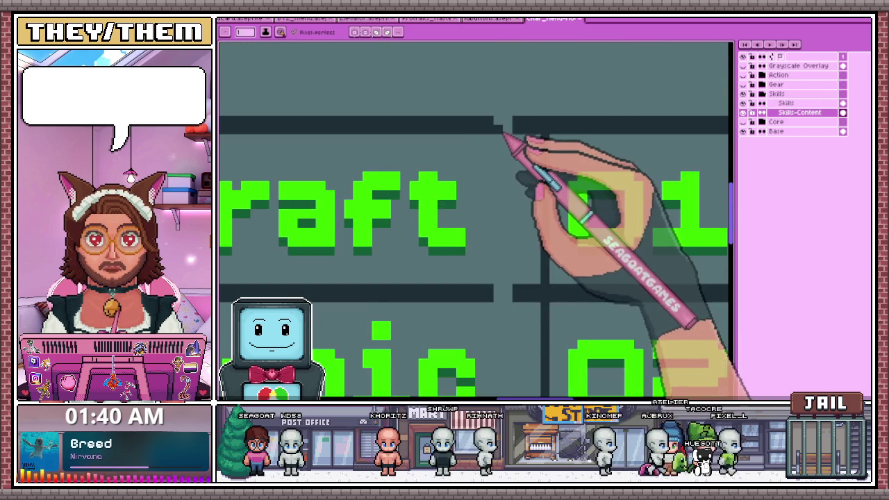
scroll(501, 129, down, 2)
scroll(512, 222, up, 2)
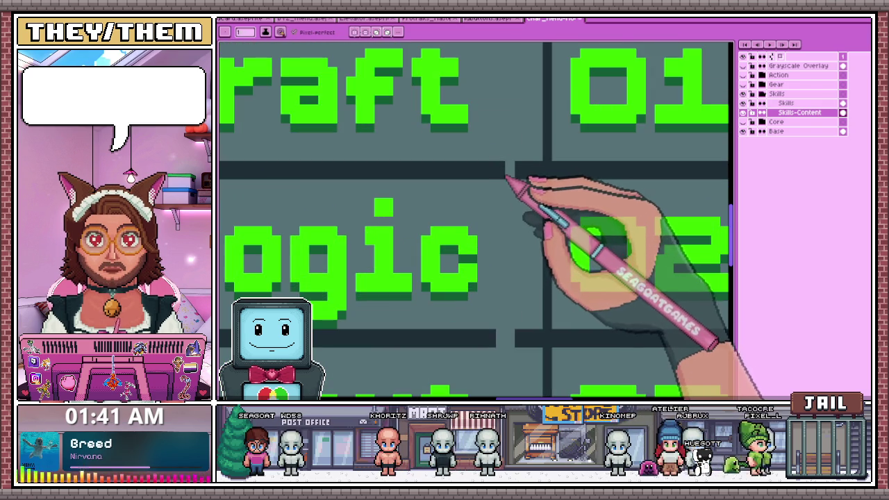
scroll(518, 173, down, 2)
scroll(514, 243, up, 2)
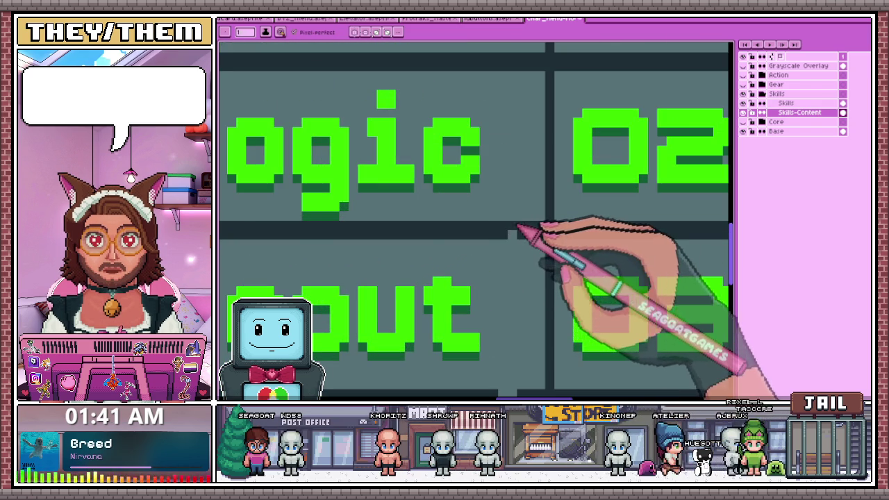
scroll(517, 228, down, 2)
scroll(512, 242, up, 2)
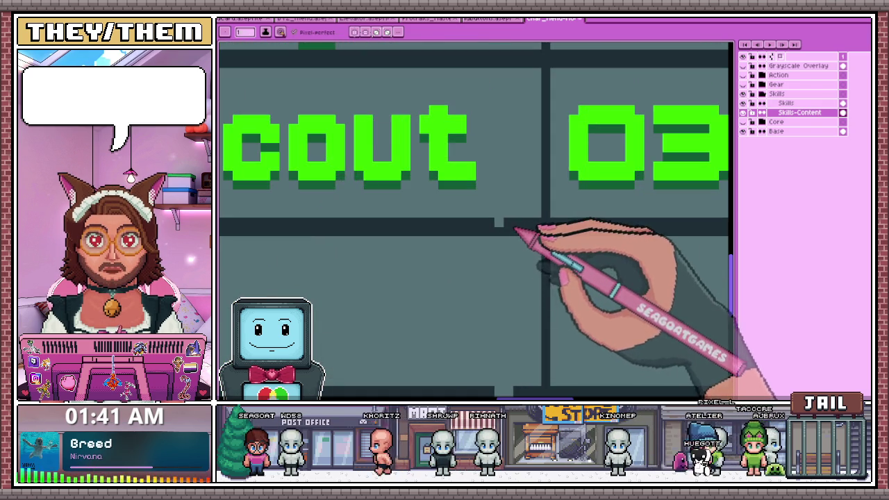
scroll(514, 230, down, 1)
scroll(512, 182, down, 1)
scroll(512, 268, up, 2)
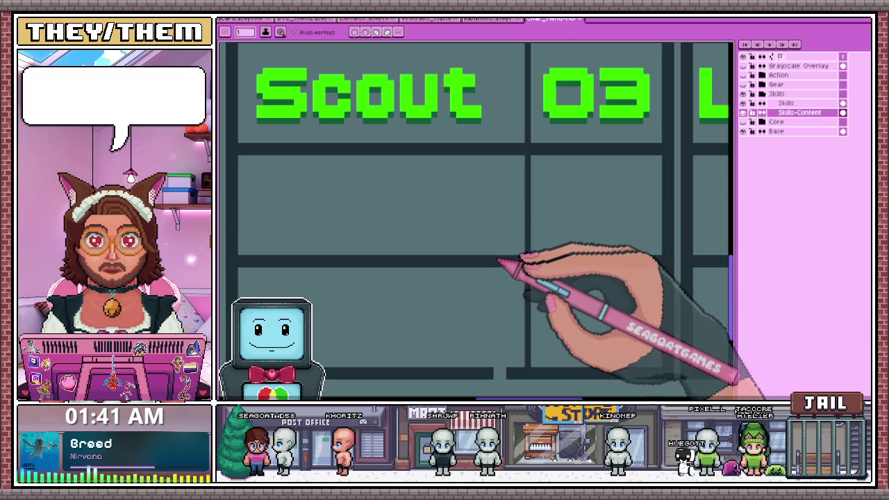
scroll(504, 281, down, 2)
scroll(507, 301, up, 1)
scroll(500, 301, up, 1)
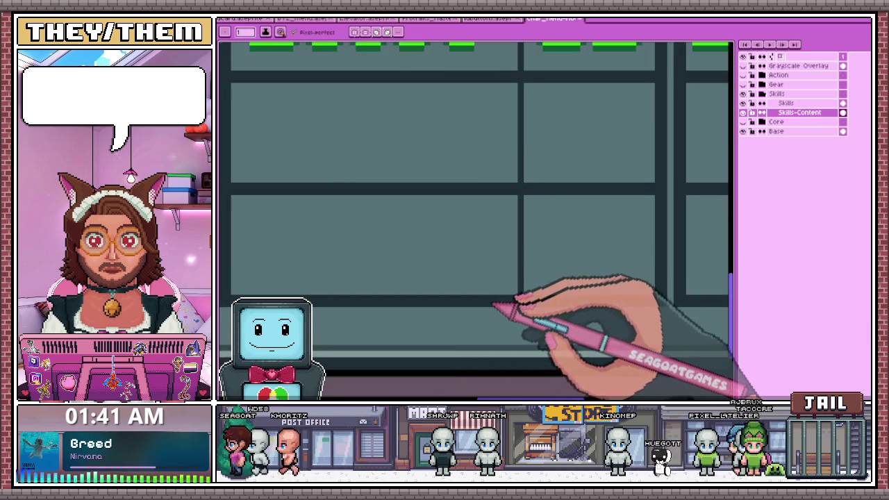
scroll(489, 302, down, 2)
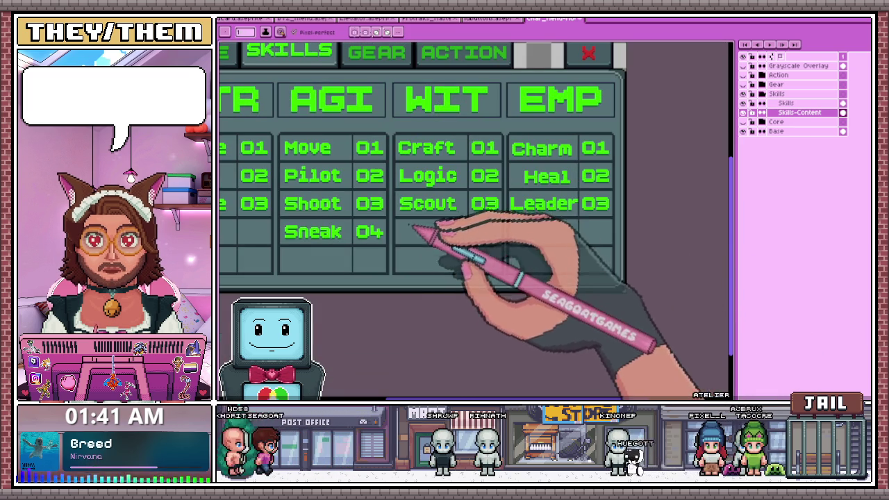
scroll(395, 137, up, 1)
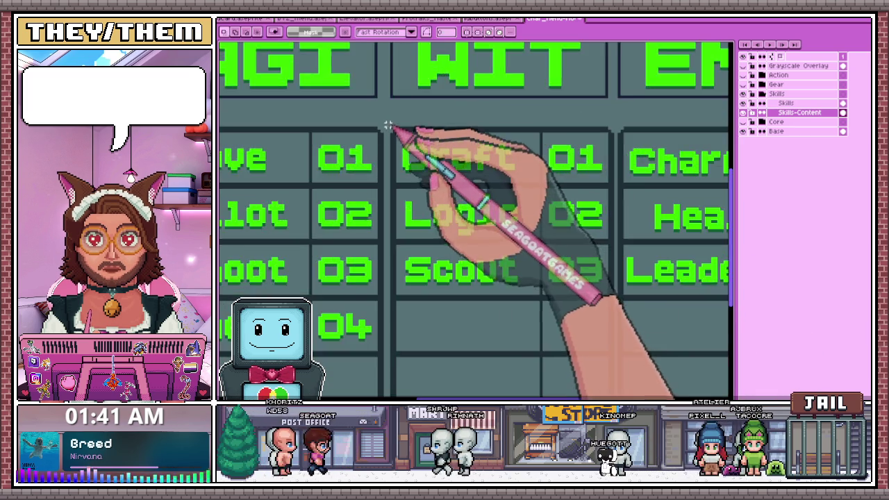
scroll(389, 125, down, 1)
mouse_move(391, 124)
mouse_down()
mouse_move(607, 271)
mouse_move(569, 268)
mouse_up()
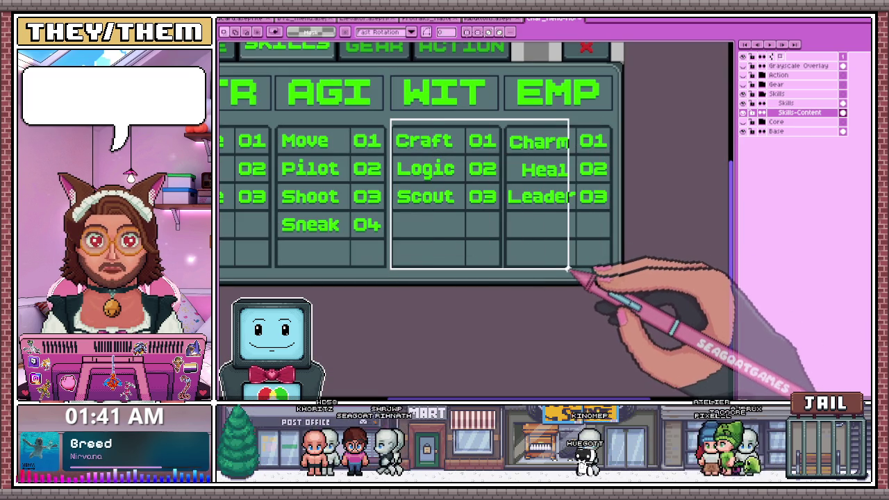
key(Left)
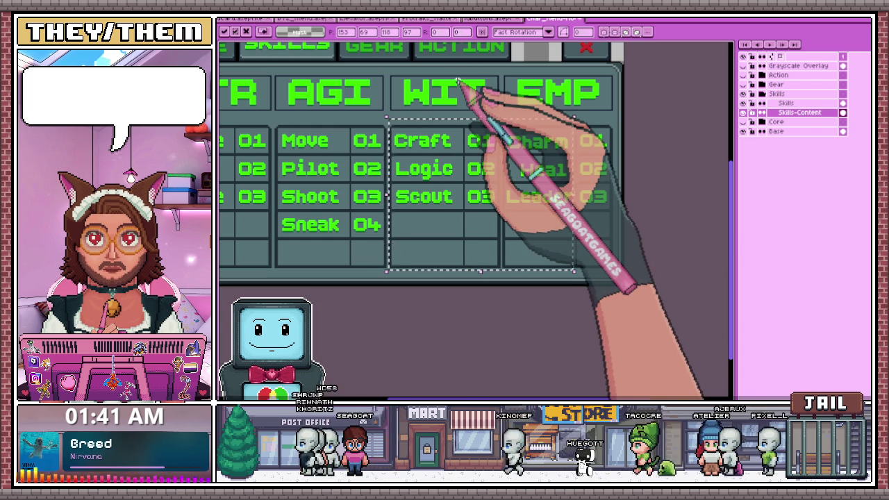
Nudge the AGI column's Move, Pilot and Shoot cells one pixel left
scroll(389, 257, up, 1)
scroll(368, 248, down, 3)
scroll(367, 248, up, 5)
scroll(550, 291, down, 1)
scroll(424, 229, up, 1)
scroll(508, 224, down, 3)
scroll(447, 205, up, 3)
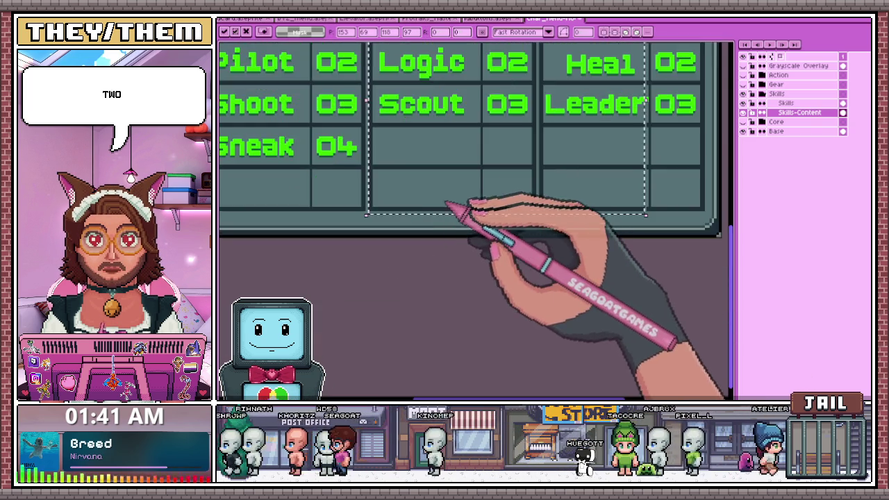
scroll(368, 199, up, 3)
scroll(378, 234, down, 2)
scroll(405, 247, down, 3)
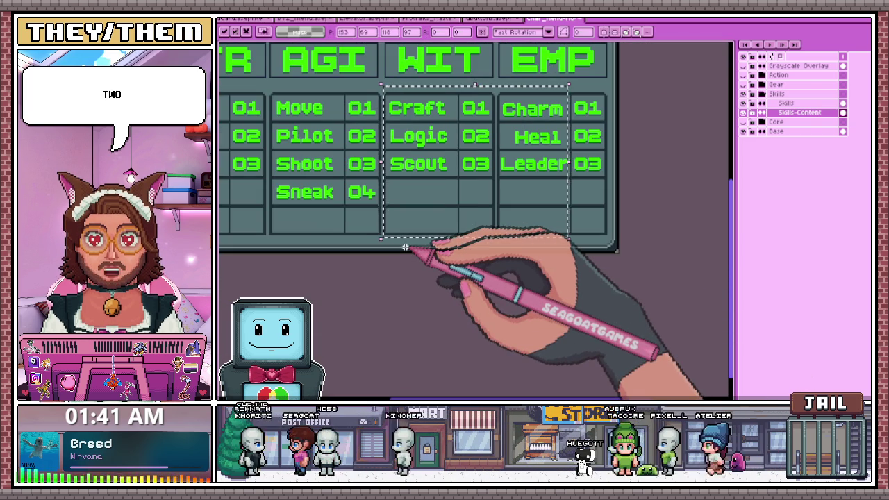
scroll(486, 212, down, 2)
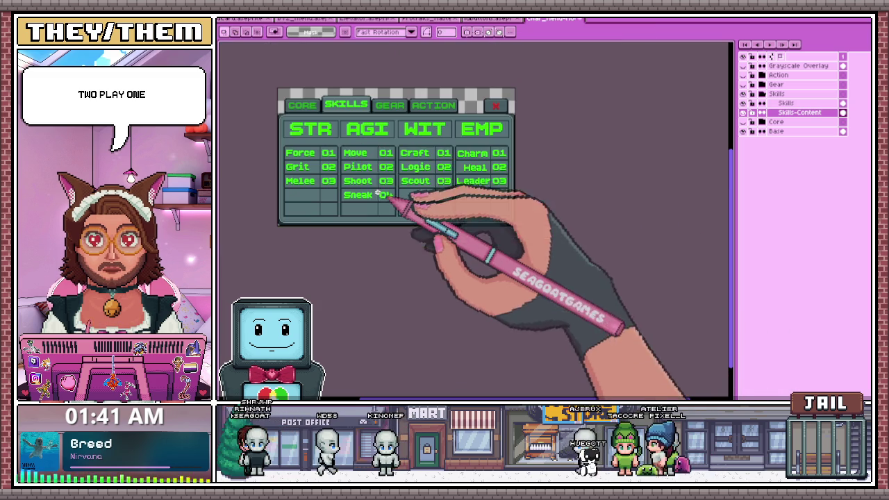
scroll(361, 167, up, 2)
mouse_move(338, 140)
mouse_down()
mouse_move(389, 255)
mouse_move(559, 320)
mouse_move(578, 316)
mouse_move(571, 314)
mouse_up()
scroll(390, 256, down, 1)
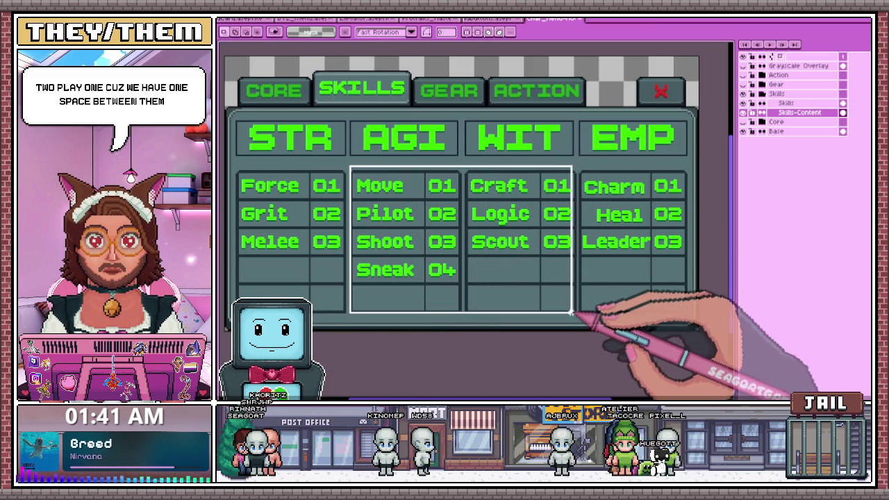
key(Left)
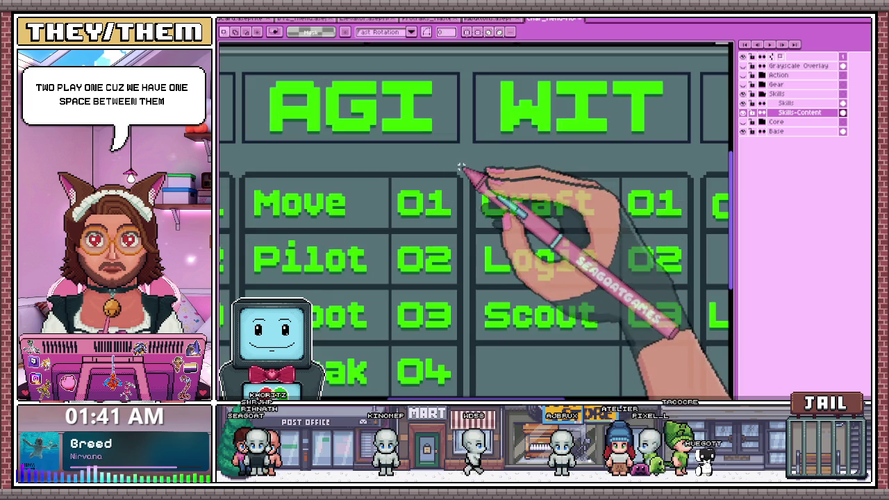
Select the Craft, Logic, Scout and Charm, Heal, Leader cells, then commit the moves and deselect
scroll(469, 172, up, 2)
scroll(470, 172, down, 2)
mouse_move(471, 174)
mouse_down()
mouse_move(532, 292)
mouse_move(592, 323)
mouse_up()
scroll(572, 315, up, 1)
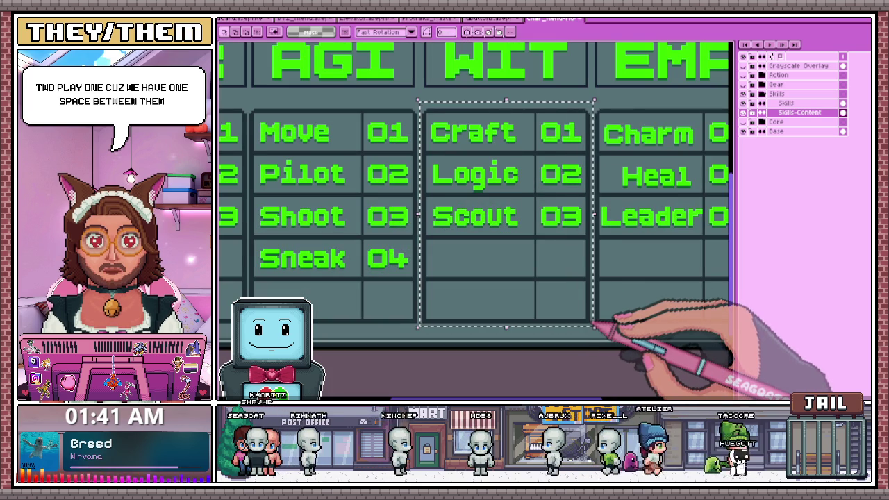
scroll(597, 324, down, 3)
scroll(523, 187, down, 2)
scroll(528, 191, up, 1)
scroll(556, 205, up, 4)
scroll(490, 175, down, 3)
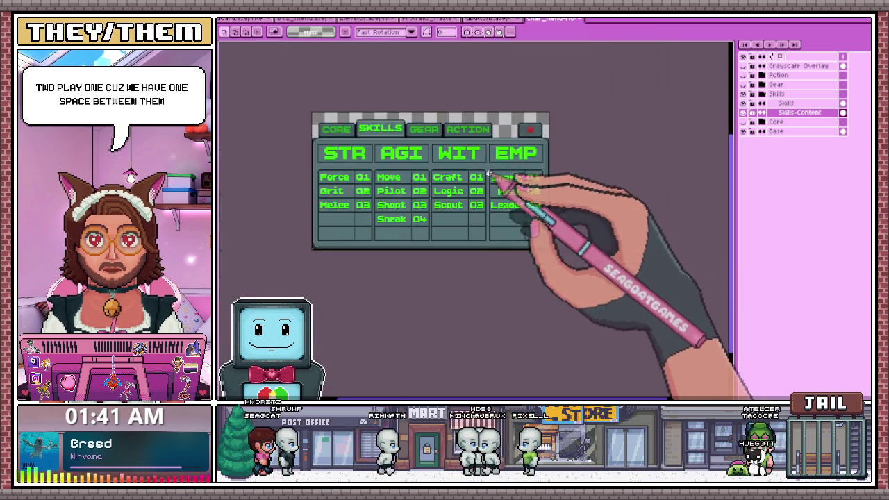
scroll(488, 173, up, 3)
drag(484, 151, 558, 329)
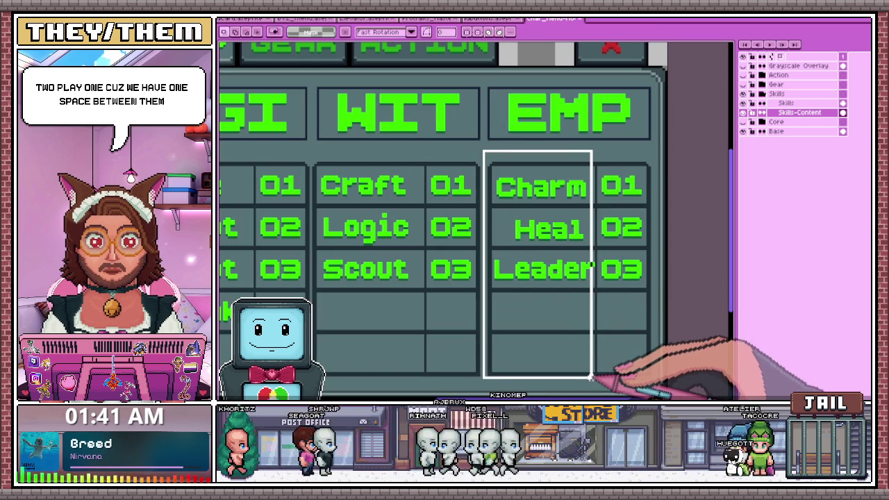
scroll(591, 378, down, 3)
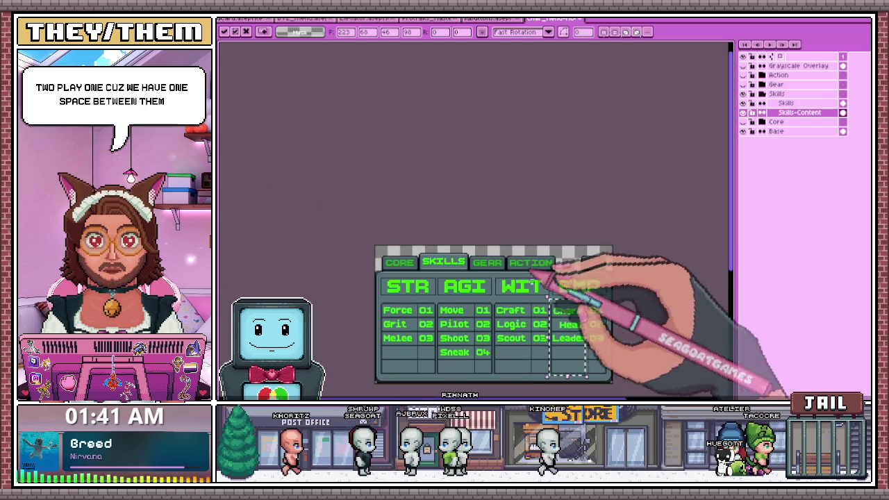
key(ctrl+d)
scroll(625, 327, up, 3)
scroll(535, 245, down, 3)
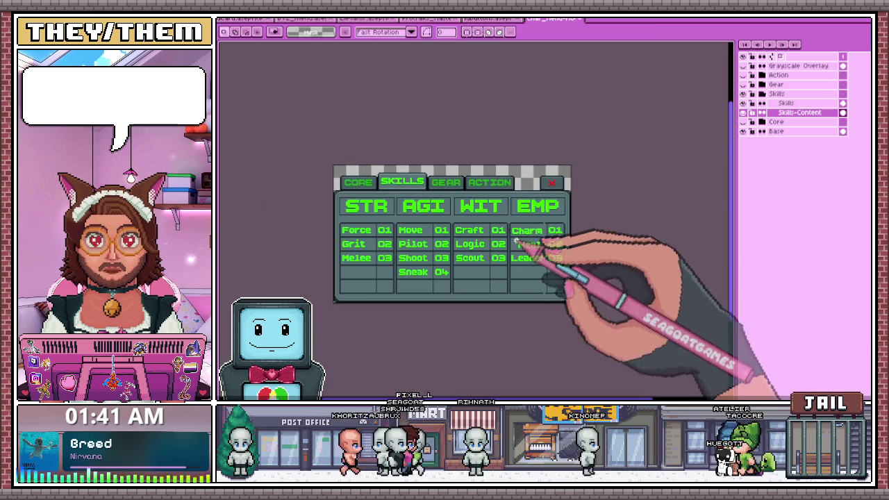
Switch to the Pencil tool and zoom in on the Charm, Heal and Leader cells
scroll(583, 276, up, 3)
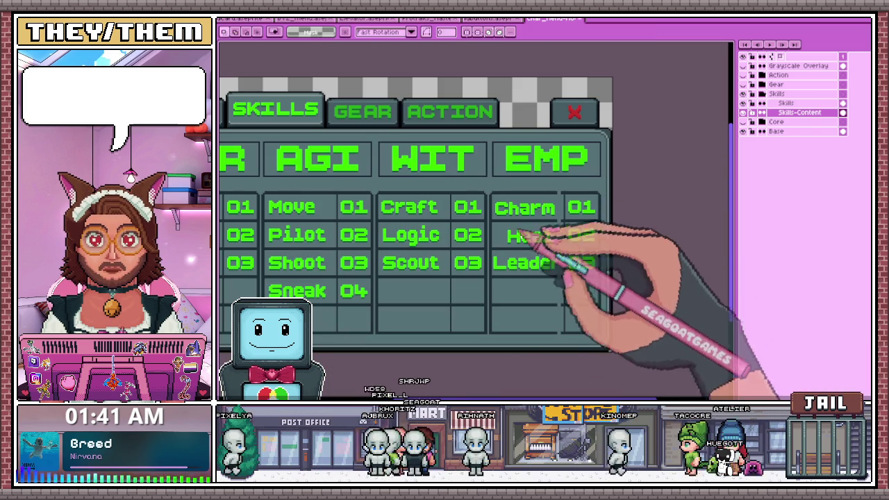
scroll(530, 222, up, 2)
scroll(577, 167, up, 1)
scroll(569, 167, up, 1)
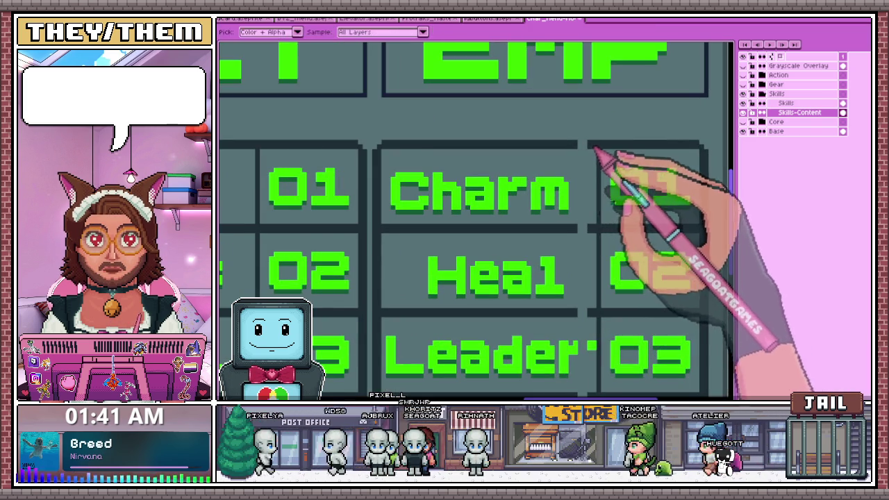
key(b)
scroll(585, 167, up, 1)
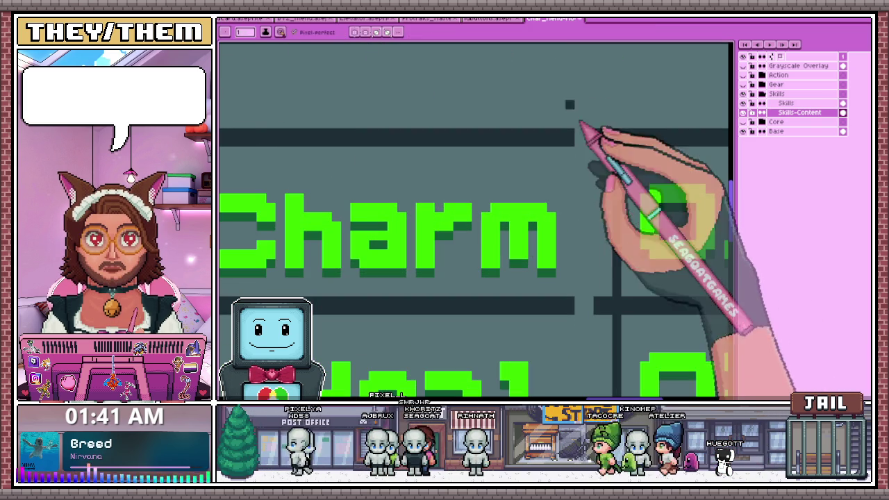
scroll(589, 137, down, 2)
scroll(595, 226, up, 2)
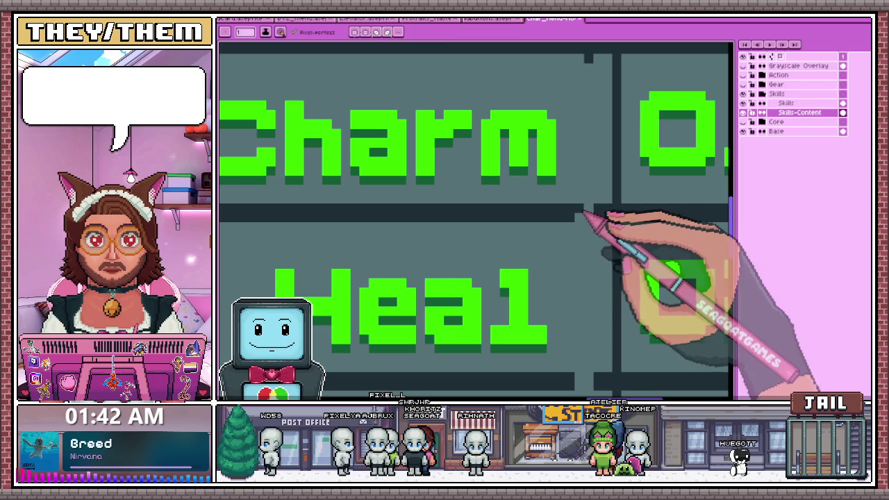
scroll(588, 69, down, 1)
scroll(587, 76, down, 1)
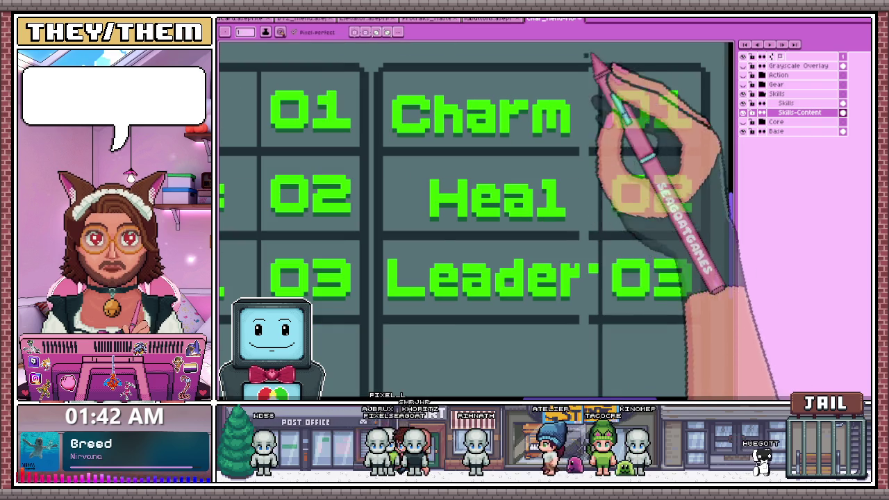
scroll(591, 73, up, 1)
scroll(571, 184, up, 1)
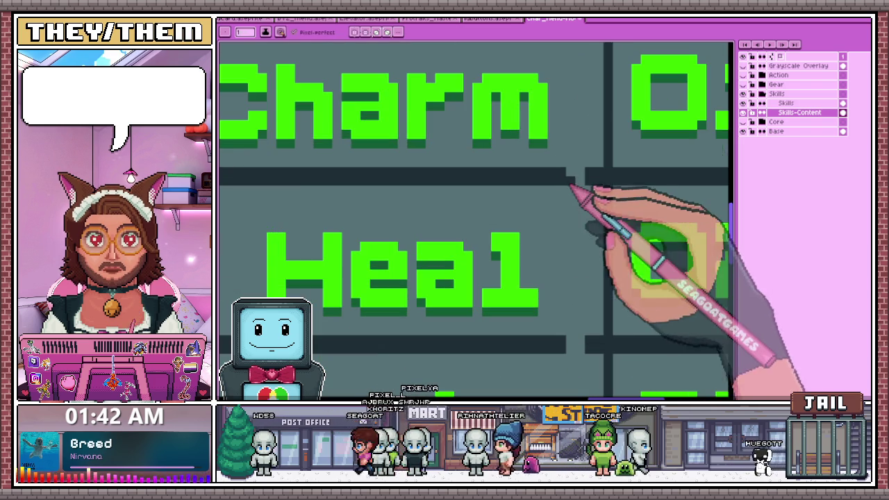
scroll(578, 182, down, 2)
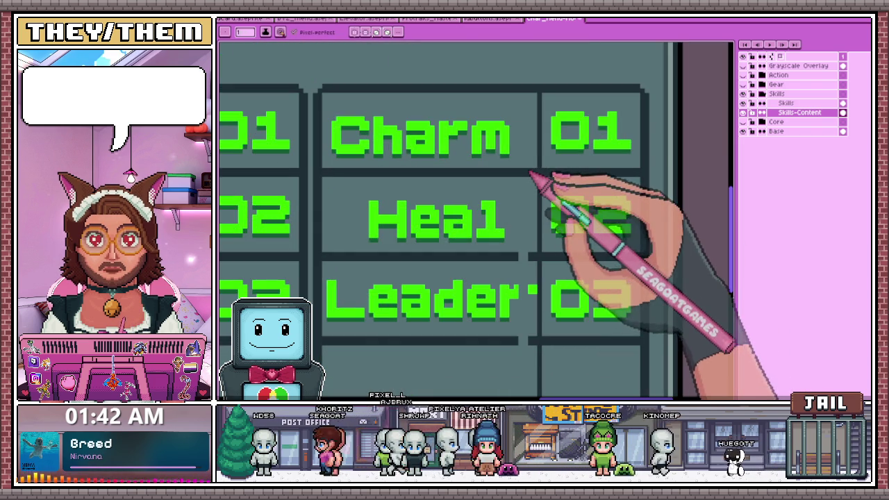
scroll(511, 171, down, 1)
Inspect the EMP column's divider lines, then return to the Rectangular Marquee
scroll(521, 216, up, 1)
scroll(514, 214, up, 1)
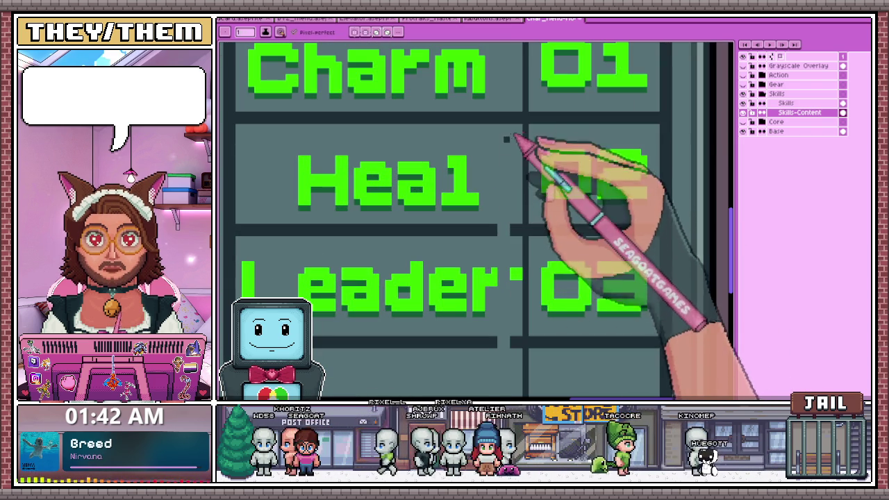
scroll(507, 245, up, 1)
scroll(499, 236, down, 1)
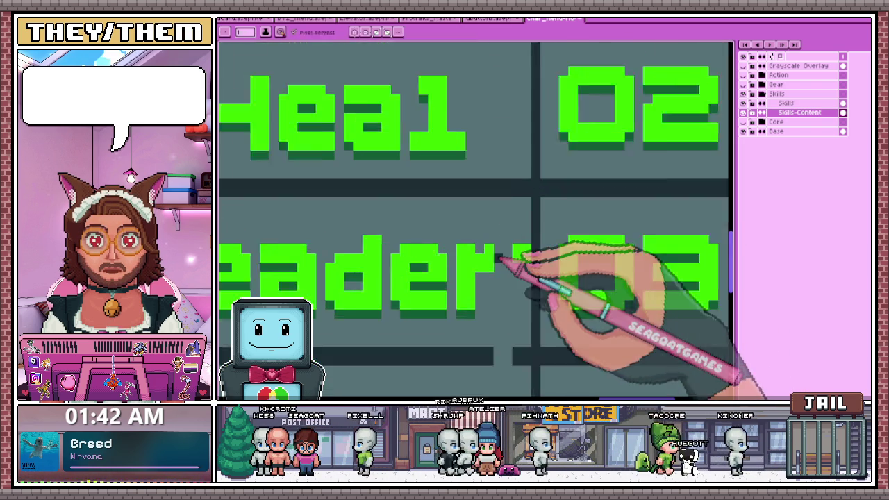
scroll(503, 257, up, 1)
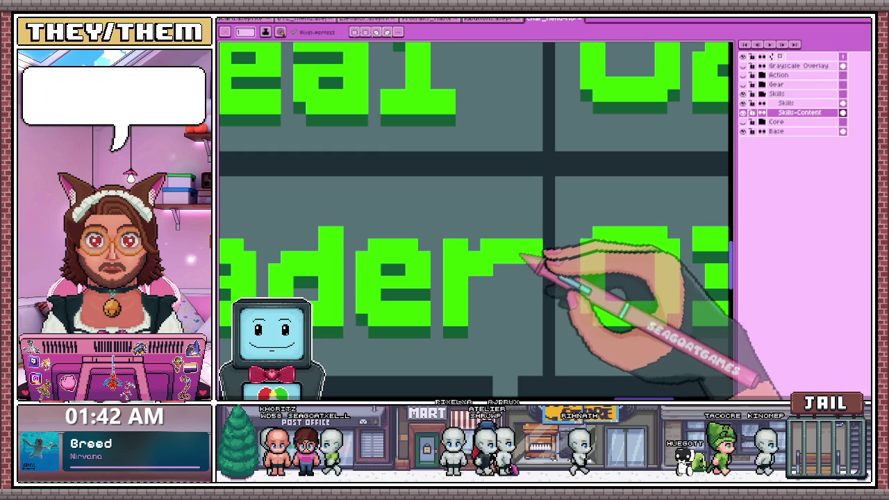
scroll(536, 258, down, 2)
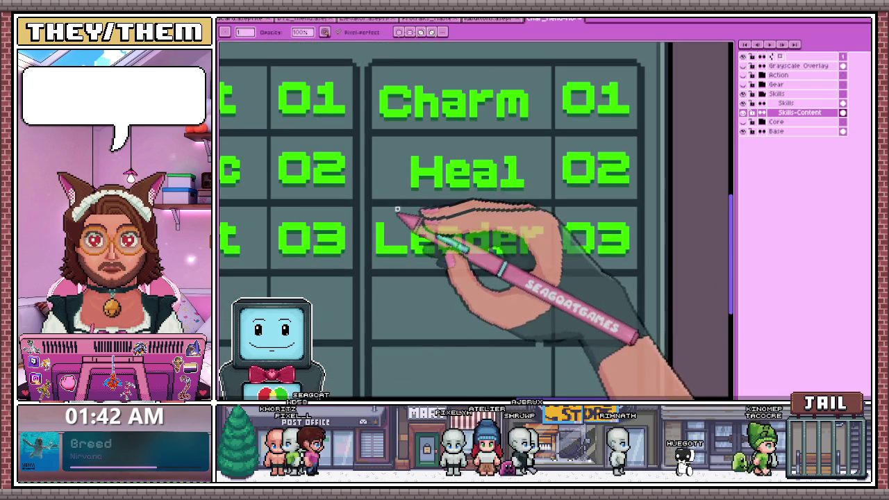
scroll(377, 125, down, 1)
scroll(407, 156, down, 1)
scroll(393, 161, down, 1)
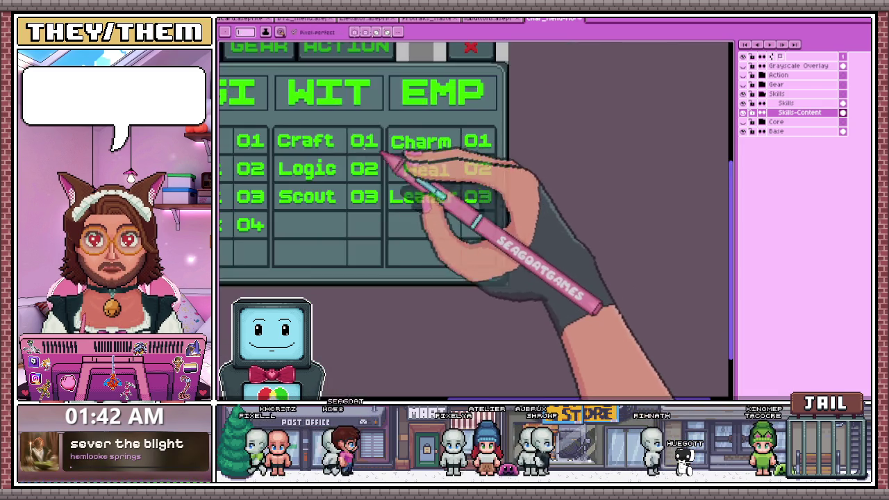
scroll(382, 153, up, 2)
scroll(306, 146, down, 1)
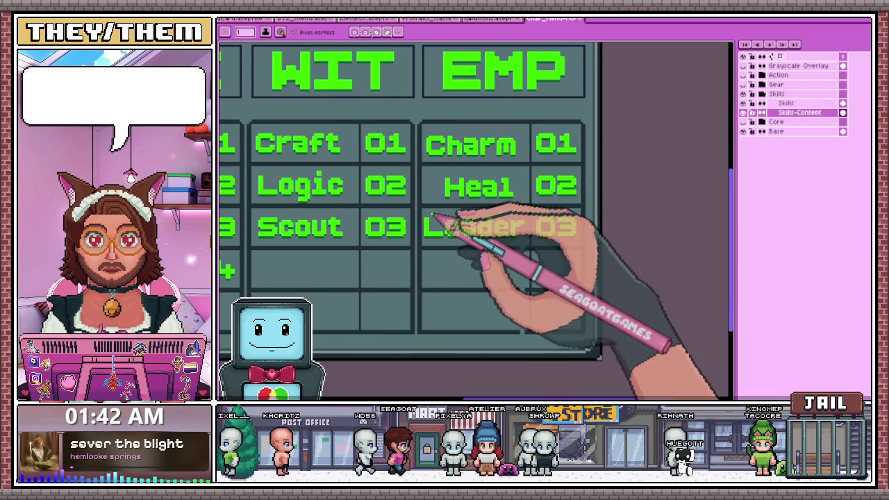
scroll(278, 233, up, 1)
scroll(297, 218, up, 1)
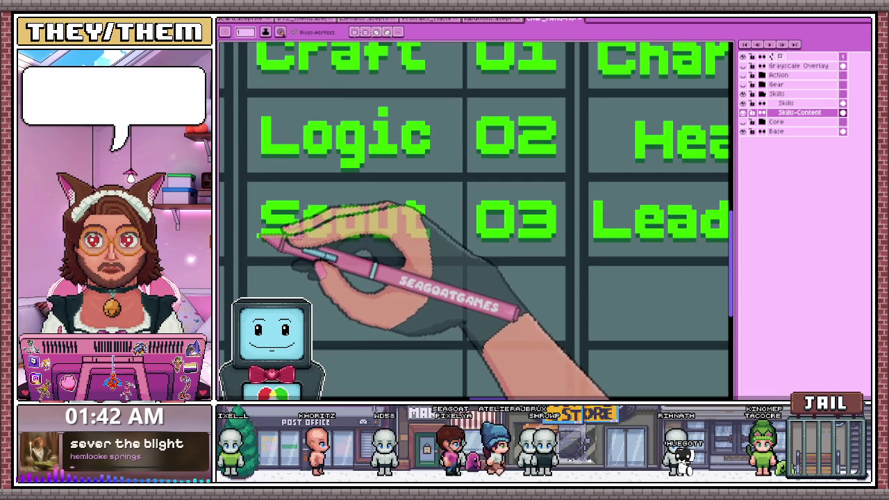
key(m)
drag(254, 199, 407, 250)
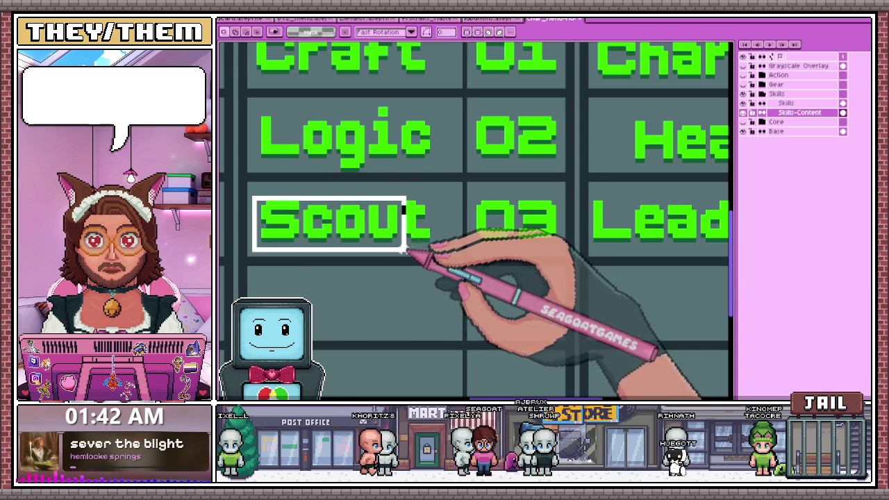
click(595, 101)
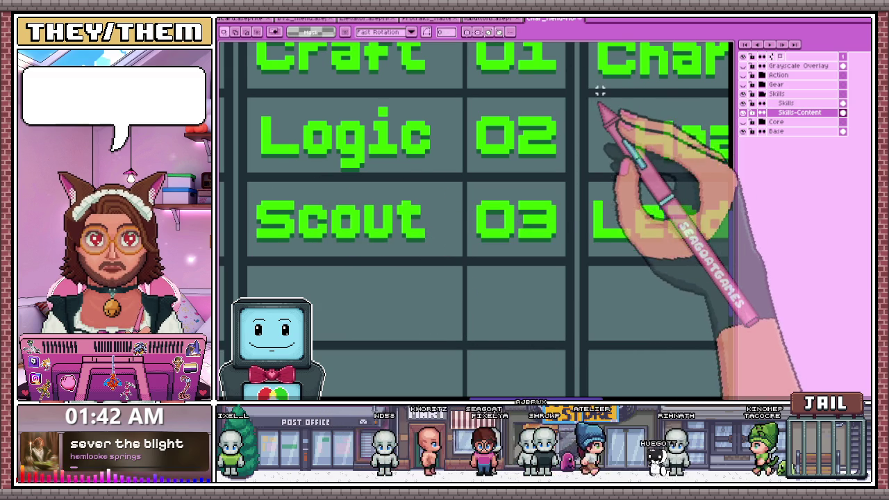
scroll(595, 91, down, 1)
scroll(442, 313, down, 2)
scroll(559, 198, up, 1)
scroll(444, 177, up, 1)
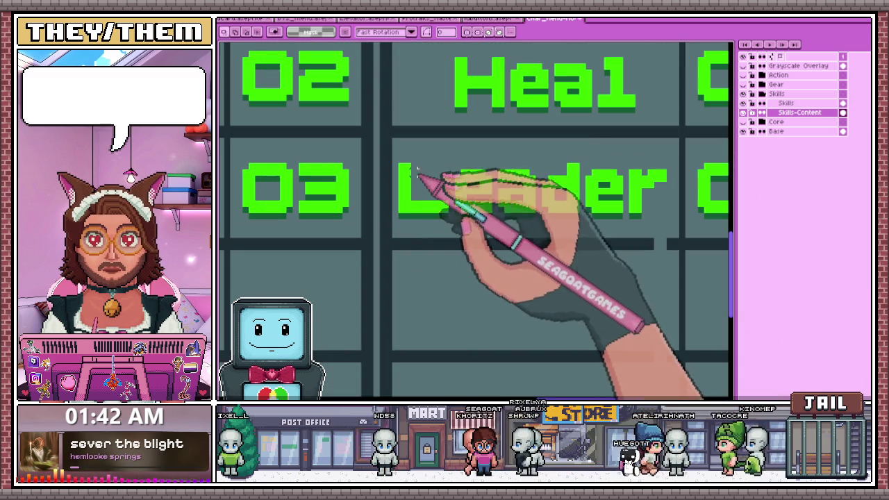
mouse_move(394, 159)
mouse_down()
mouse_move(629, 231)
mouse_move(667, 225)
mouse_up()
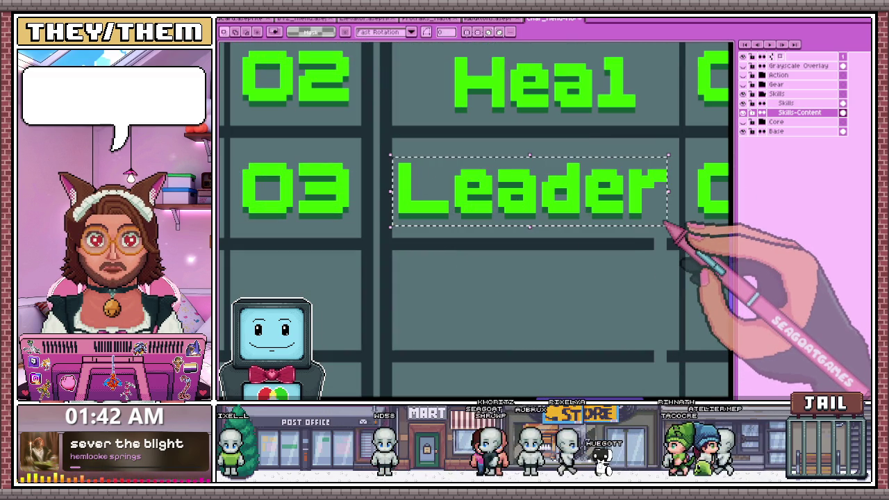
scroll(667, 224, down, 1)
scroll(426, 175, down, 1)
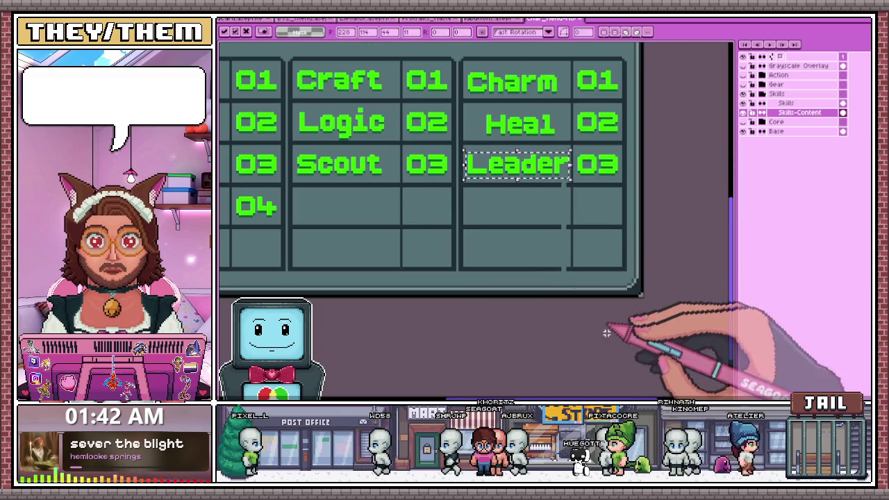
scroll(556, 192, up, 1)
scroll(555, 193, up, 1)
key(b)
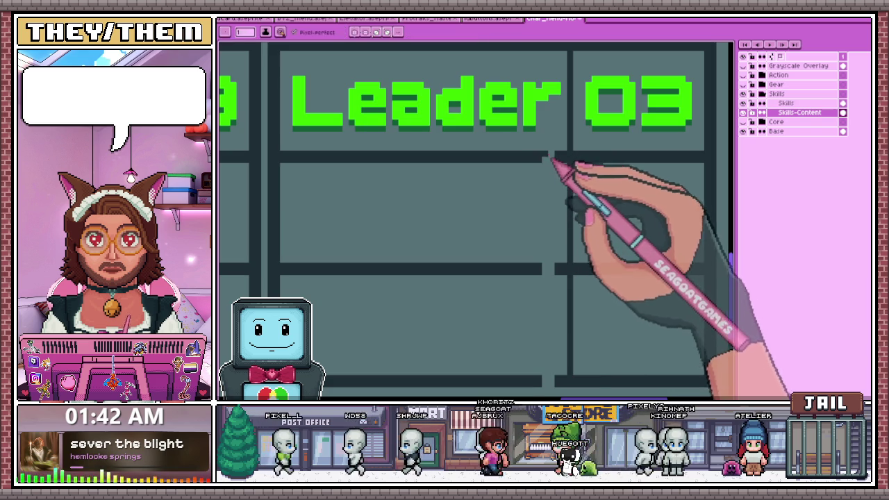
scroll(556, 167, up, 2)
scroll(549, 167, down, 3)
scroll(547, 209, up, 1)
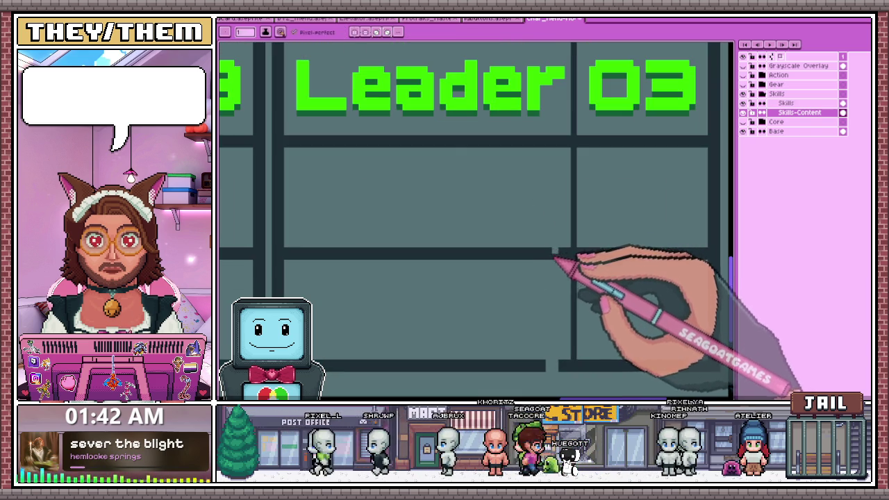
scroll(556, 364, down, 2)
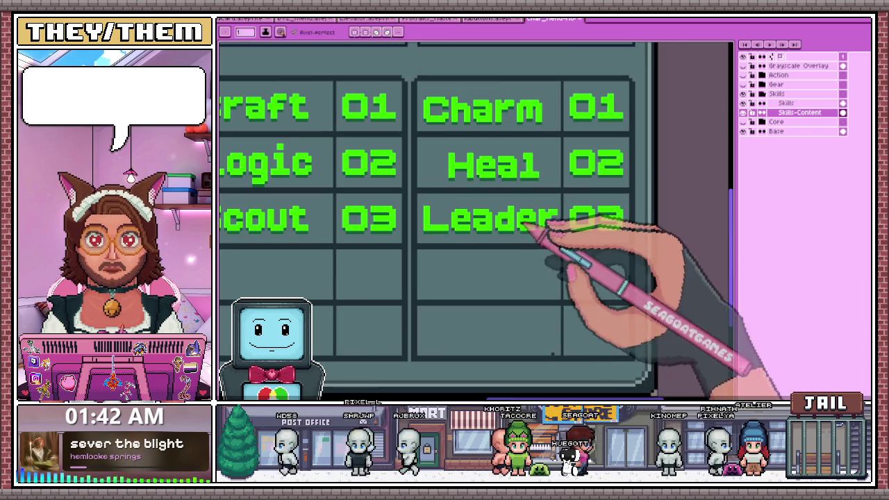
scroll(553, 353, up, 1)
scroll(537, 209, up, 1)
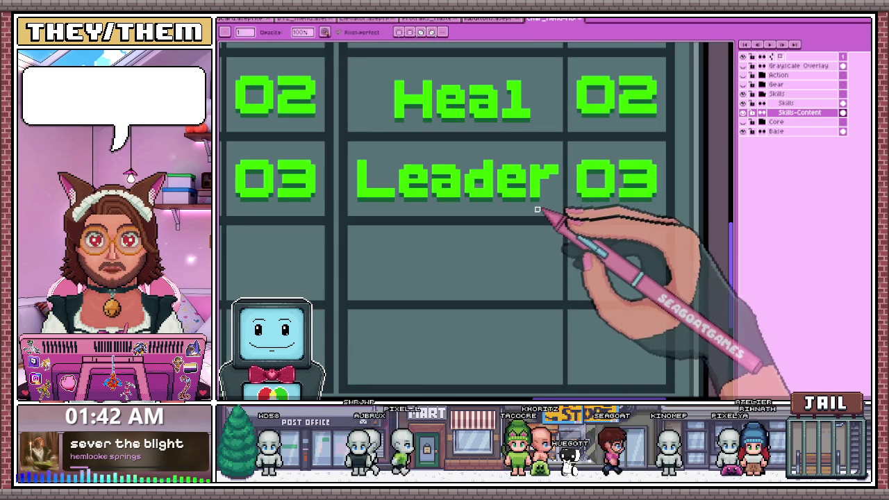
scroll(541, 202, up, 2)
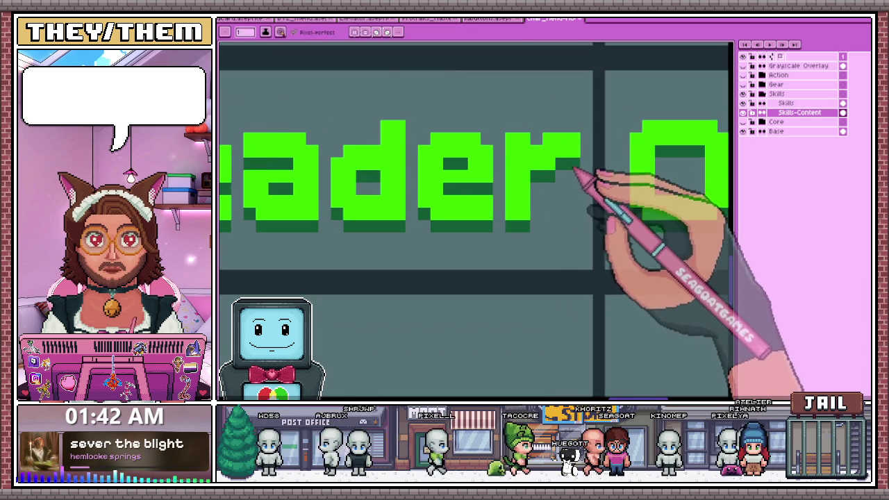
scroll(576, 169, down, 2)
scroll(546, 222, down, 1)
scroll(452, 204, down, 2)
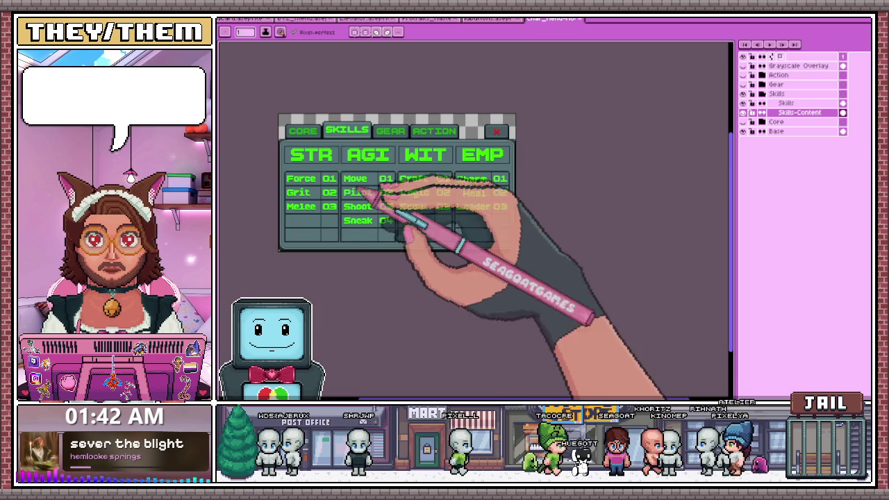
scroll(376, 189, up, 1)
scroll(417, 167, up, 2)
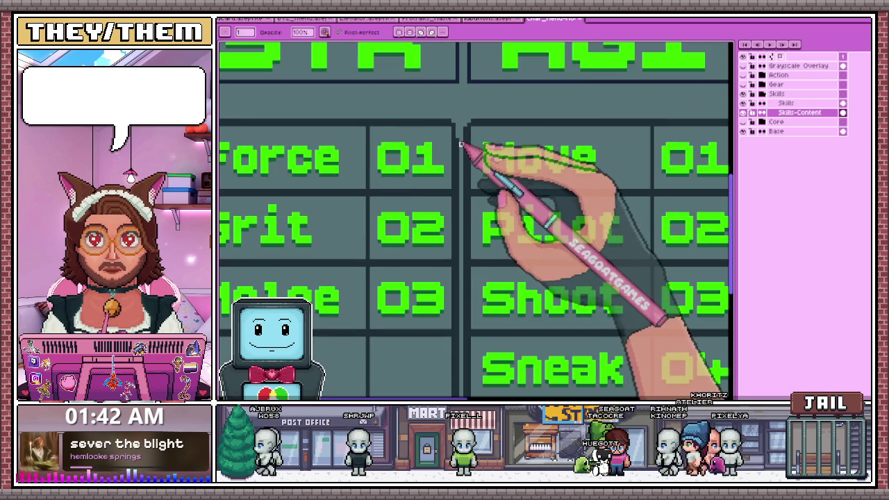
key(m)
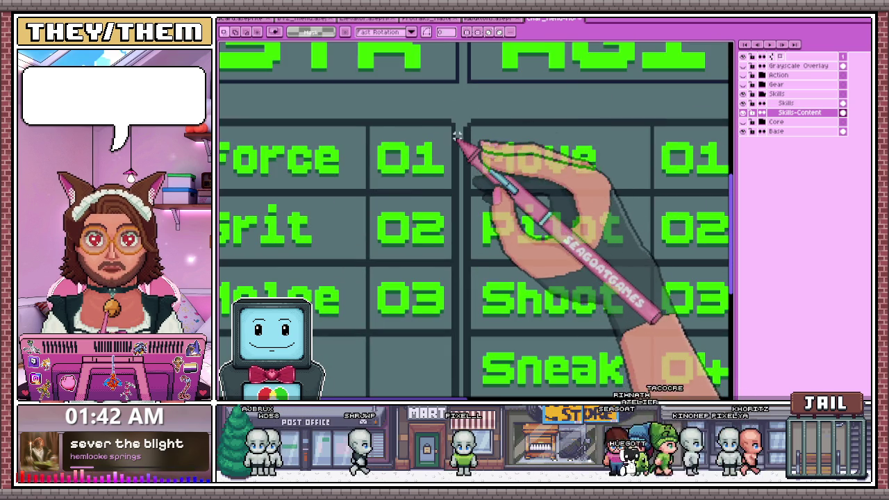
scroll(457, 125, down, 2)
drag(461, 166, 461, 376)
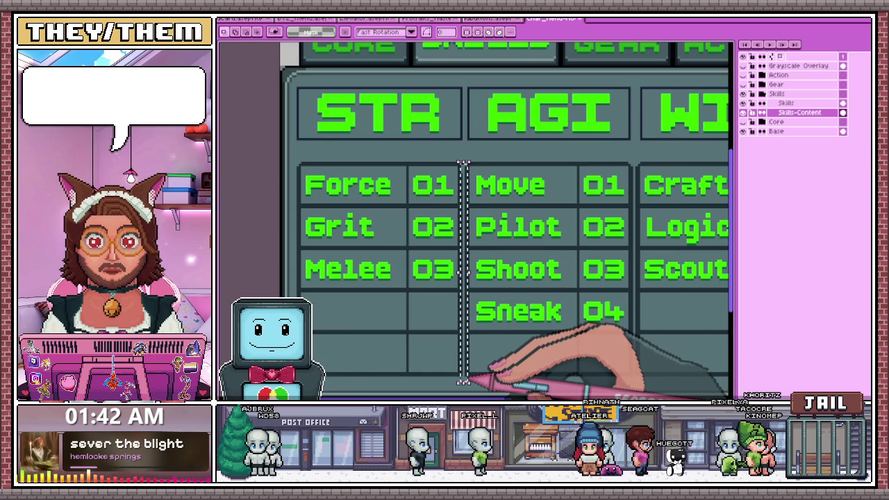
scroll(473, 291, down, 2)
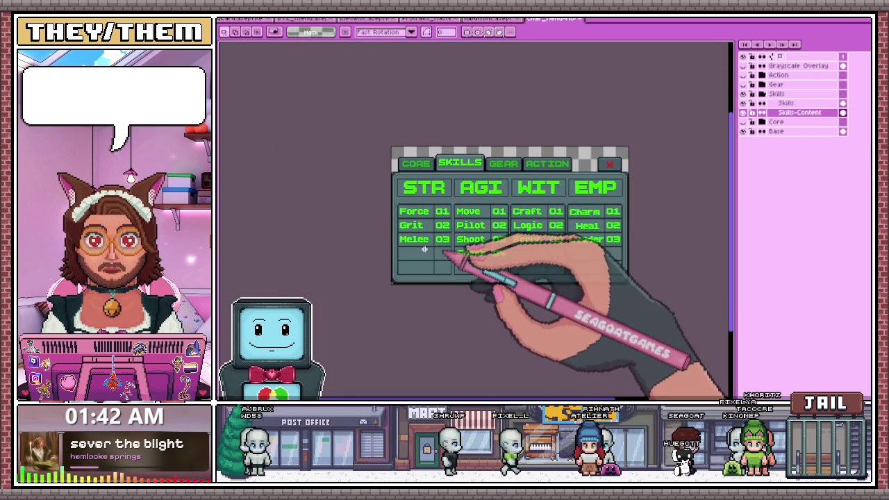
scroll(520, 253, up, 2)
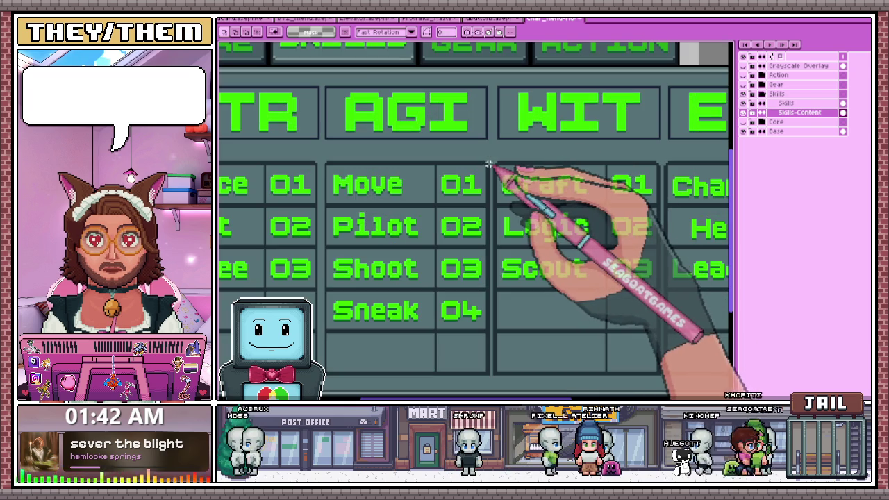
scroll(491, 168, down, 2)
scroll(520, 327, up, 3)
drag(490, 168, 490, 295)
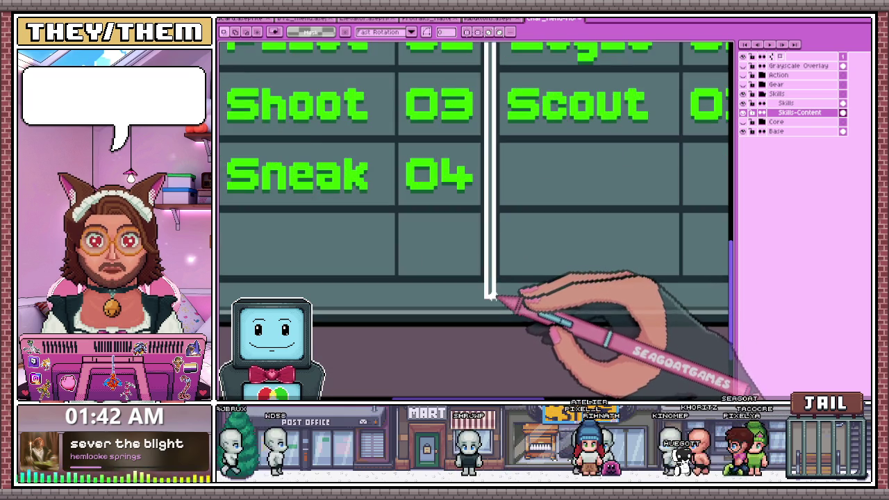
scroll(493, 285, down, 2)
scroll(572, 278, up, 2)
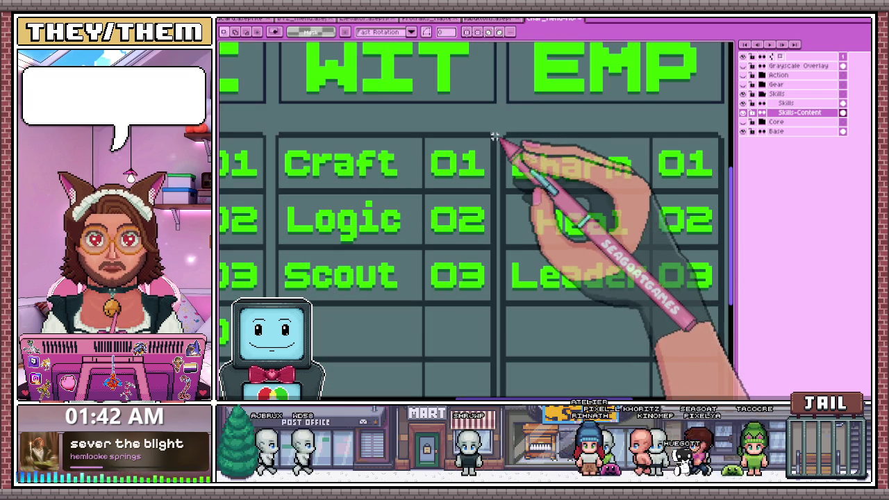
click(505, 133)
scroll(494, 143, down, 2)
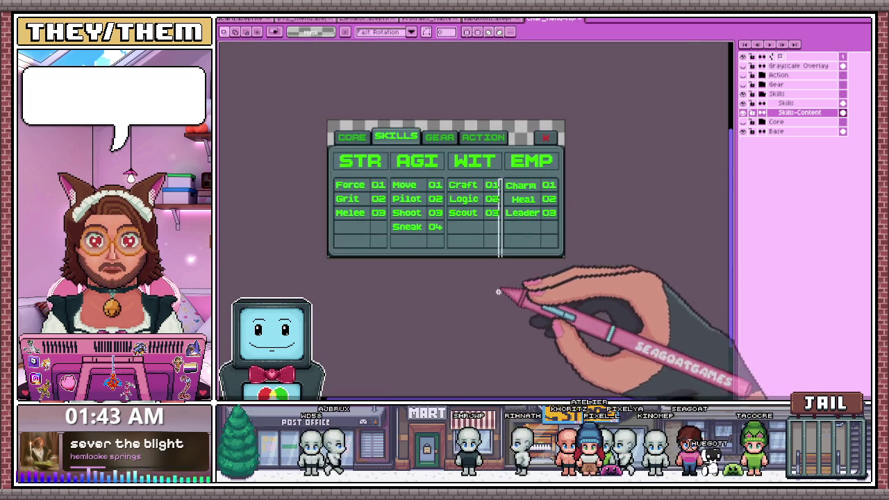
scroll(500, 264, up, 2)
drag(495, 142, 491, 240)
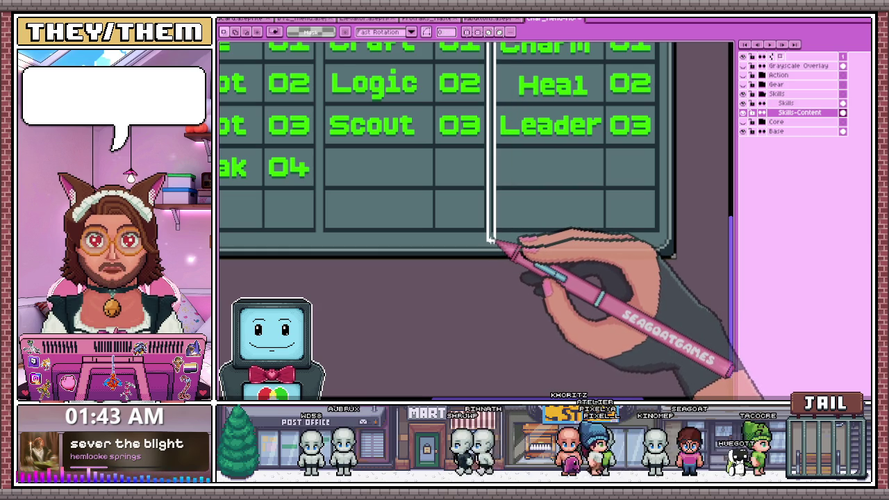
scroll(490, 243, down, 2)
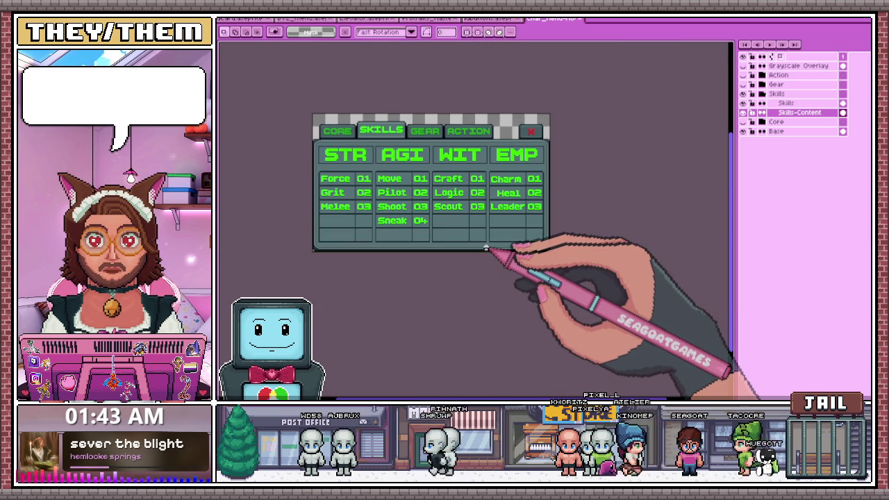
key(b)
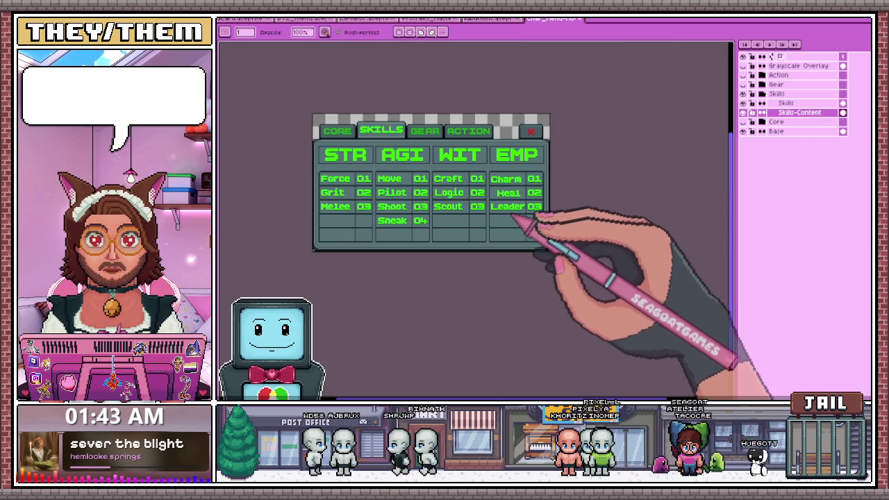
Select the Heal label's pixels, move them left under Charm and Leader, and drop them
scroll(523, 207, up, 1)
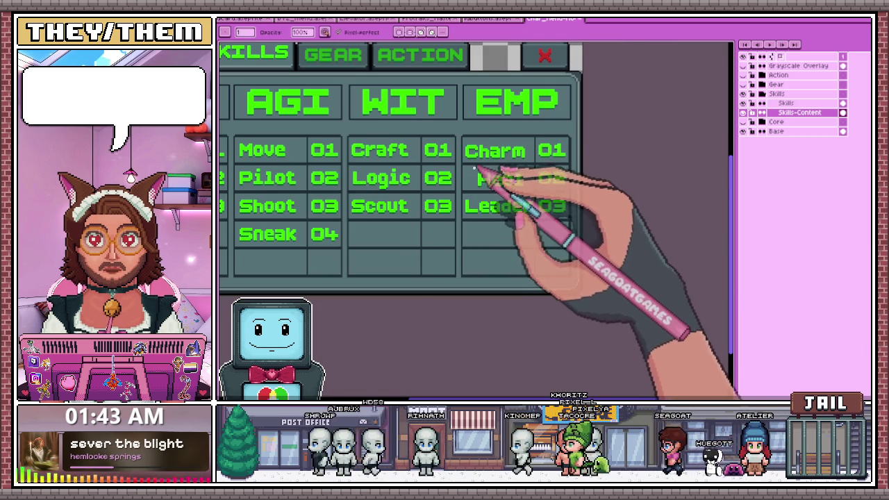
scroll(478, 168, up, 1)
scroll(477, 171, up, 1)
key(m)
drag(472, 169, 613, 222)
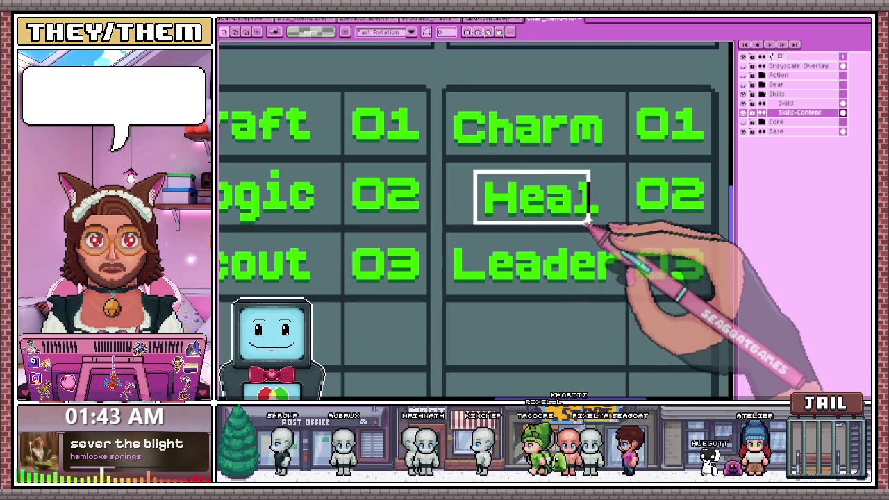
drag(556, 201, 511, 205)
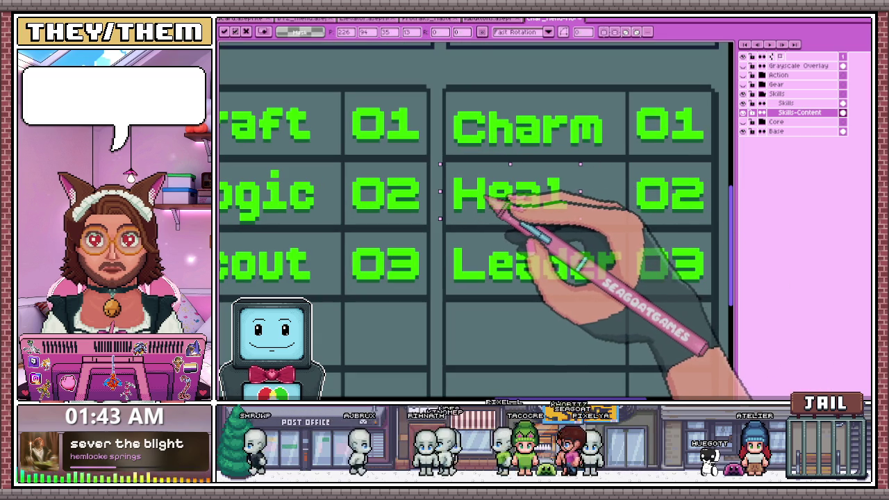
scroll(485, 198, down, 2)
key(ctrl+d)
scroll(452, 272, down, 3)
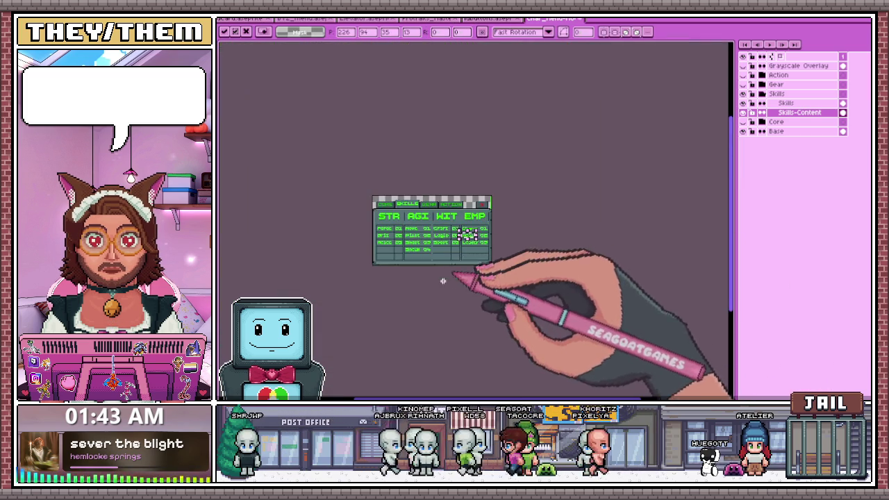
scroll(468, 240, up, 1)
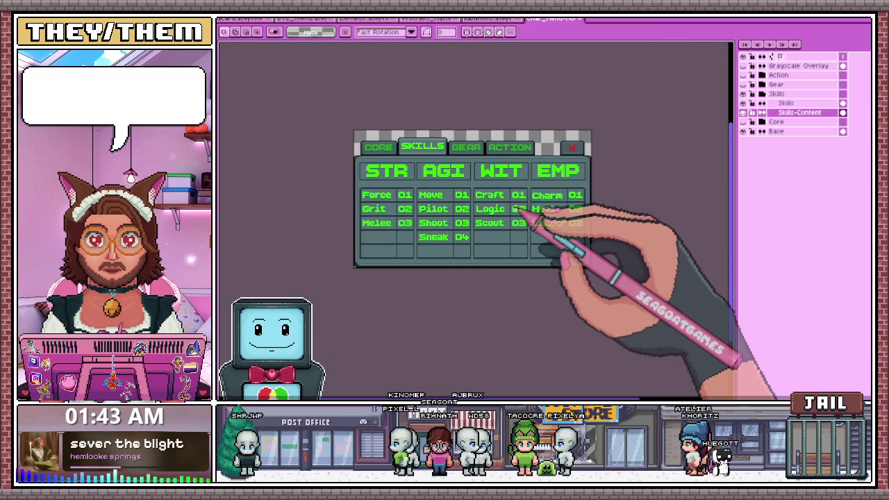
scroll(362, 182, up, 2)
scroll(417, 188, down, 1)
scroll(375, 186, up, 2)
Zoom around the STR header and pick the grey-teal panel colour from the canvas
key(i)
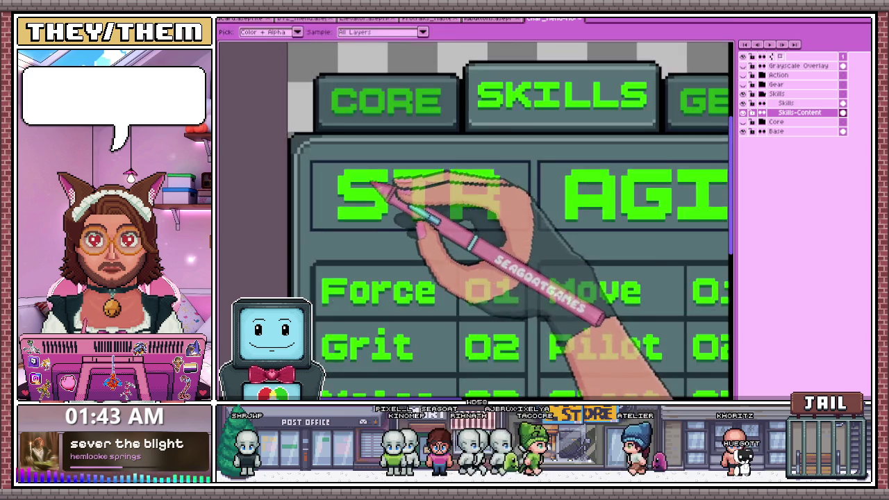
key(m)
scroll(397, 228, down, 2)
scroll(423, 254, down, 1)
scroll(442, 305, up, 1)
scroll(444, 268, down, 1)
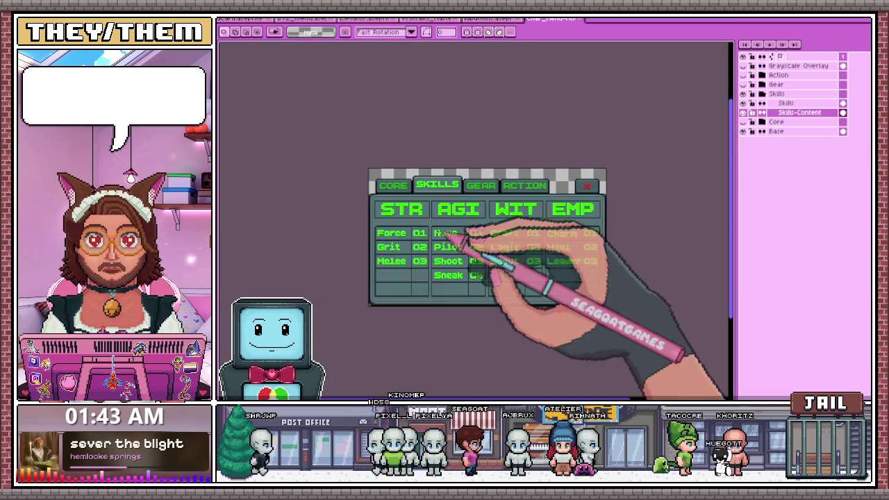
scroll(369, 228, up, 2)
scroll(367, 212, down, 2)
scroll(373, 208, up, 2)
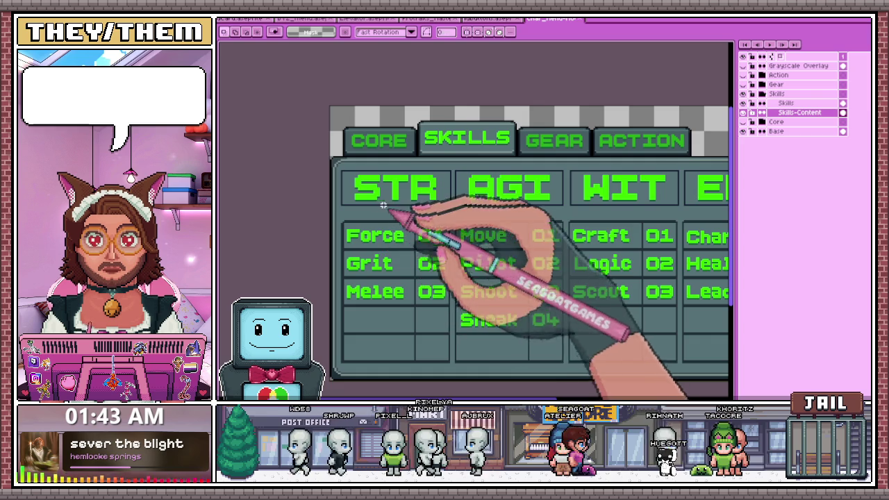
scroll(334, 188, up, 1)
key(i)
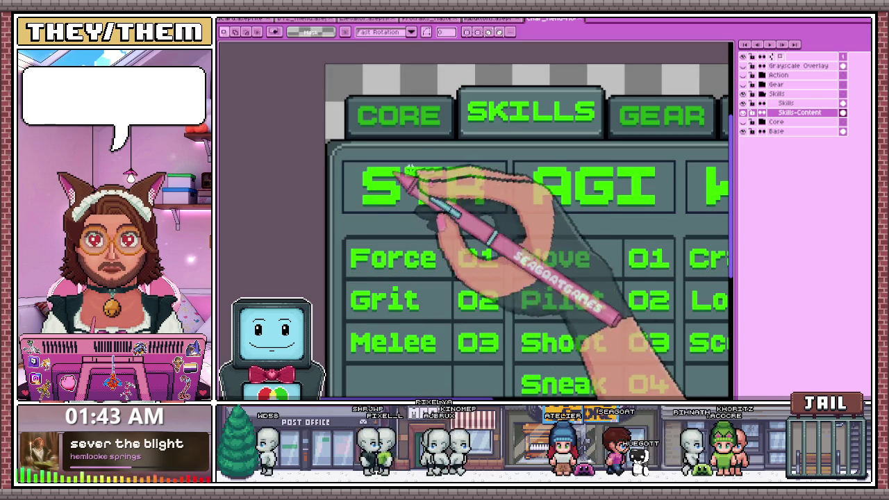
key(w)
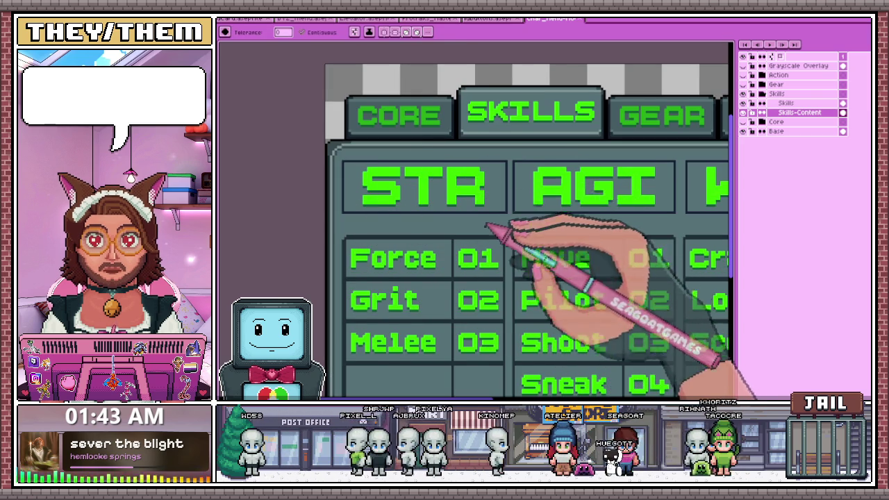
scroll(487, 225, up, 1)
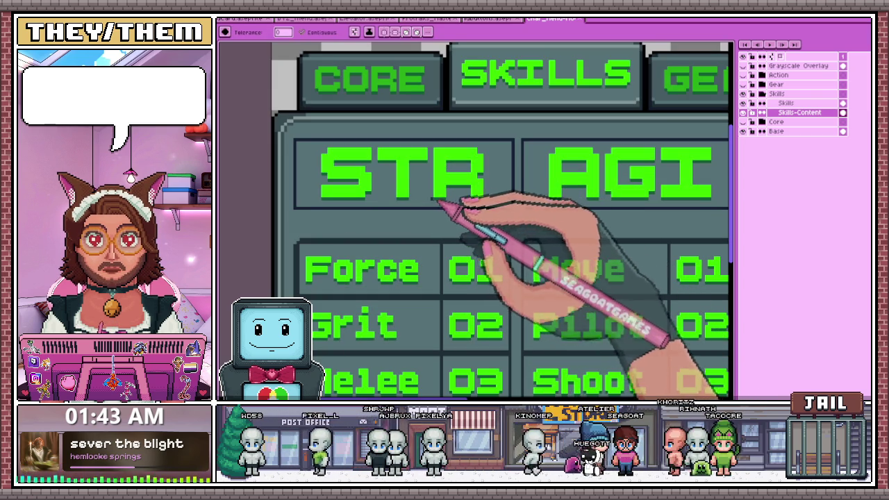
scroll(318, 200, up, 1)
scroll(299, 221, down, 1)
scroll(417, 215, up, 1)
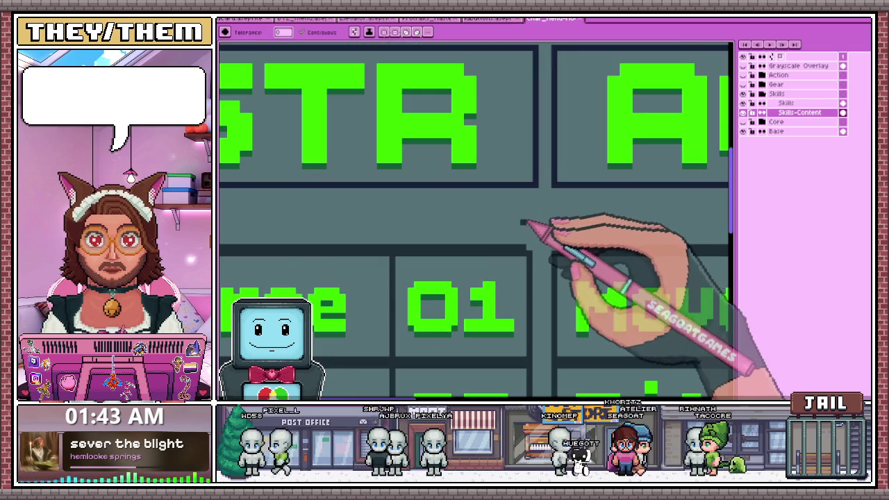
Fill the dark navy area around the STR header cell with grey-teal
key(b)
scroll(538, 201, up, 2)
scroll(528, 174, down, 1)
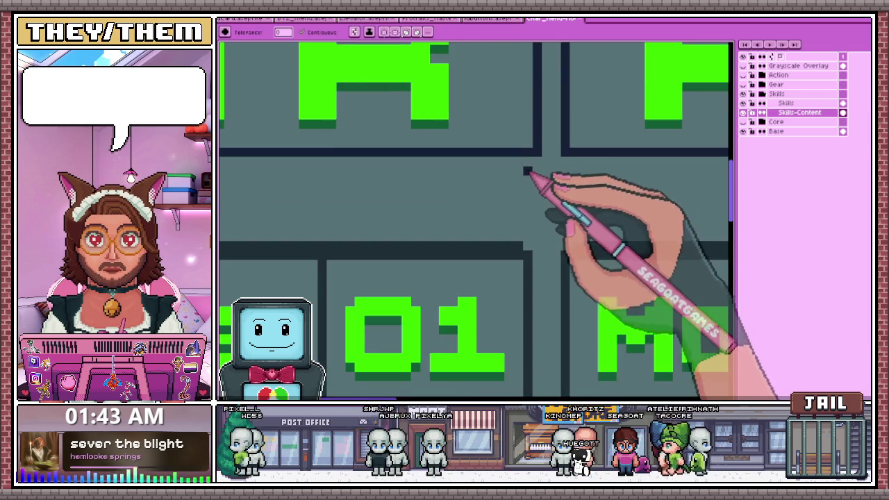
scroll(535, 173, down, 1)
scroll(534, 157, down, 2)
scroll(535, 135, up, 3)
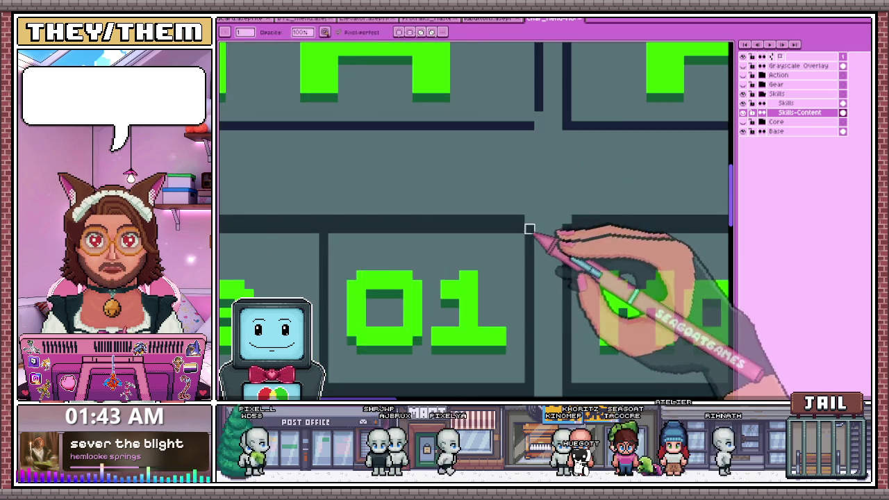
key(w)
scroll(529, 229, down, 2)
scroll(530, 199, down, 1)
scroll(530, 126, up, 2)
scroll(534, 136, down, 1)
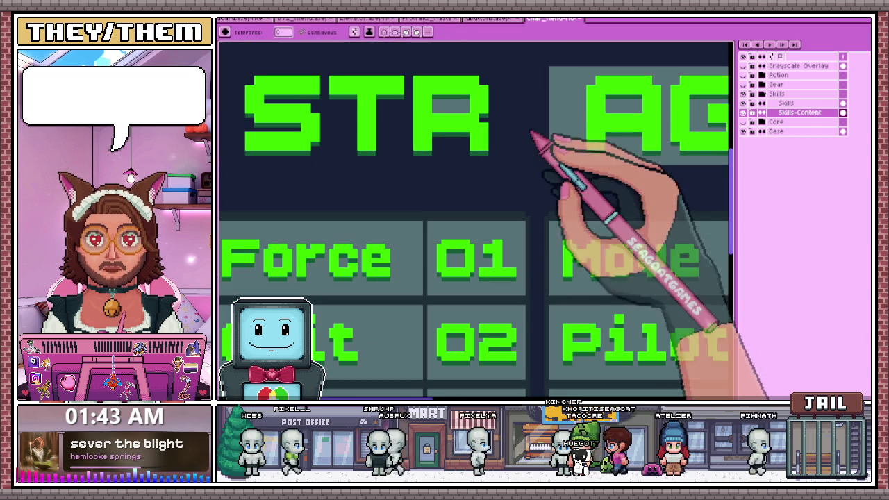
click(530, 165)
scroll(520, 149, up, 1)
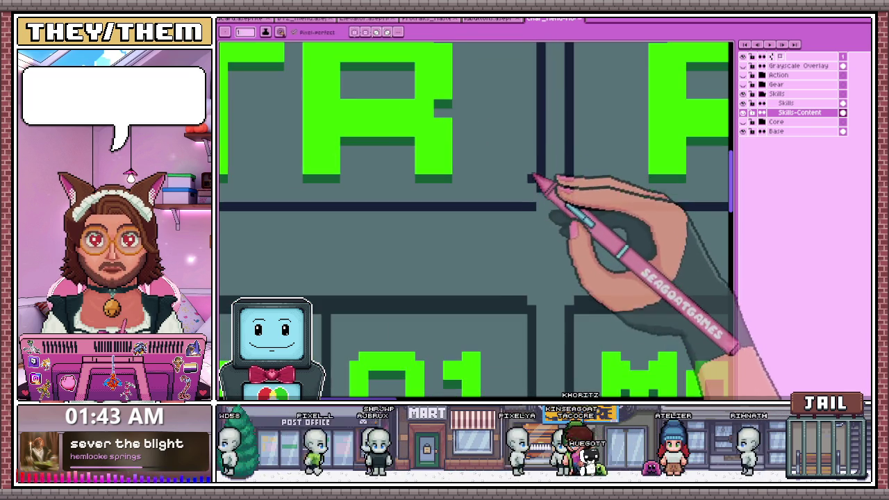
scroll(535, 139, up, 2)
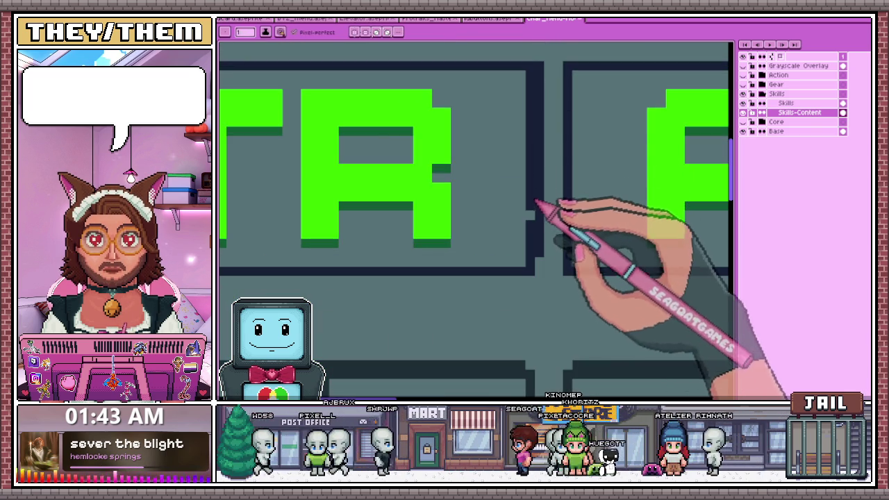
scroll(549, 244, down, 2)
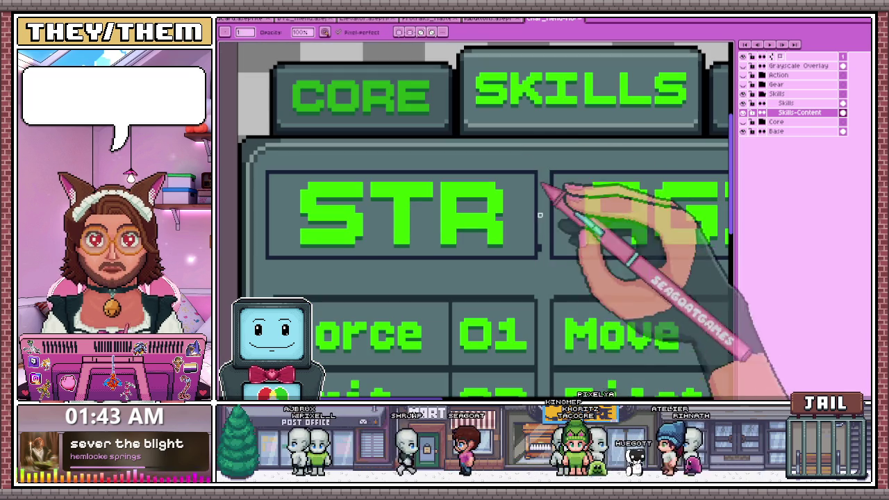
scroll(540, 239, down, 2)
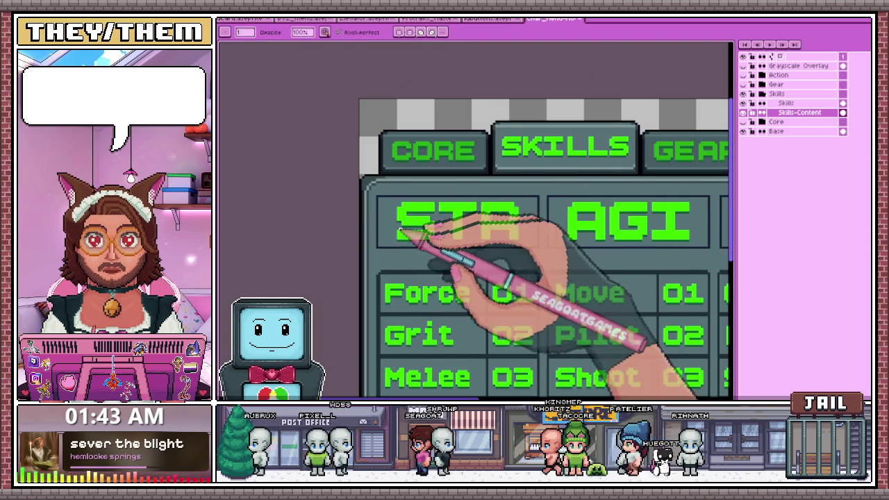
scroll(399, 233, down, 1)
scroll(507, 208, up, 2)
scroll(500, 254, up, 3)
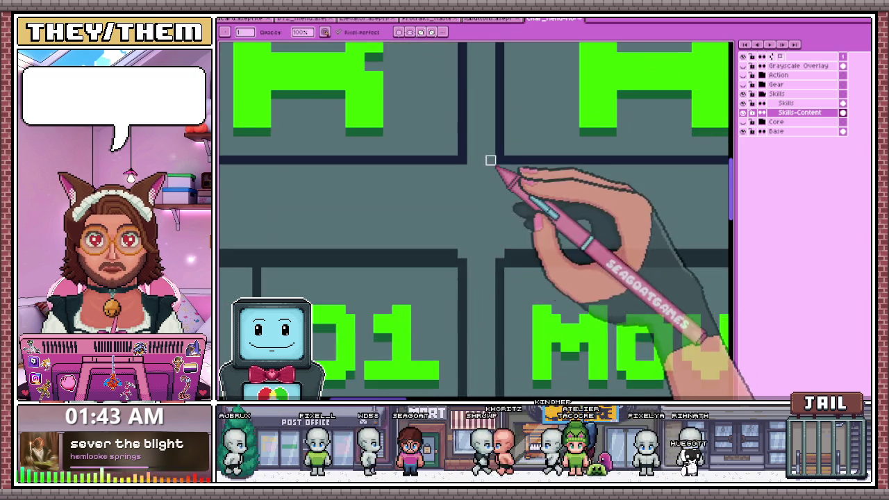
scroll(491, 169, down, 2)
scroll(514, 168, down, 1)
scroll(626, 188, up, 2)
scroll(596, 181, up, 1)
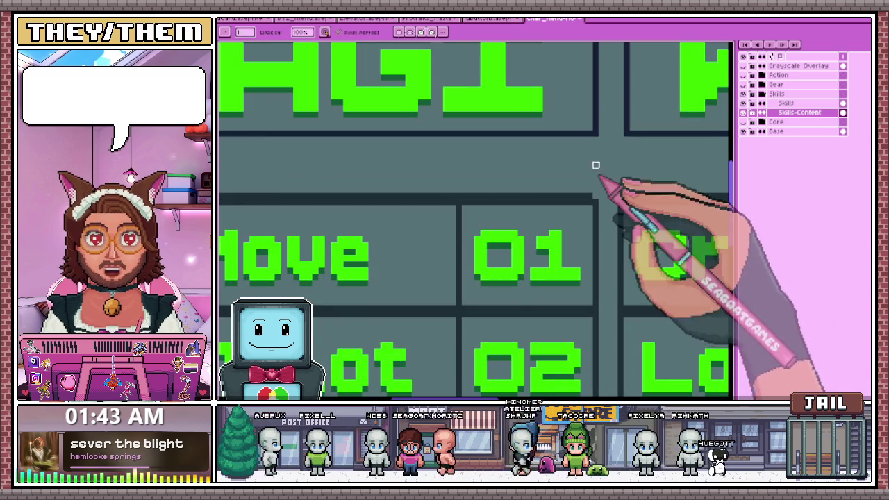
scroll(621, 163, up, 1)
scroll(612, 139, up, 1)
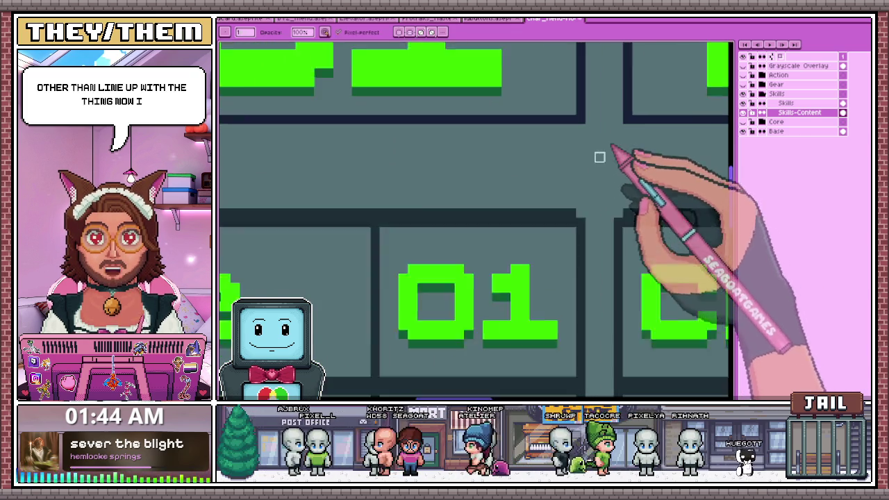
scroll(452, 182, down, 3)
scroll(299, 178, up, 1)
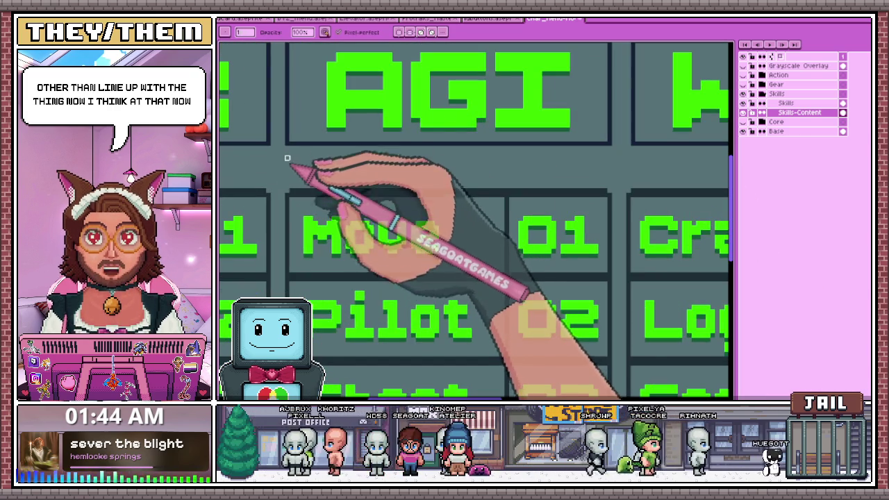
scroll(611, 174, up, 1)
scroll(408, 138, down, 2)
scroll(471, 175, down, 2)
scroll(572, 175, up, 1)
scroll(383, 146, up, 1)
scroll(393, 125, up, 1)
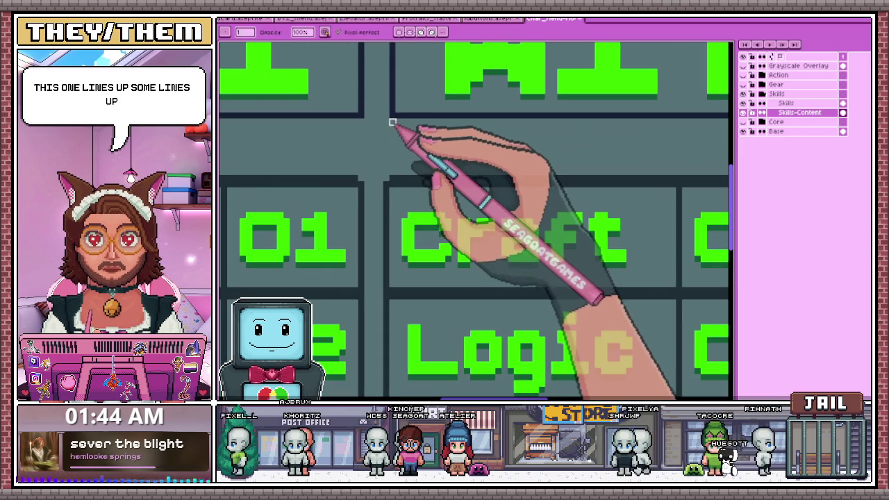
scroll(386, 172, down, 1)
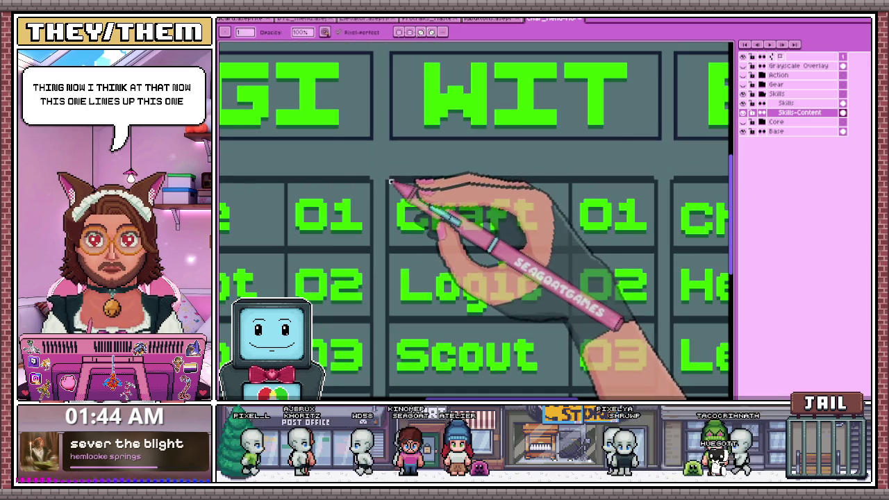
scroll(661, 176, up, 1)
scroll(661, 174, up, 1)
scroll(656, 174, down, 1)
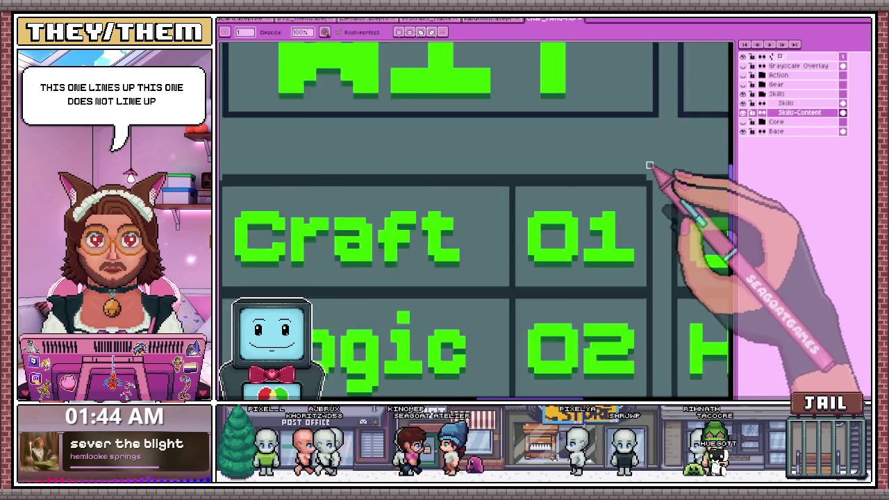
scroll(533, 155, down, 2)
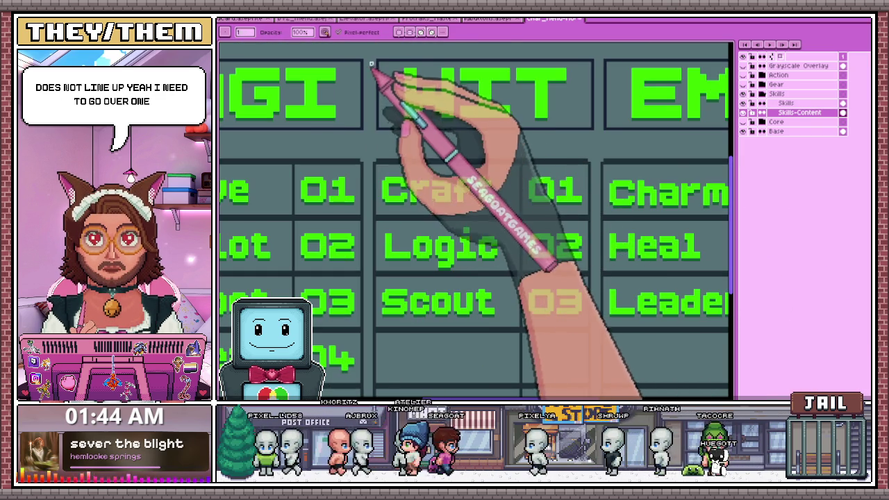
drag(370, 52, 599, 141)
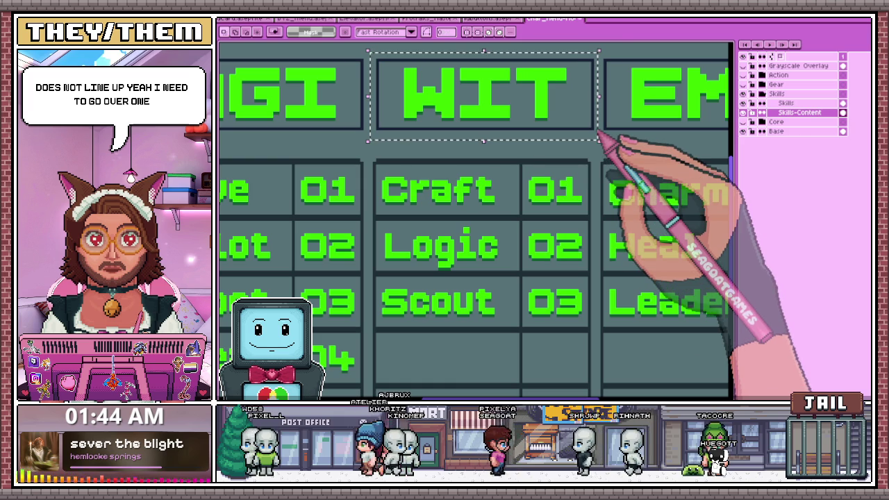
scroll(453, 215, down, 3)
scroll(540, 195, down, 1)
key(b)
scroll(373, 163, up, 3)
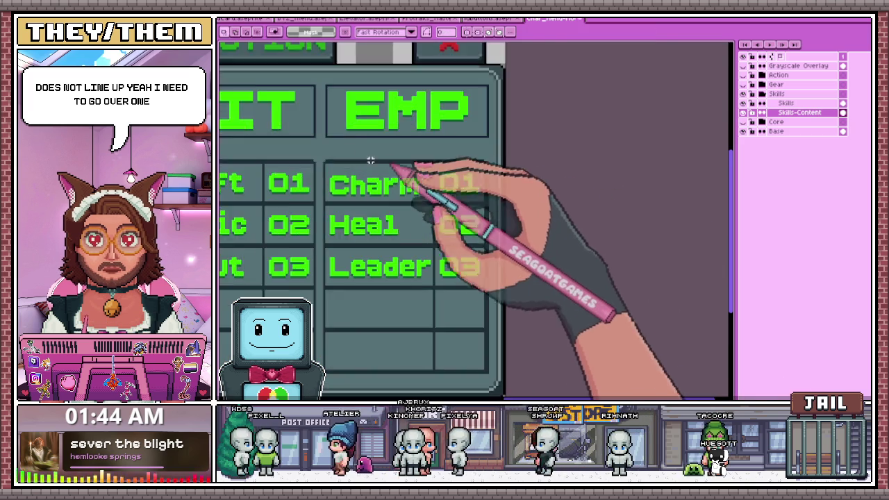
scroll(308, 148, up, 1)
scroll(308, 147, up, 1)
scroll(308, 173, down, 1)
scroll(312, 129, down, 1)
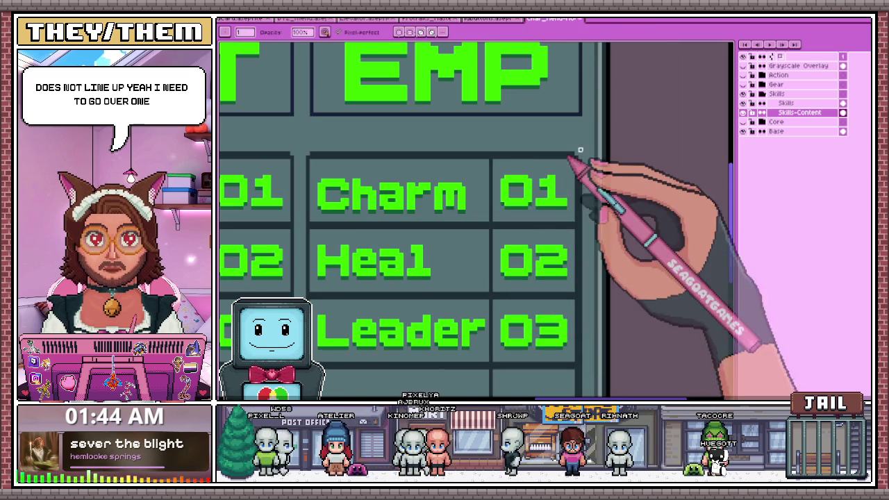
scroll(585, 154, down, 1)
scroll(579, 125, up, 1)
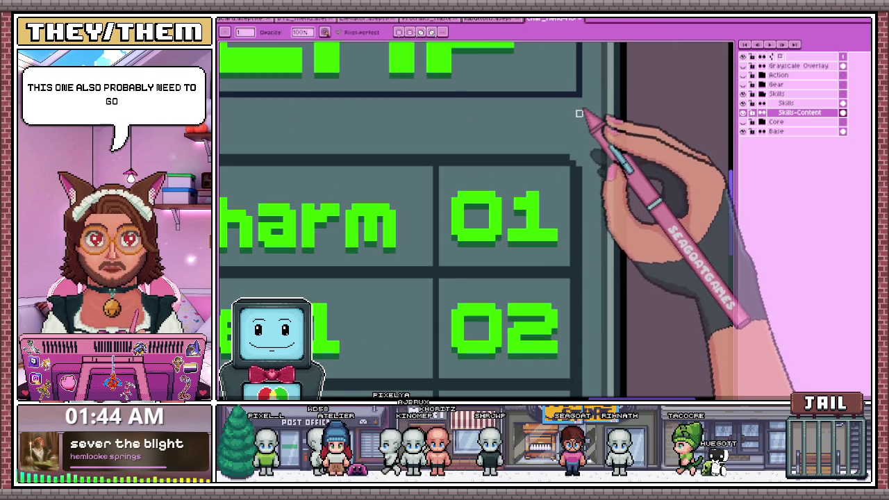
scroll(580, 113, down, 1)
scroll(393, 85, down, 1)
scroll(382, 95, up, 1)
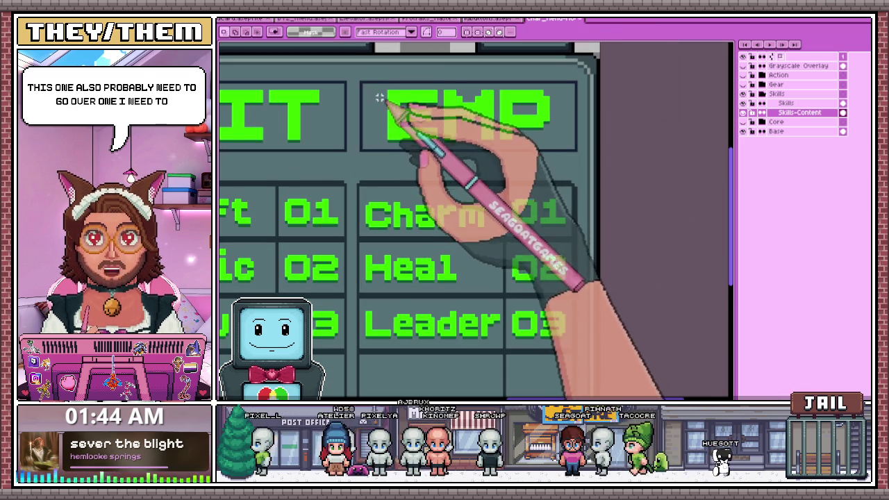
scroll(592, 190, down, 1)
scroll(417, 123, up, 1)
scroll(362, 167, up, 1)
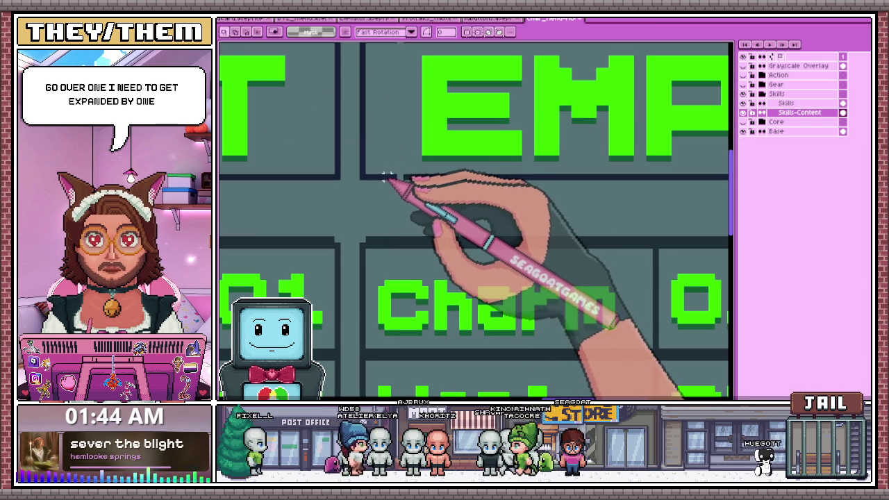
scroll(403, 173, down, 1)
scroll(402, 93, up, 1)
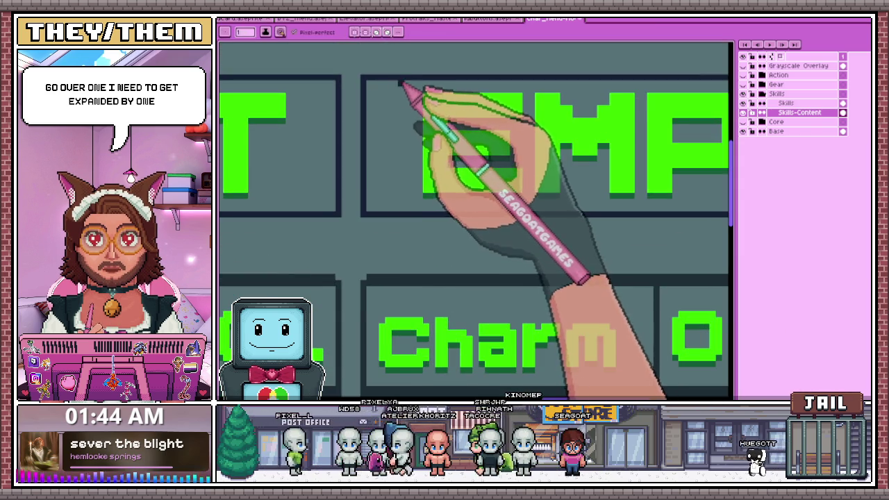
scroll(401, 84, down, 1)
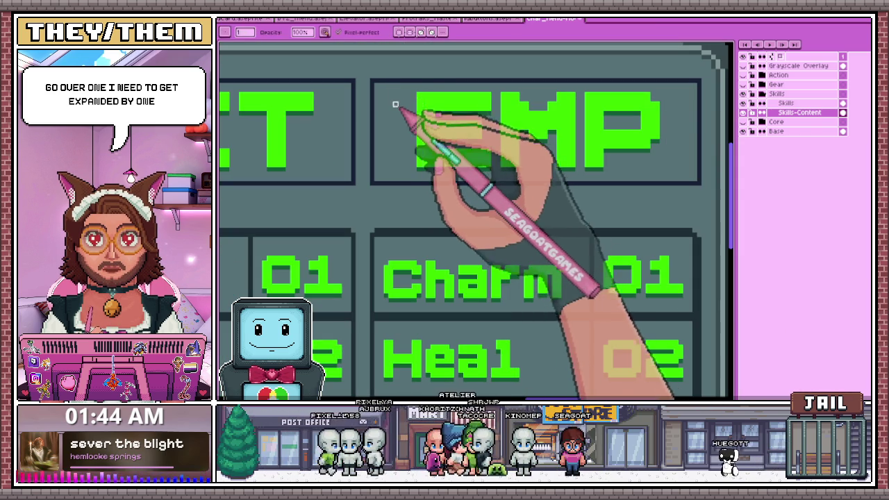
drag(375, 83, 699, 182)
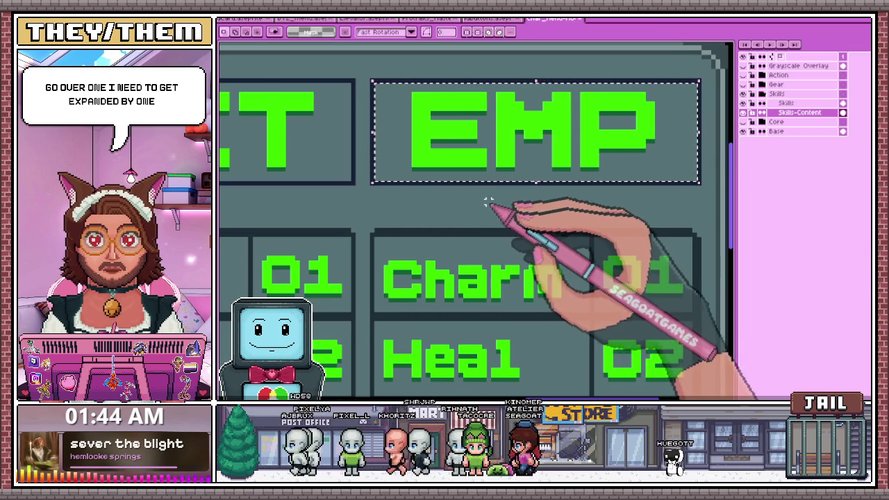
scroll(489, 198, down, 1)
scroll(331, 169, down, 1)
scroll(259, 148, up, 1)
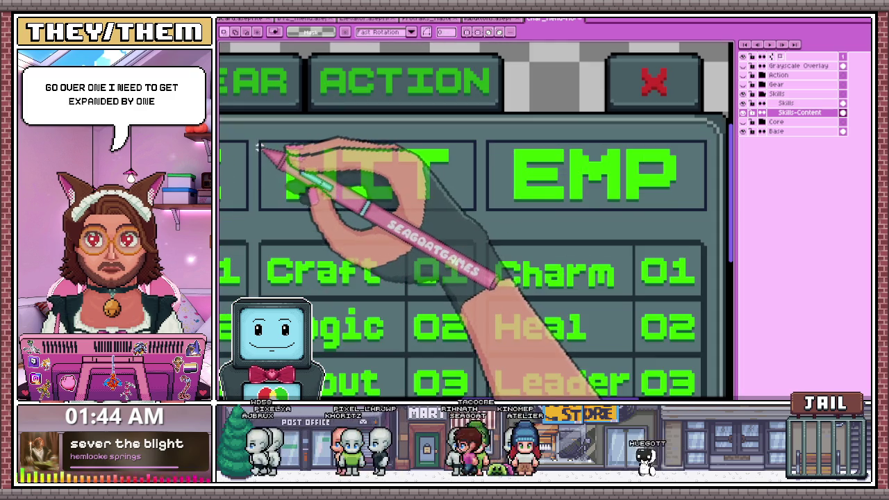
drag(262, 144, 417, 191)
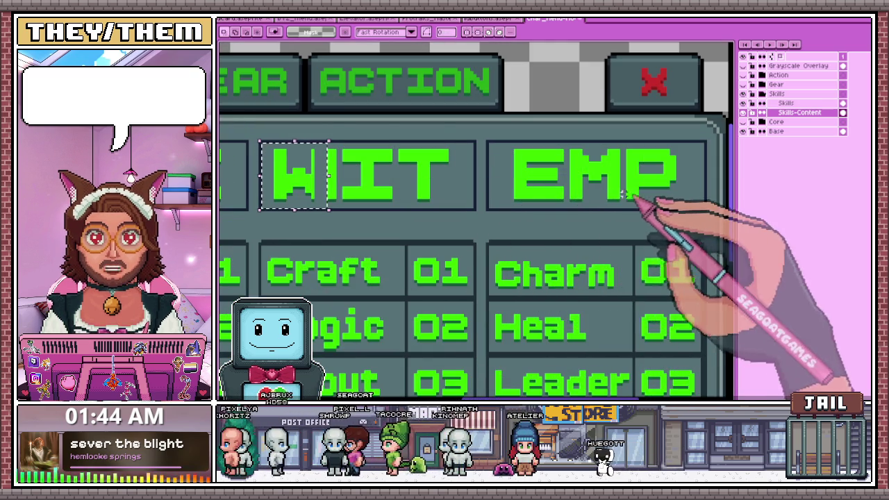
scroll(438, 185, down, 1)
scroll(346, 172, up, 1)
scroll(346, 172, up, 1)
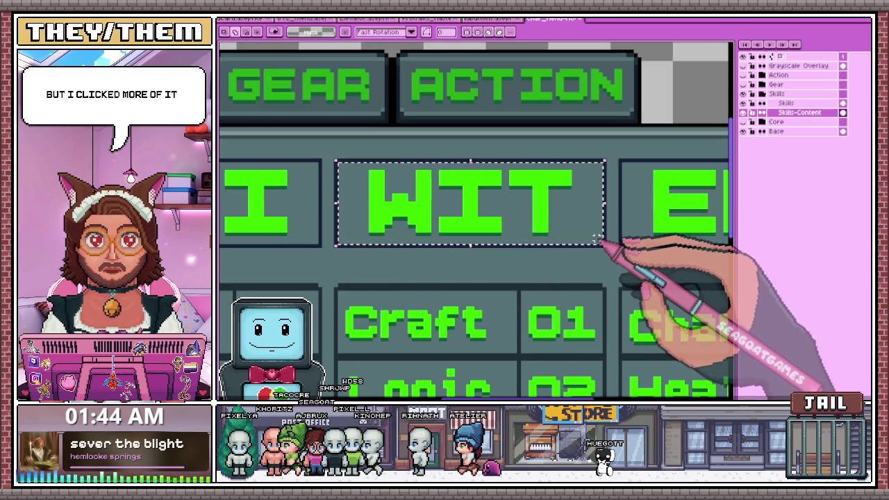
scroll(588, 204, down, 1)
scroll(417, 188, up, 1)
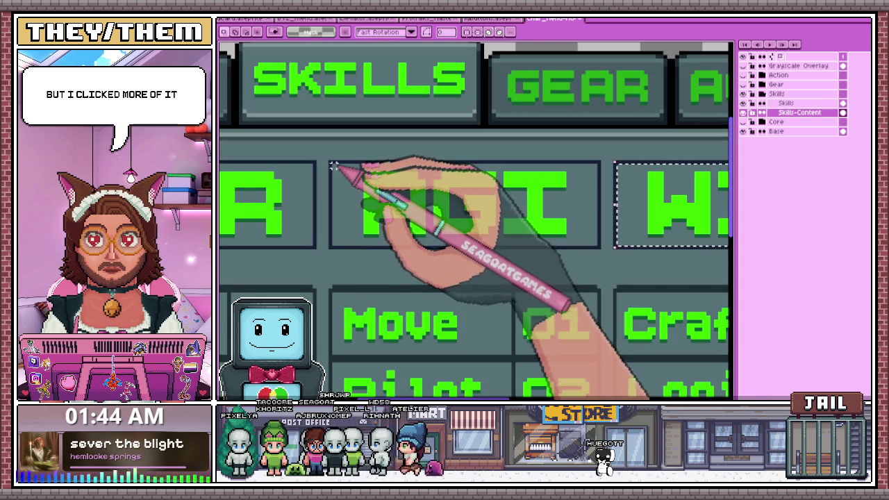
drag(334, 167, 546, 224)
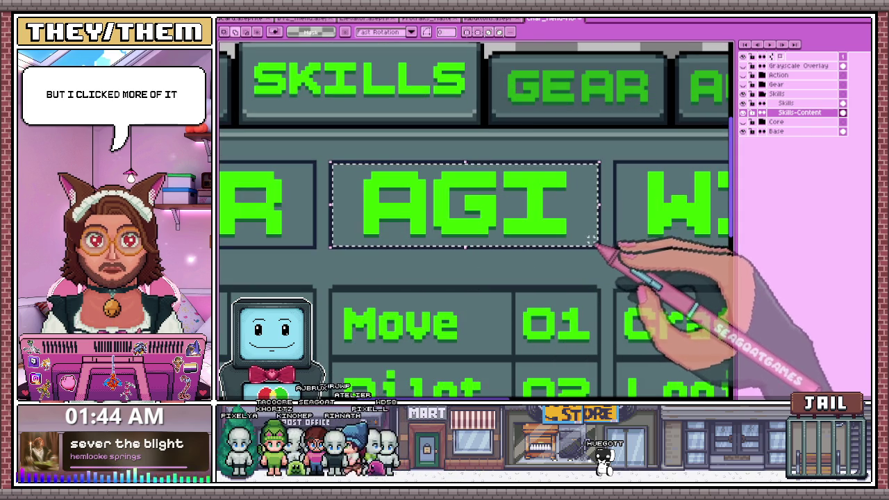
scroll(592, 238, down, 2)
scroll(312, 229, down, 1)
scroll(357, 198, up, 1)
scroll(288, 183, up, 2)
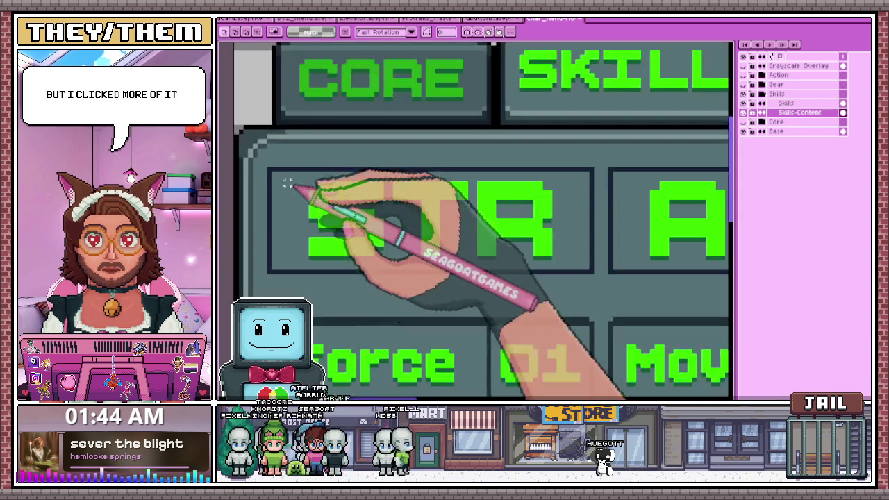
drag(273, 174, 456, 226)
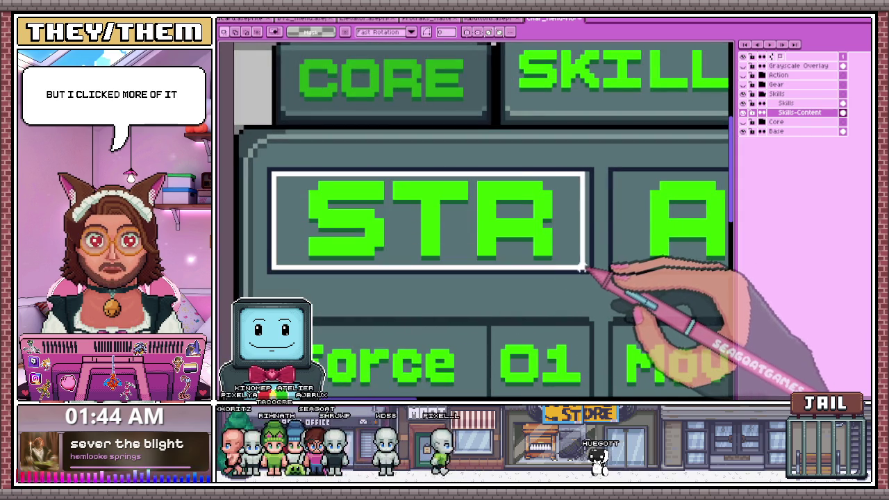
scroll(379, 186, down, 1)
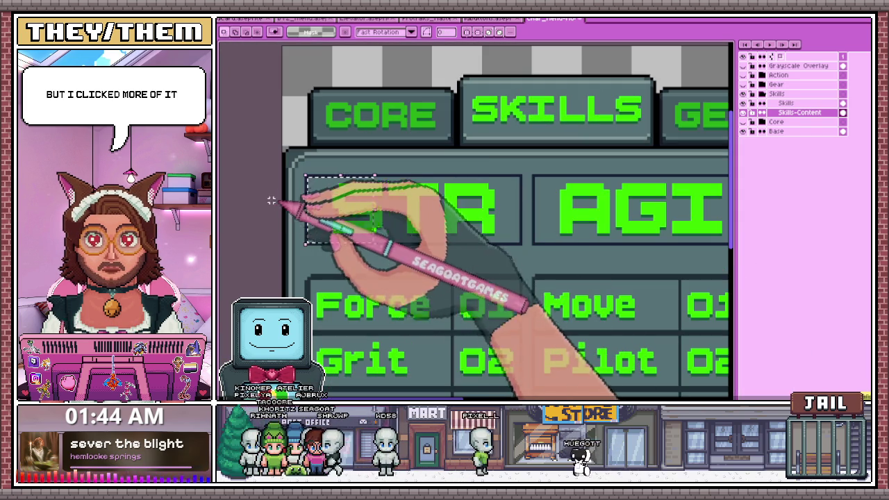
drag(309, 179, 518, 233)
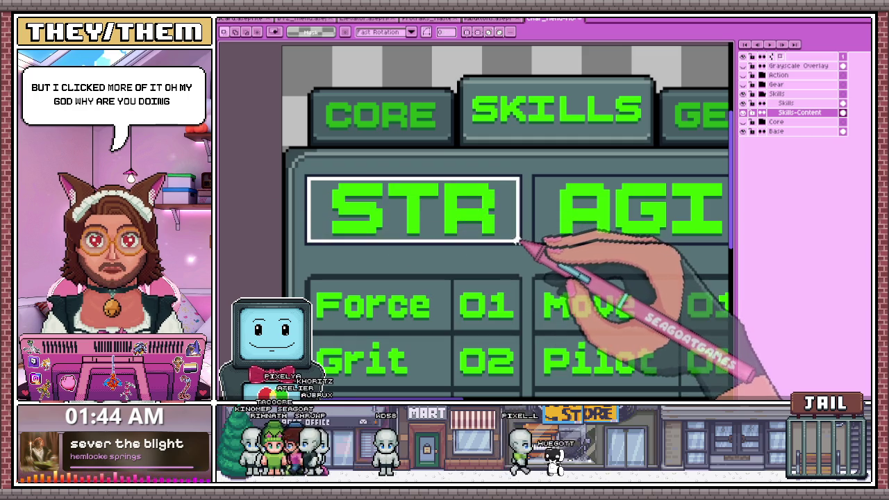
scroll(497, 191, down, 1)
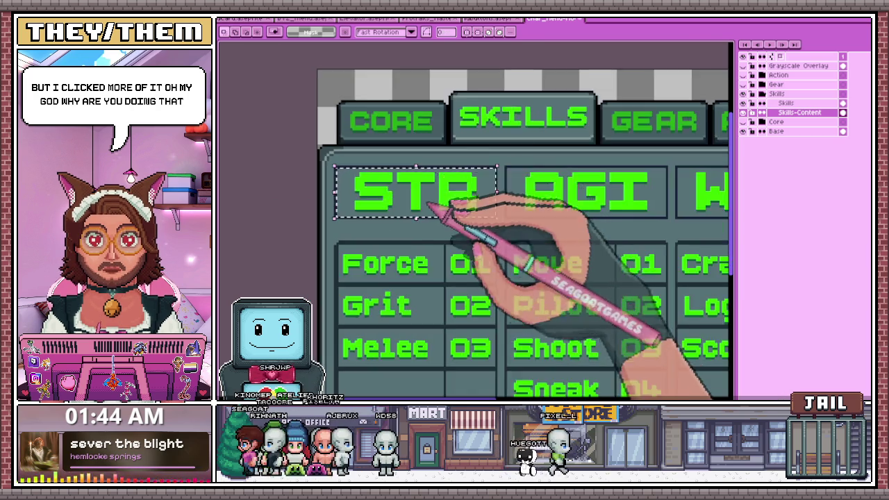
scroll(426, 287, down, 1)
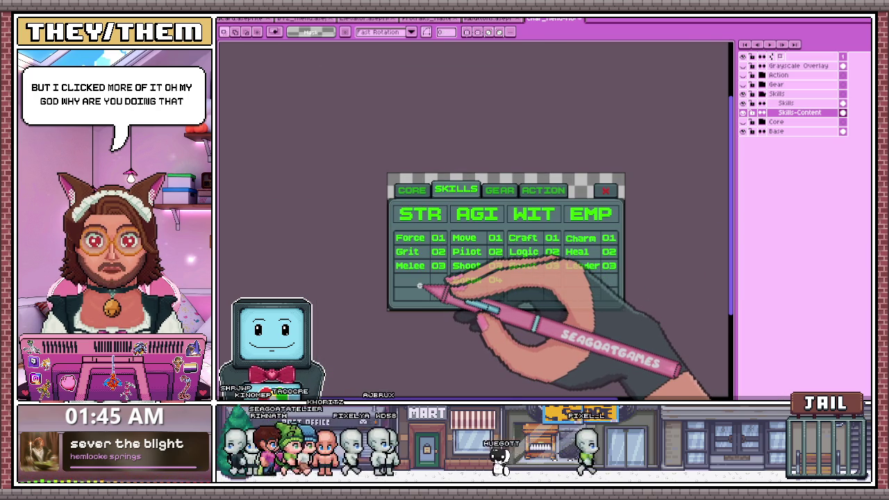
scroll(420, 285, up, 1)
scroll(390, 229, up, 1)
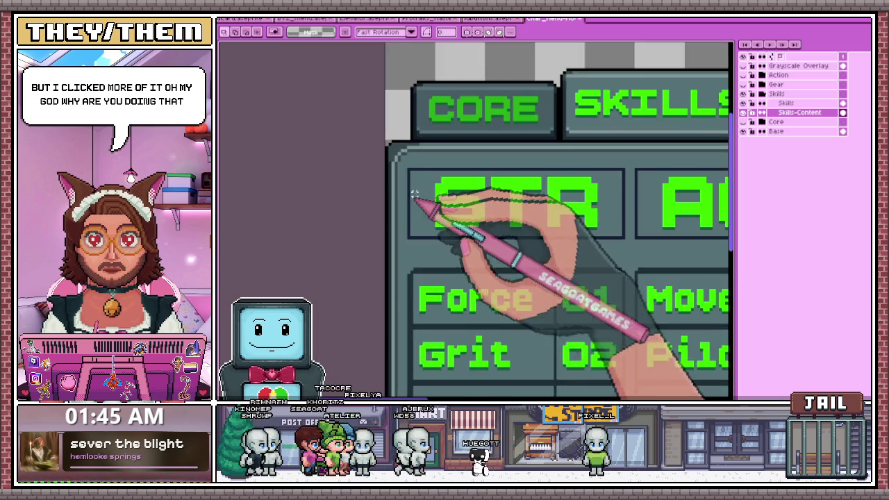
scroll(413, 202, down, 1)
scroll(417, 208, down, 3)
scroll(439, 216, up, 2)
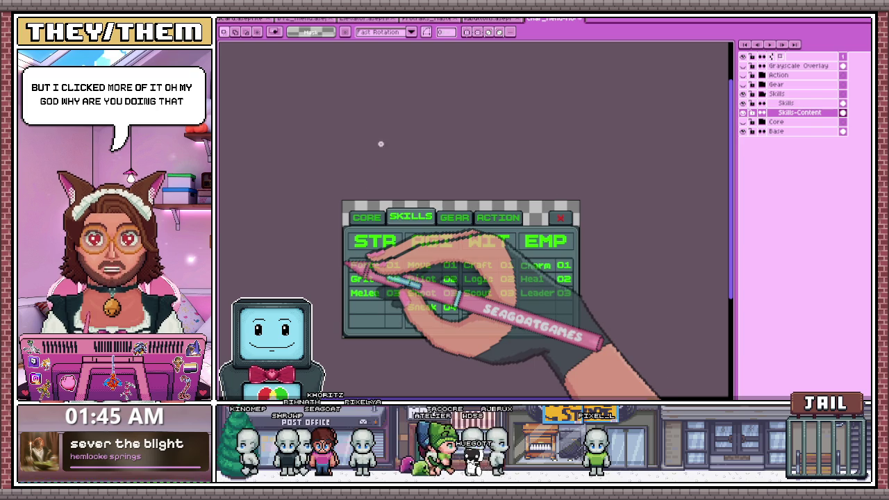
scroll(366, 261, up, 1)
scroll(384, 194, down, 2)
scroll(385, 250, up, 1)
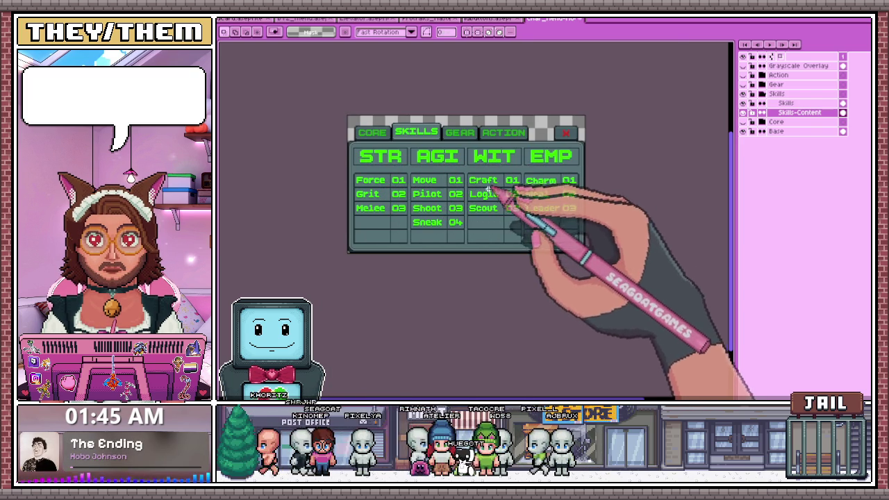
scroll(492, 188, up, 1)
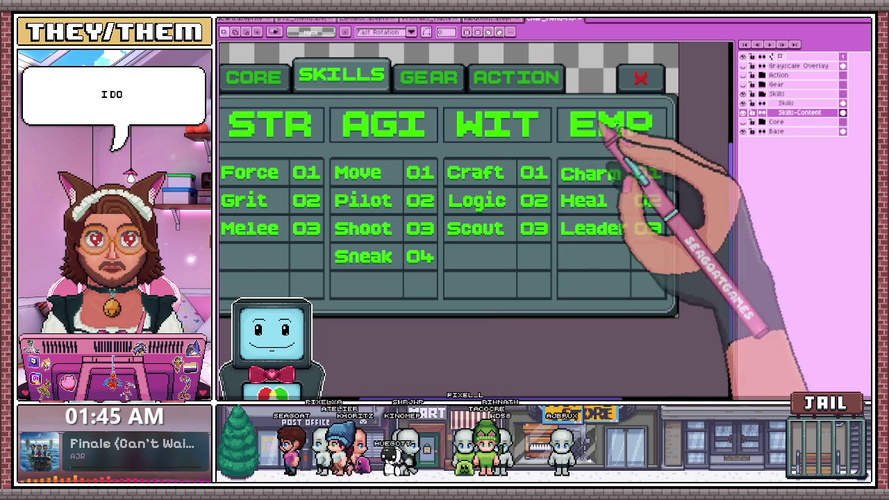
Hide Skills, show Gear with Gear-Content active, and reveal the Core cloudy_dark_sky label and box
click(743, 94)
click(744, 84)
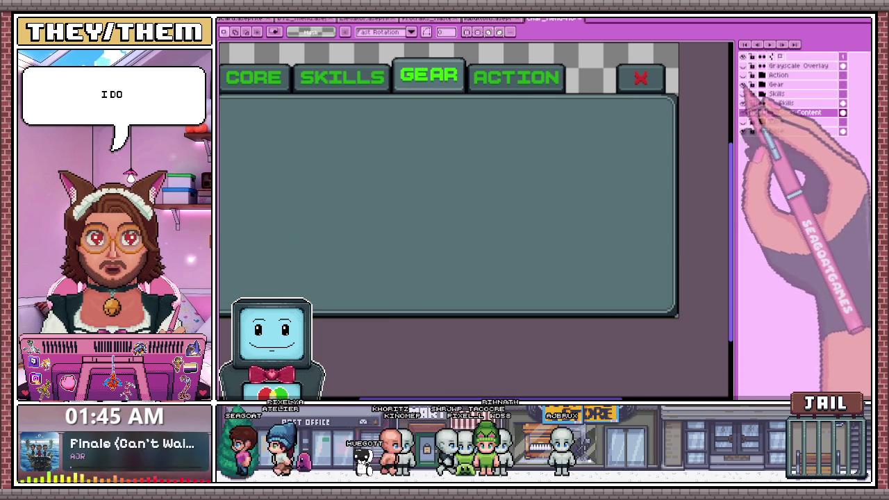
click(785, 102)
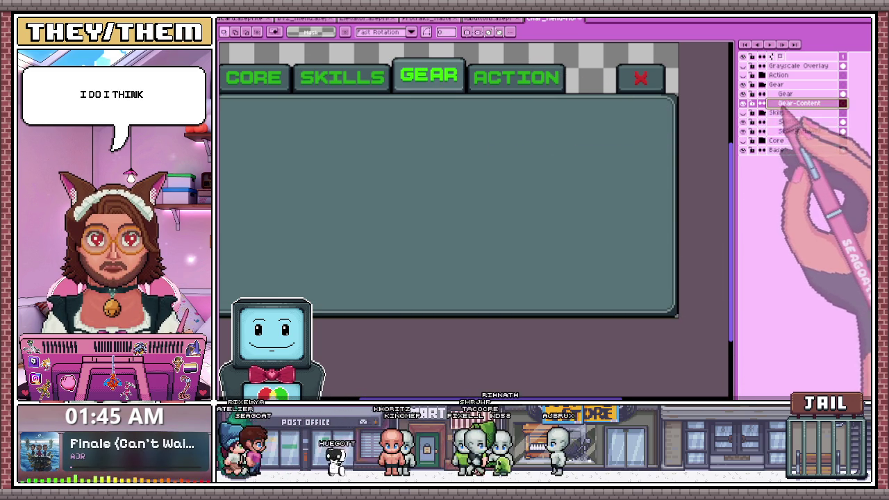
scroll(578, 157, down, 1)
scroll(398, 146, up, 1)
scroll(431, 177, down, 1)
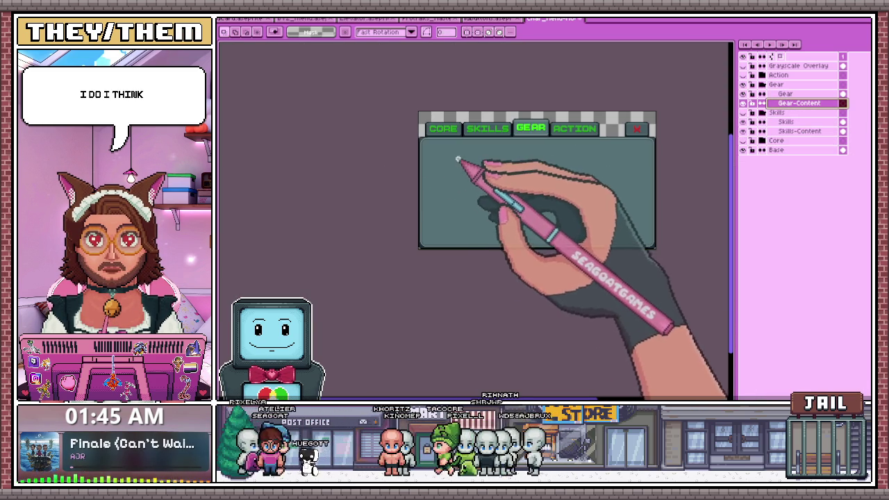
scroll(485, 169, up, 1)
scroll(426, 197, down, 1)
scroll(426, 198, up, 1)
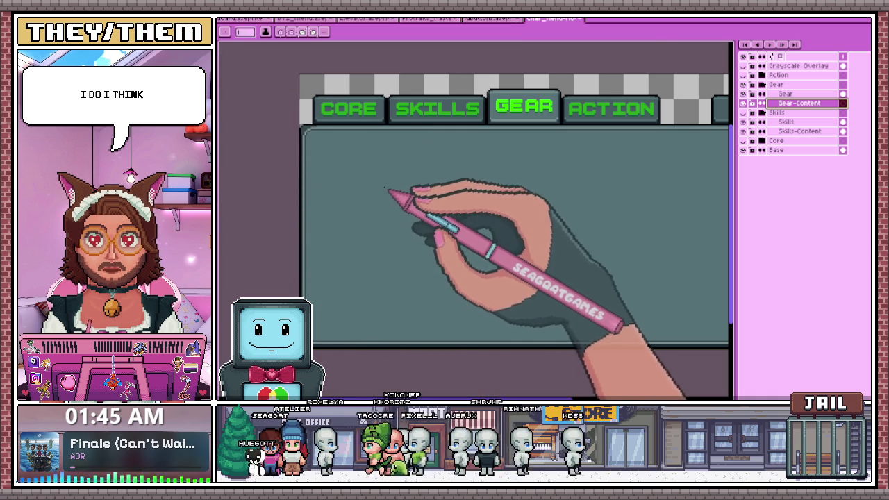
scroll(316, 142, up, 1)
scroll(313, 137, down, 1)
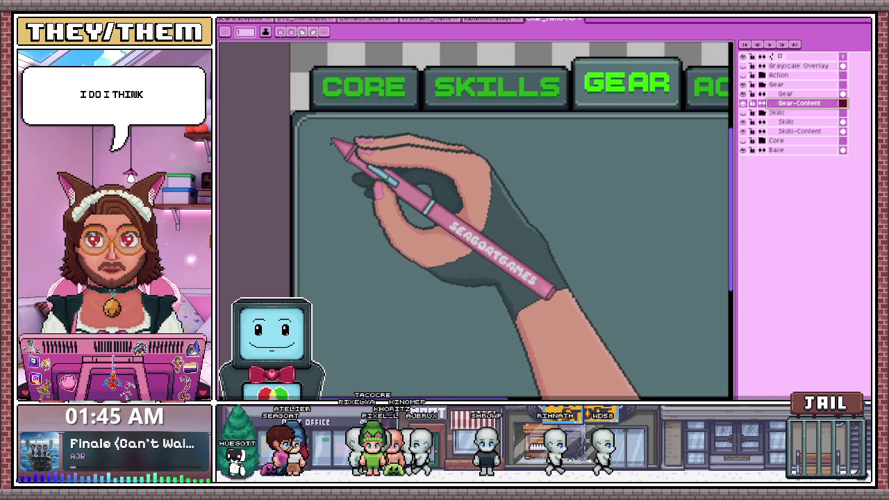
click(743, 140)
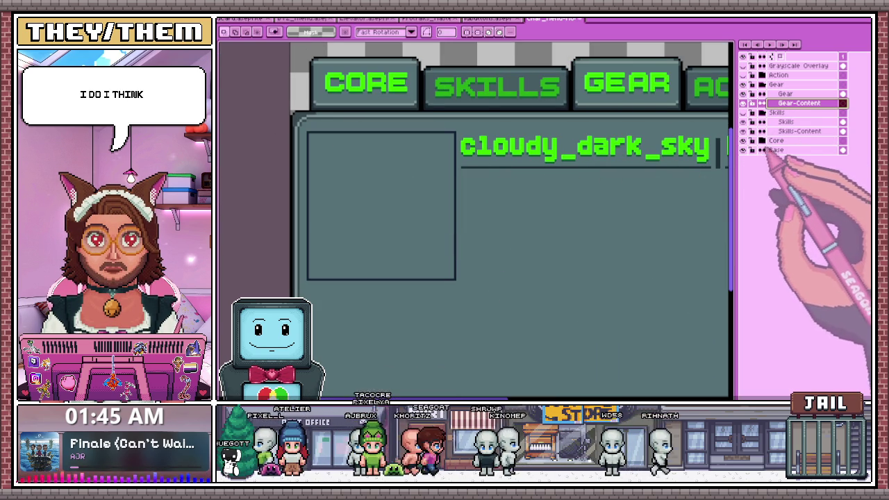
Copy the Core page's empty box onto the Gear-Content layer and deselect it
click(785, 160)
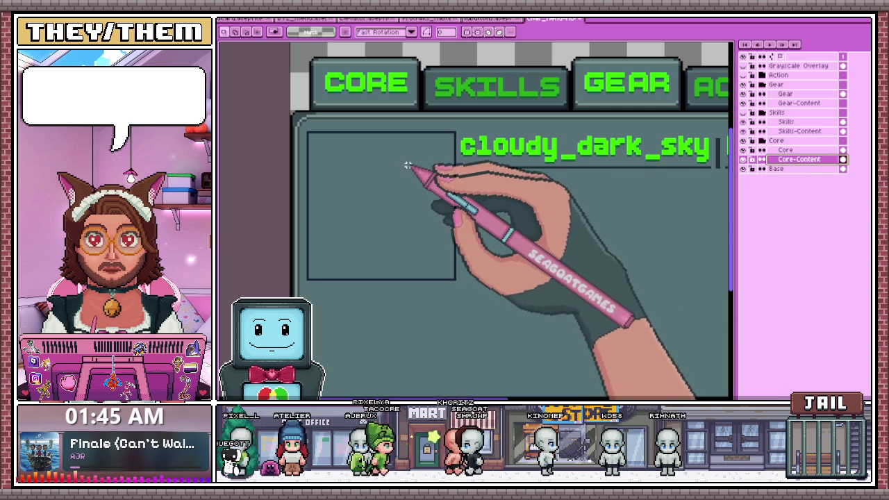
scroll(308, 134, up, 1)
drag(308, 132, 504, 328)
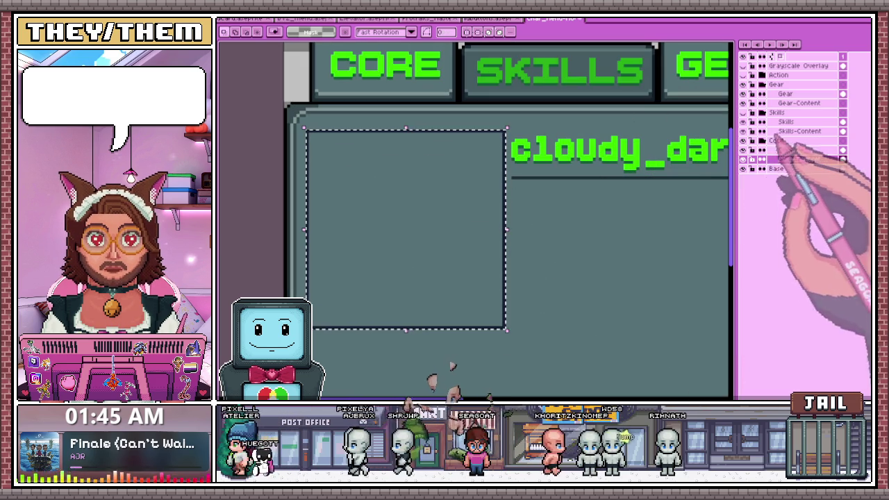
click(795, 102)
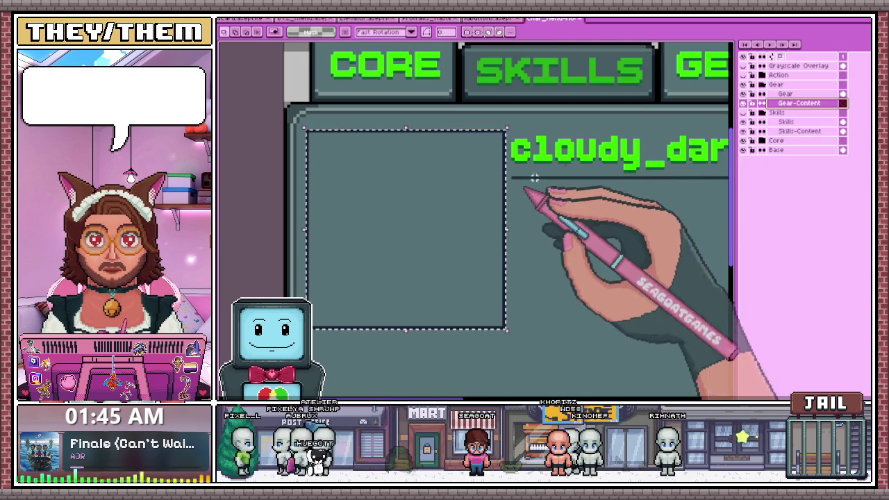
key(m)
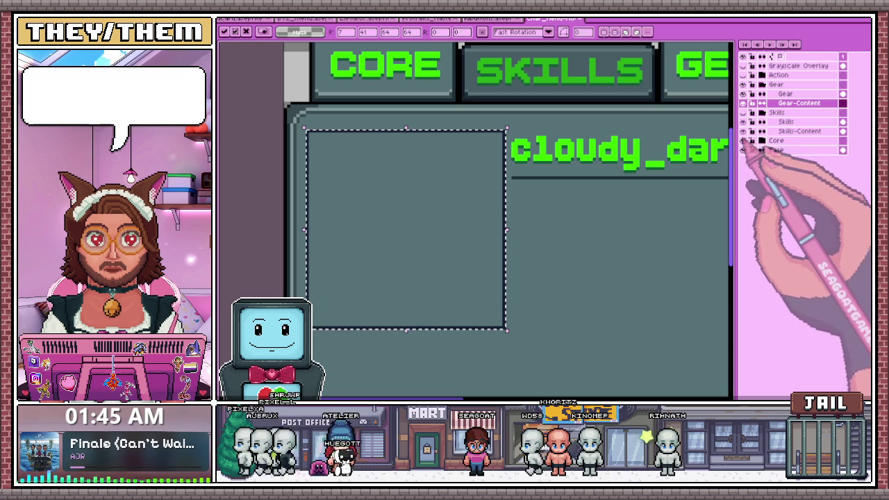
scroll(694, 166, down, 2)
scroll(655, 183, down, 3)
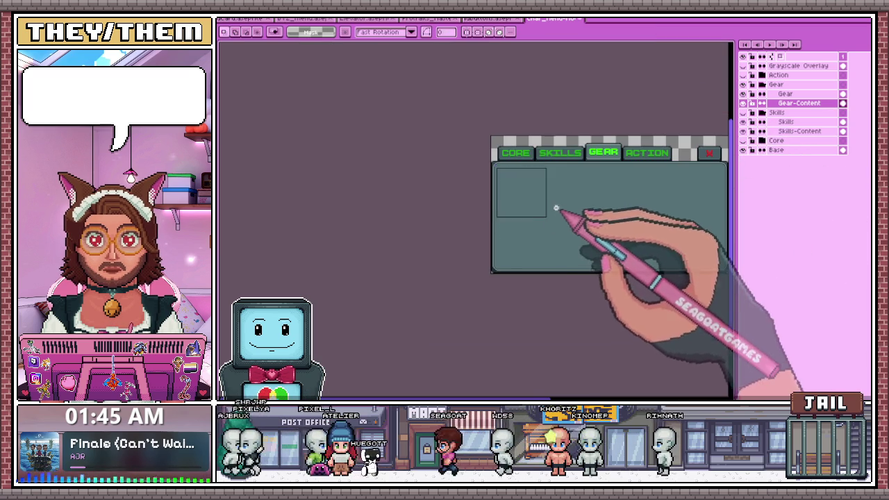
key(ctrl+d)
scroll(468, 194, up, 1)
scroll(458, 189, up, 1)
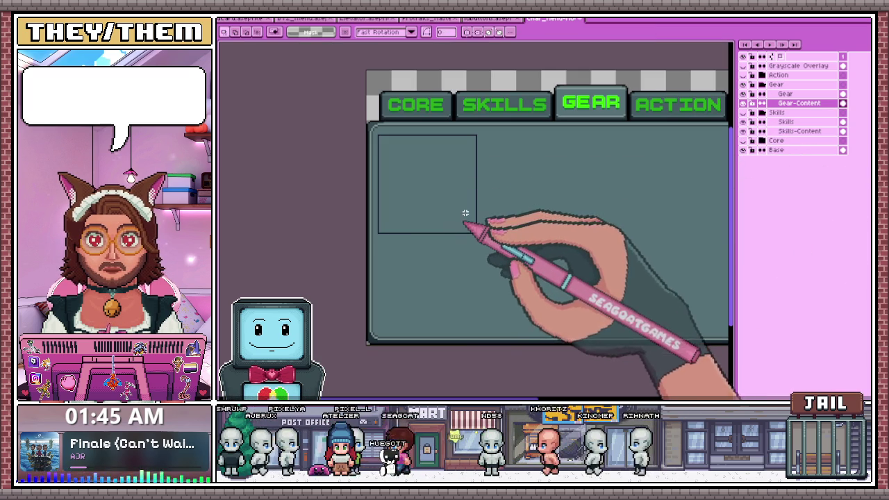
scroll(455, 230, down, 2)
scroll(453, 215, up, 2)
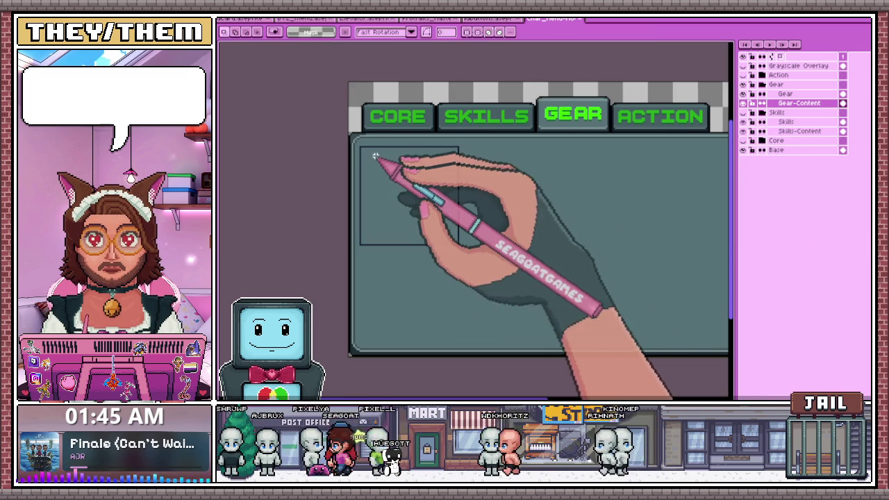
scroll(417, 221, down, 2)
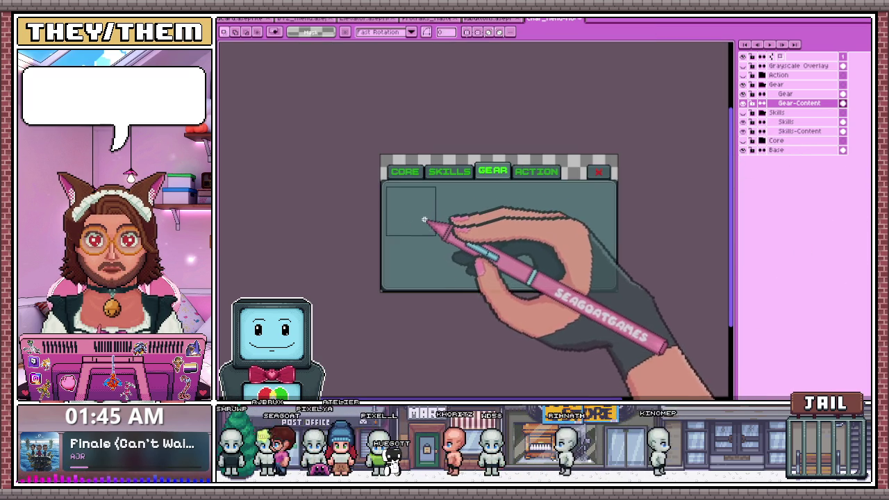
scroll(433, 212, up, 2)
scroll(424, 209, down, 2)
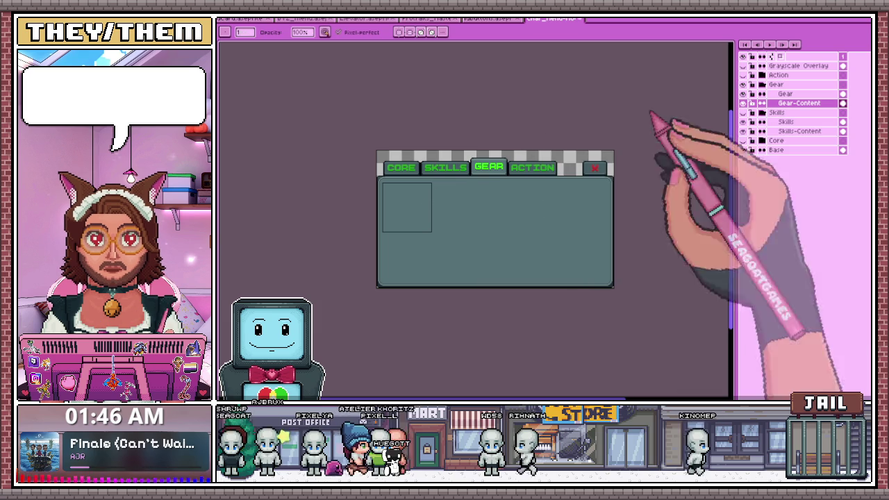
Hide the Gear content and start new text with BoldPixels font in green
click(743, 103)
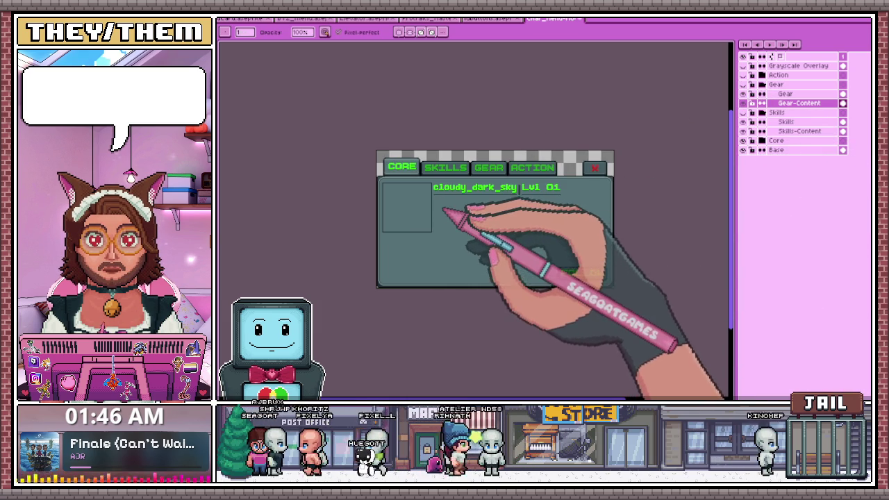
scroll(449, 214, up, 2)
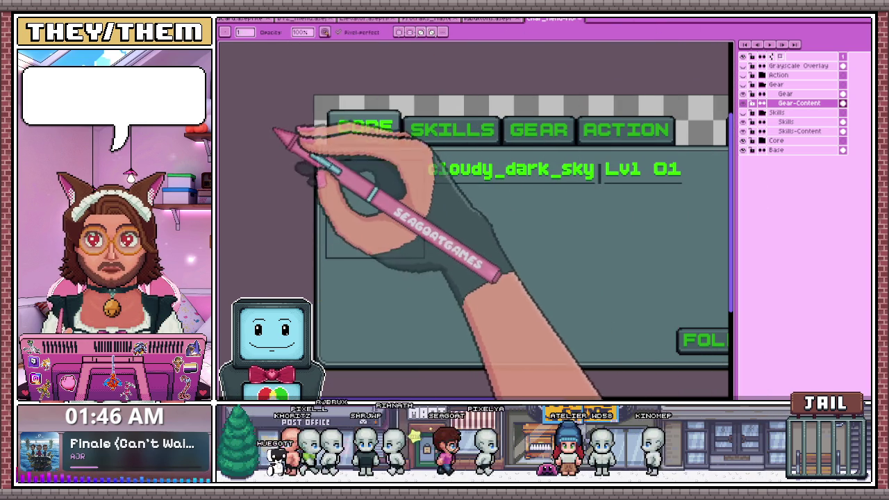
key(m)
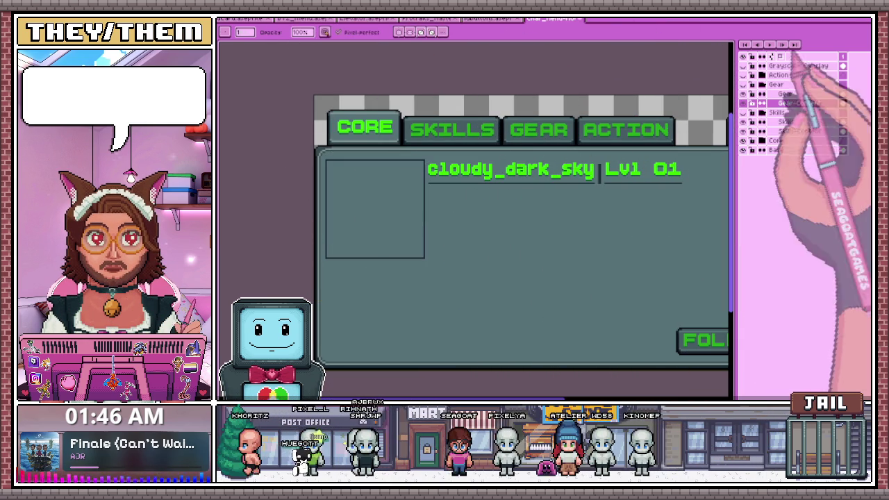
scroll(442, 166, down, 2)
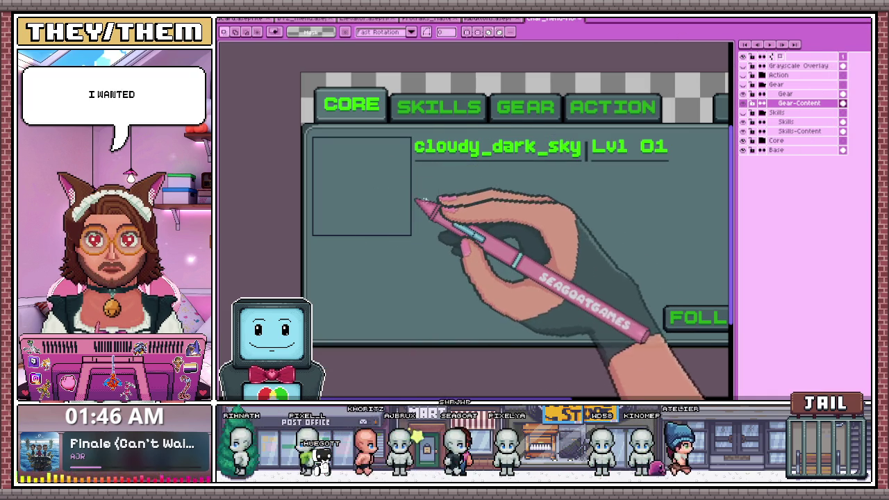
scroll(486, 172, up, 1)
scroll(480, 170, down, 1)
click(467, 168)
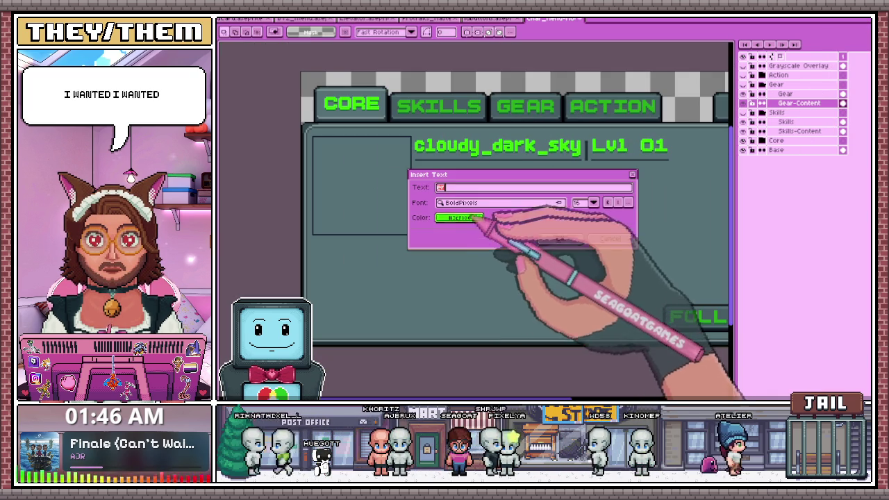
Insert the text 'Role: Custodian' on the Core page, then make Core-Content the active layer
click(609, 238)
click(466, 188)
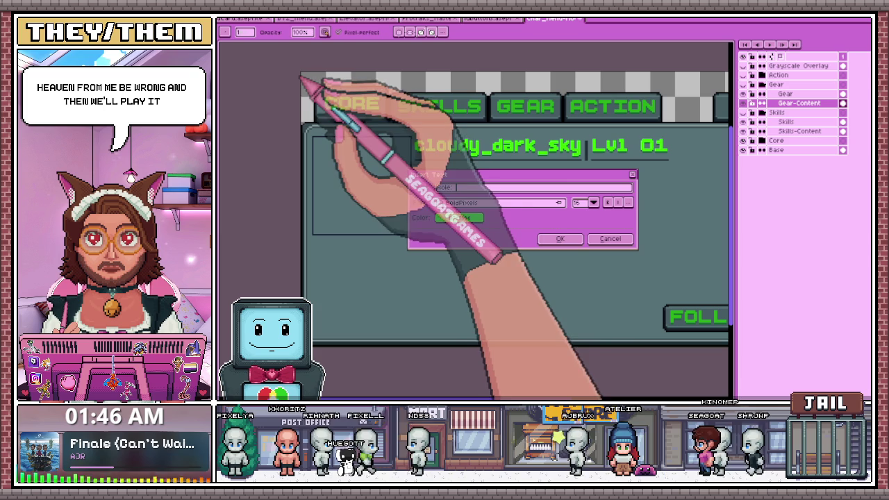
text(custodian)
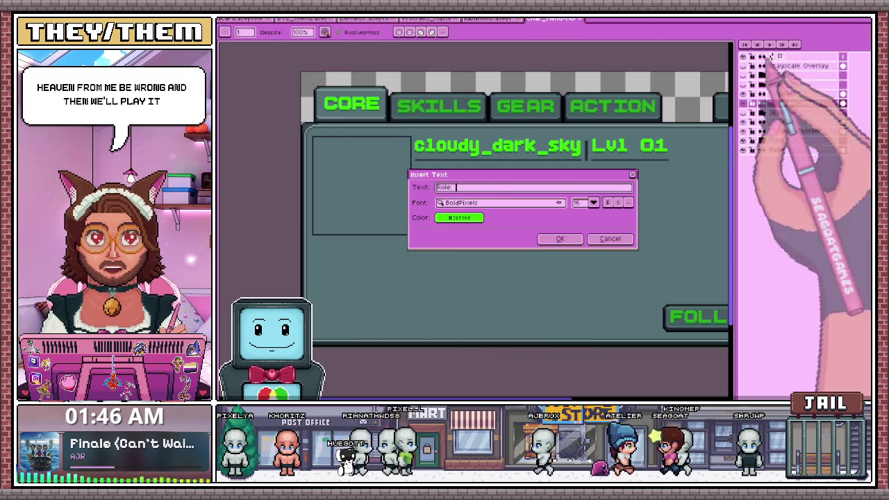
click(455, 187)
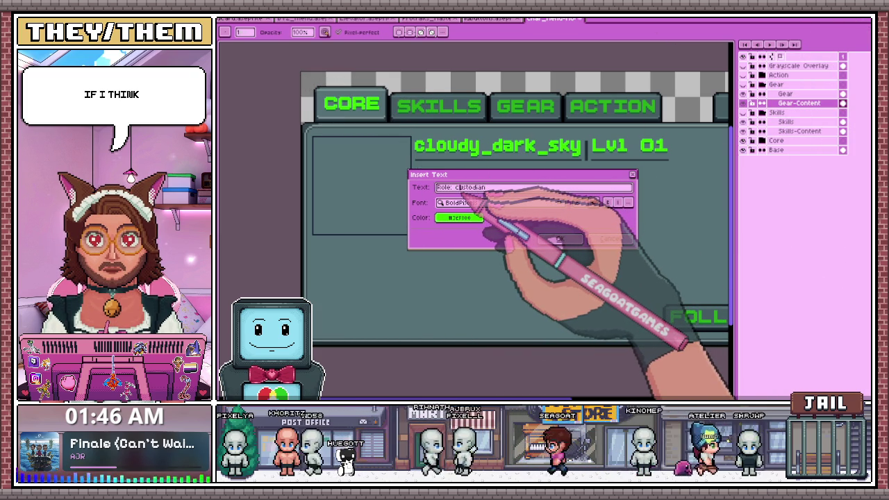
text(C)
click(564, 239)
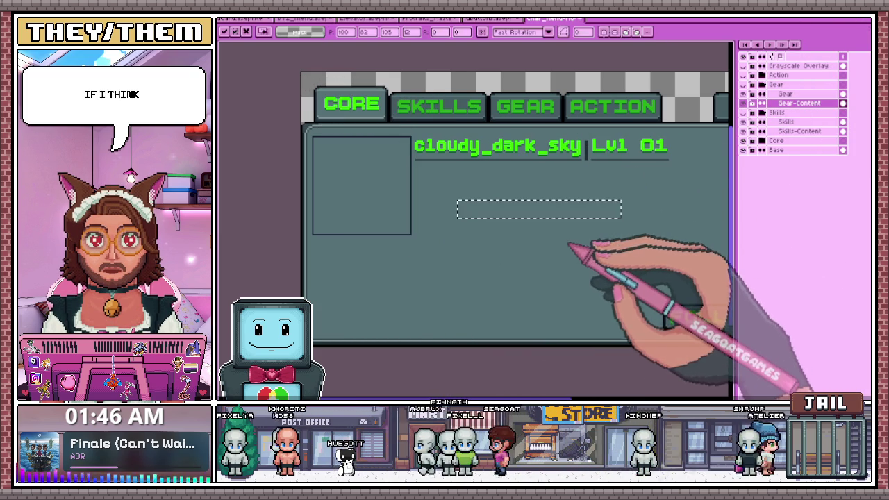
click(771, 150)
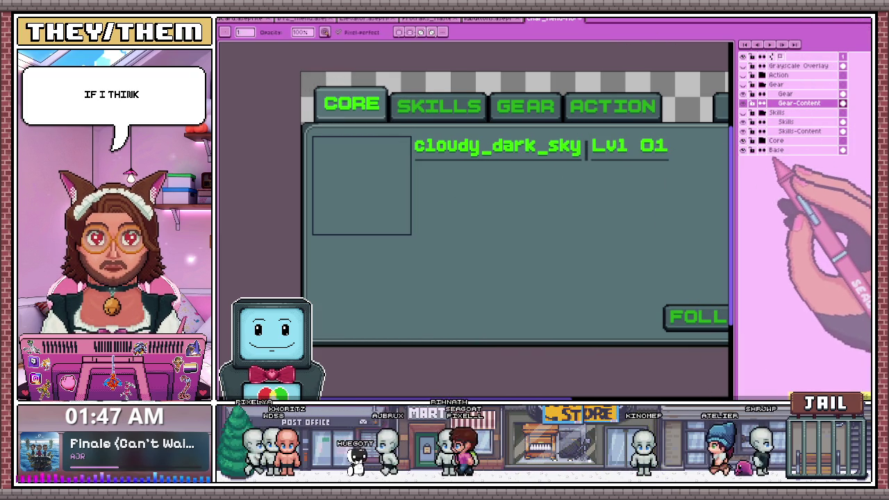
click(778, 159)
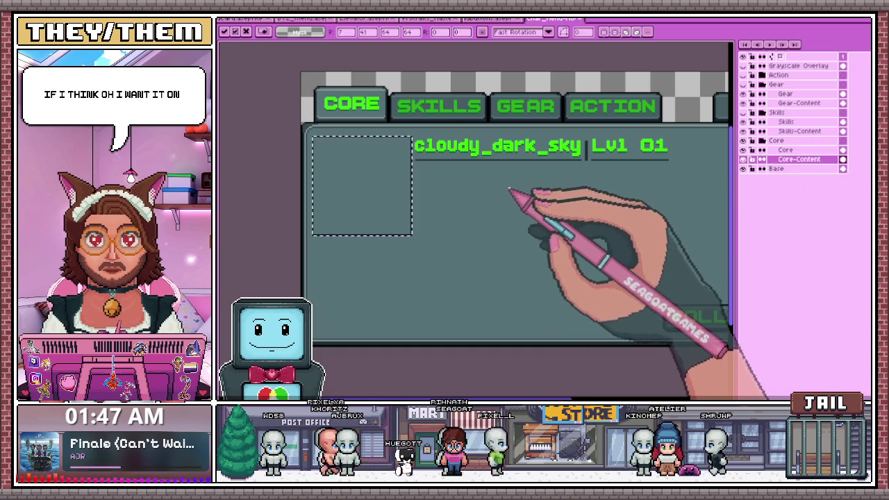
Insert the text 'Role: Custodian' and place it beneath the cloudy_dark_sky name
key(ctrl+d)
key(ctrl+t)
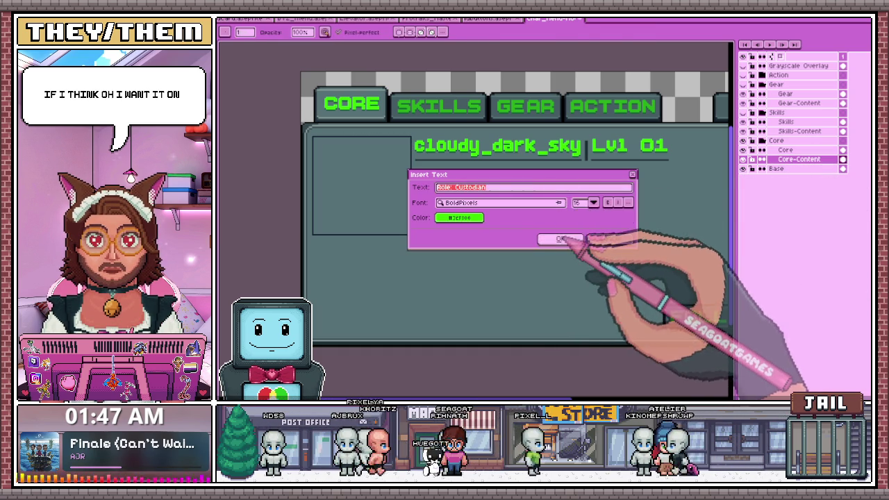
click(560, 238)
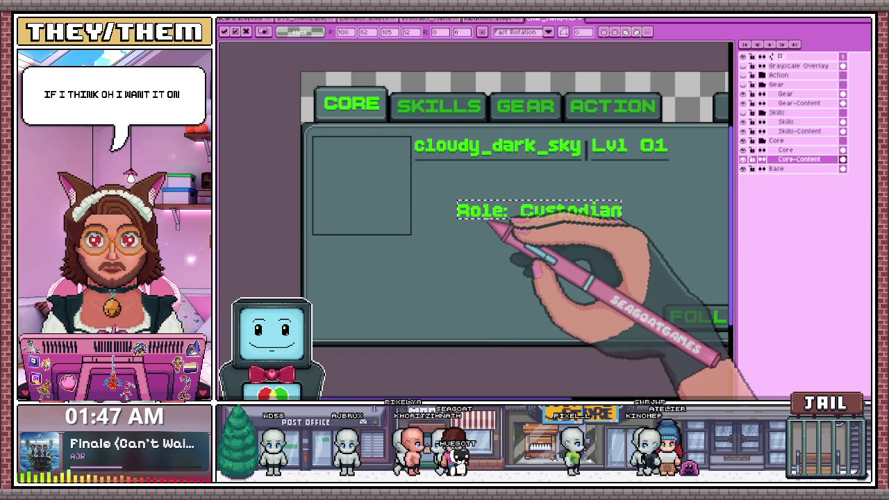
scroll(448, 189, up, 1)
scroll(438, 182, up, 1)
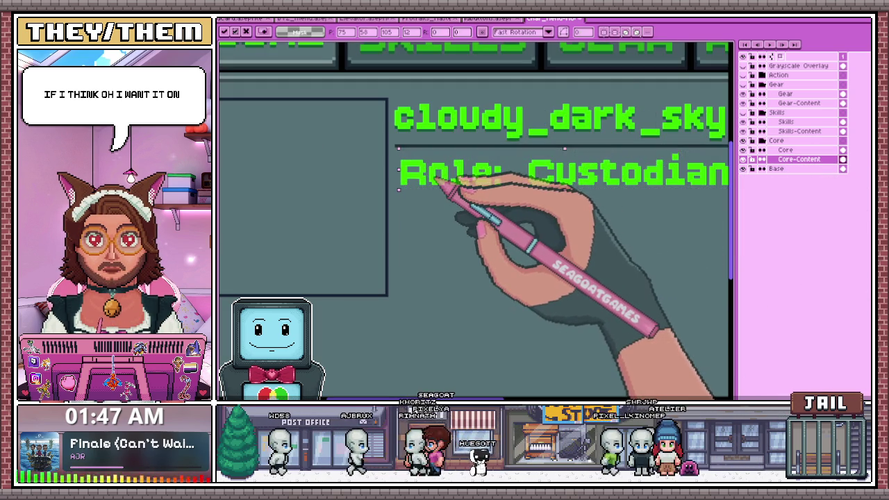
scroll(430, 182, down, 2)
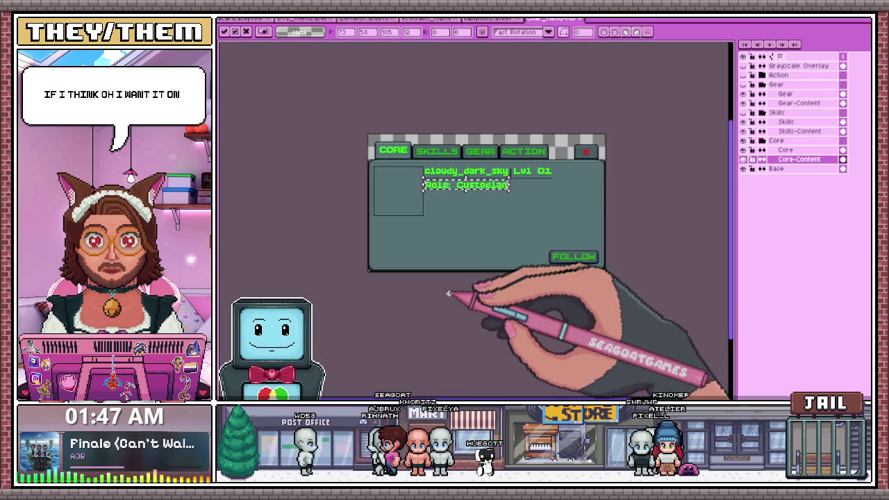
key(ctrl+d)
scroll(438, 175, up, 1)
scroll(441, 171, up, 1)
Pick the shadow colour and pencil in missing shadow pixels on the 'e' and colon
key(i)
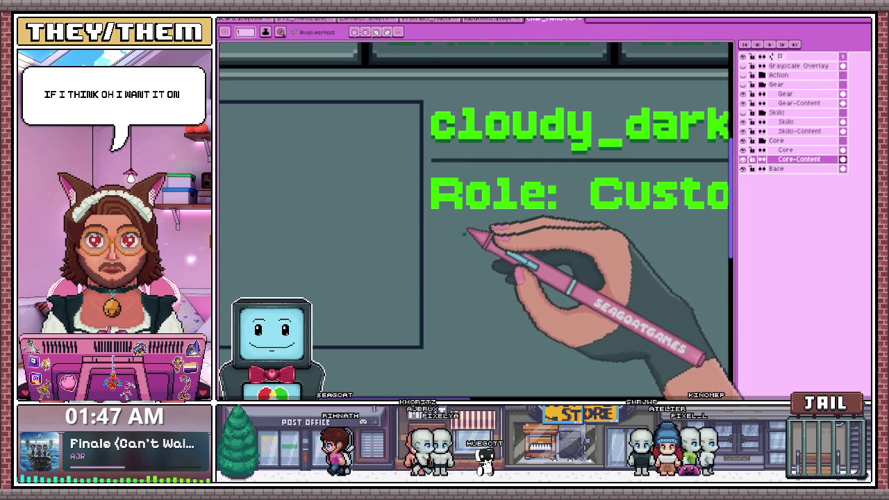
key(b)
scroll(459, 223, up, 1)
scroll(448, 208, up, 1)
scroll(444, 205, down, 1)
scroll(425, 179, up, 1)
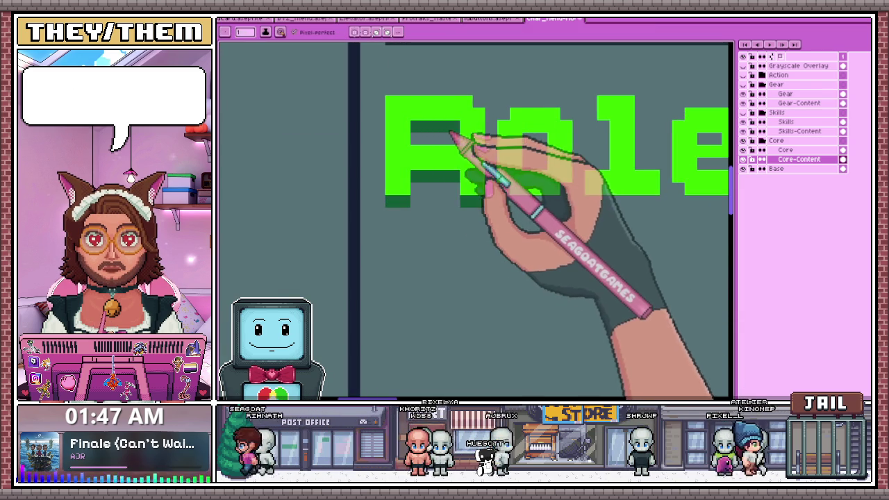
scroll(417, 170, down, 1)
scroll(491, 157, up, 2)
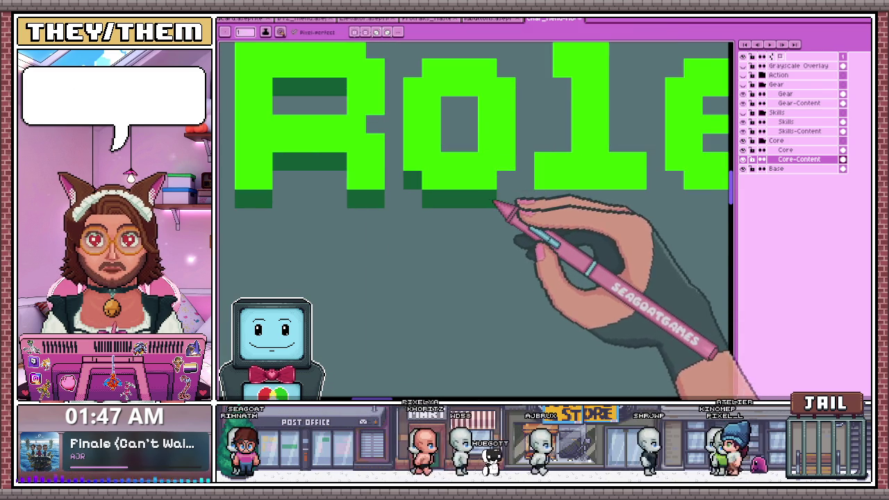
scroll(451, 181, down, 2)
scroll(444, 208, up, 1)
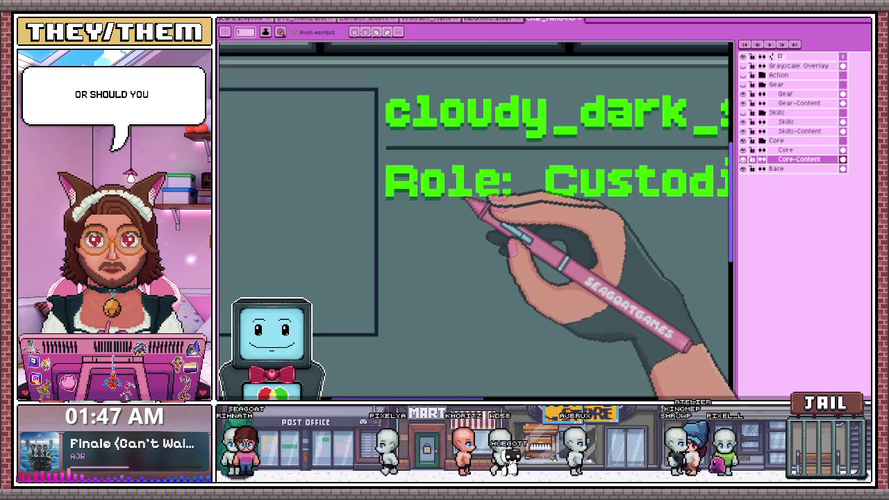
scroll(466, 201, up, 1)
scroll(479, 195, up, 2)
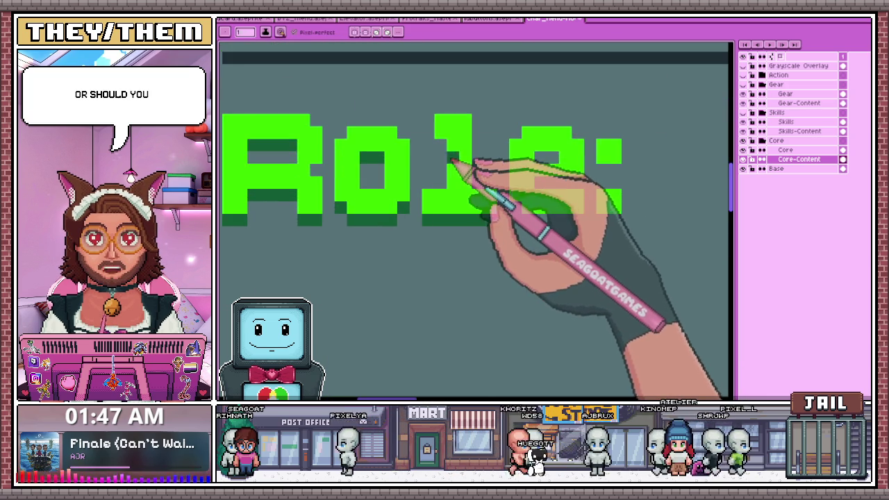
scroll(459, 166, down, 1)
scroll(473, 174, up, 1)
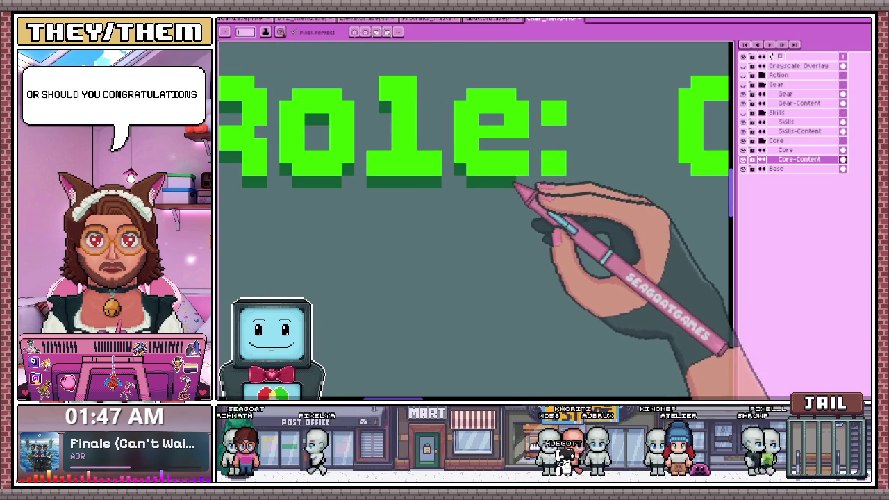
drag(520, 146, 512, 135)
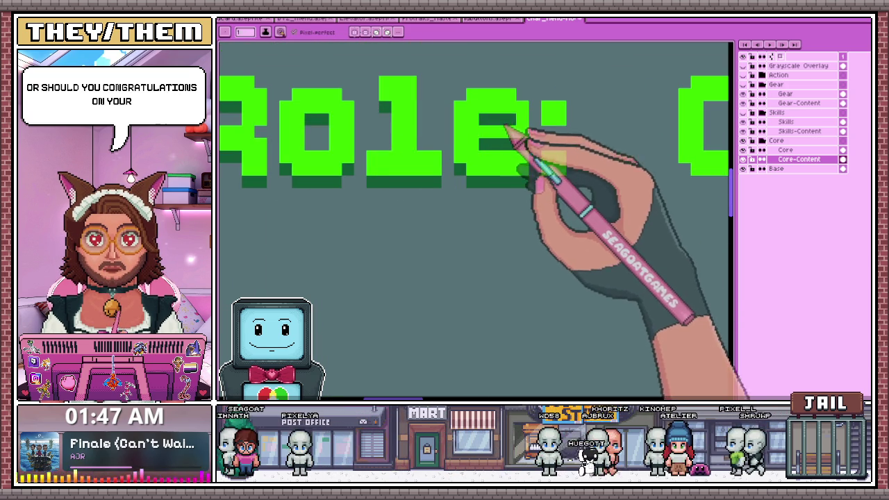
scroll(487, 194, down, 2)
scroll(458, 216, down, 1)
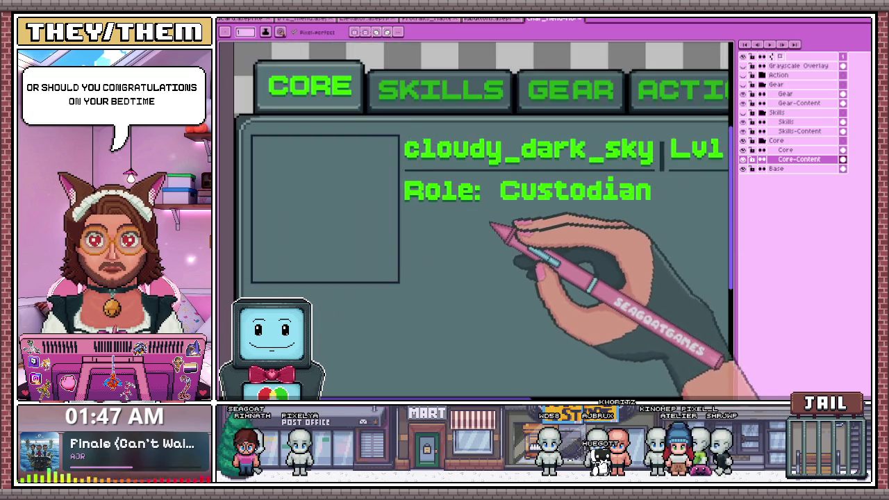
scroll(535, 229, down, 1)
scroll(542, 237, down, 1)
scroll(556, 222, up, 1)
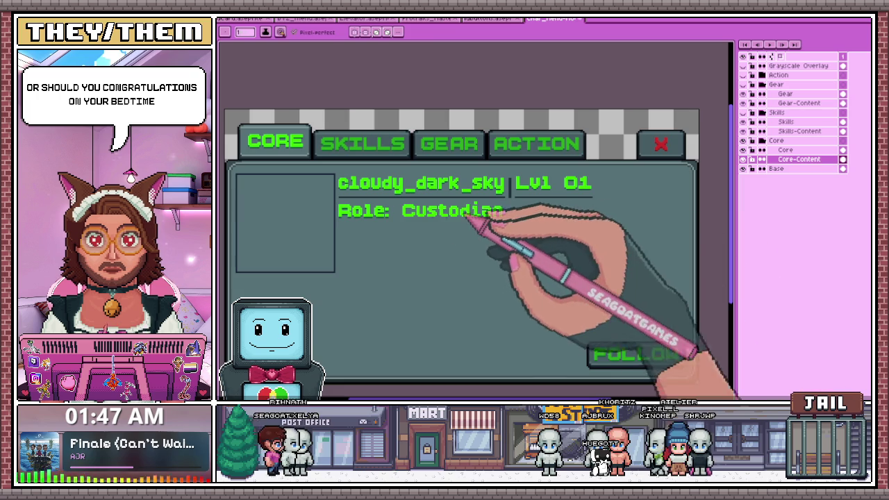
scroll(420, 228, up, 2)
scroll(420, 227, up, 1)
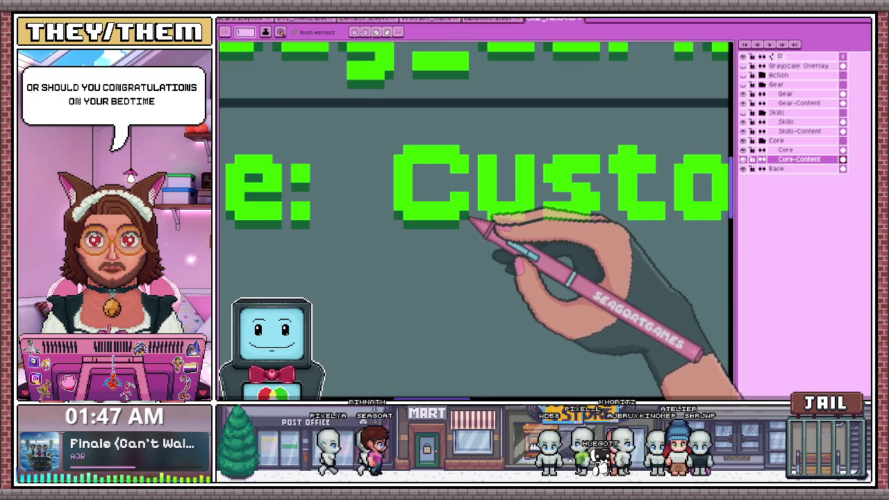
scroll(455, 179, down, 1)
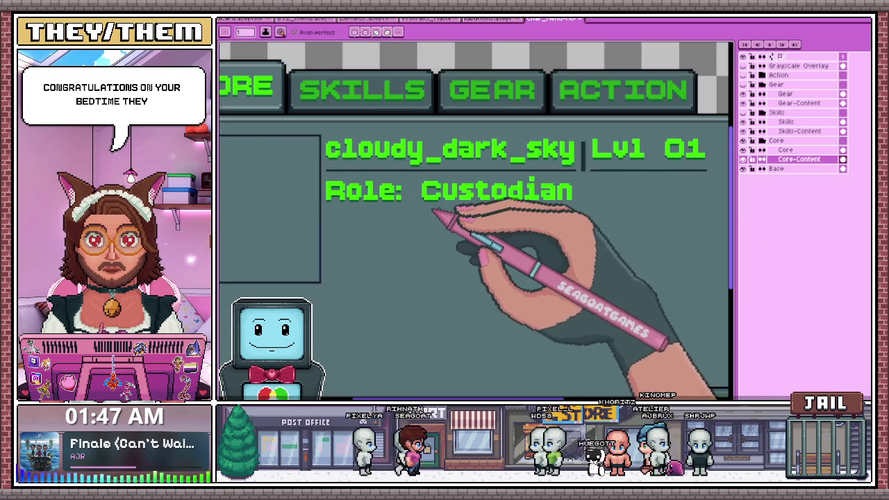
scroll(489, 205, down, 1)
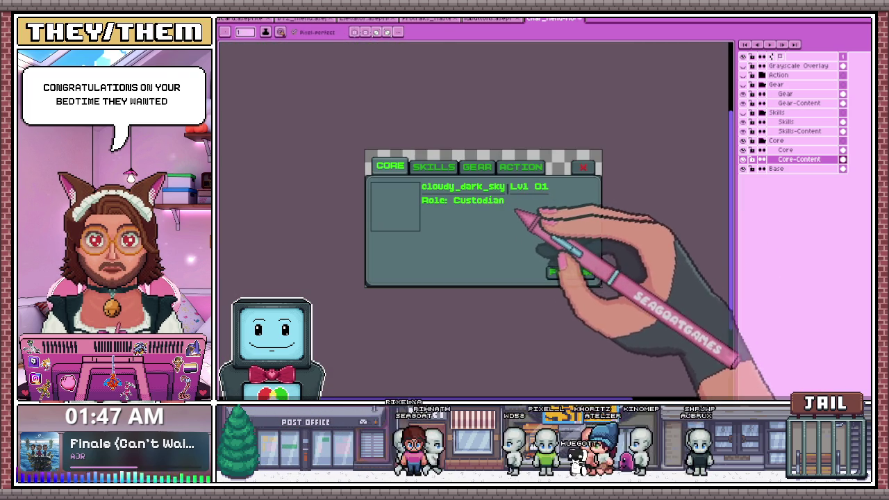
scroll(516, 214, up, 1)
scroll(636, 172, down, 1)
scroll(639, 166, up, 1)
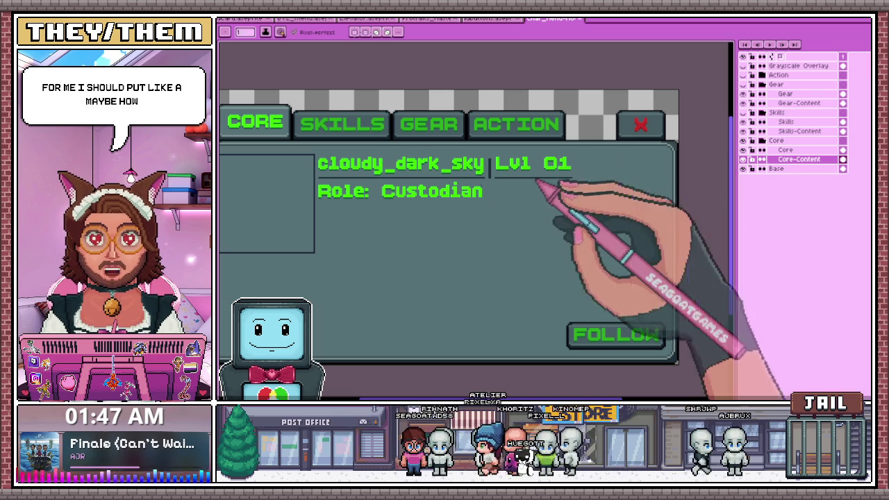
scroll(407, 208, up, 2)
scroll(407, 206, up, 1)
scroll(403, 214, up, 2)
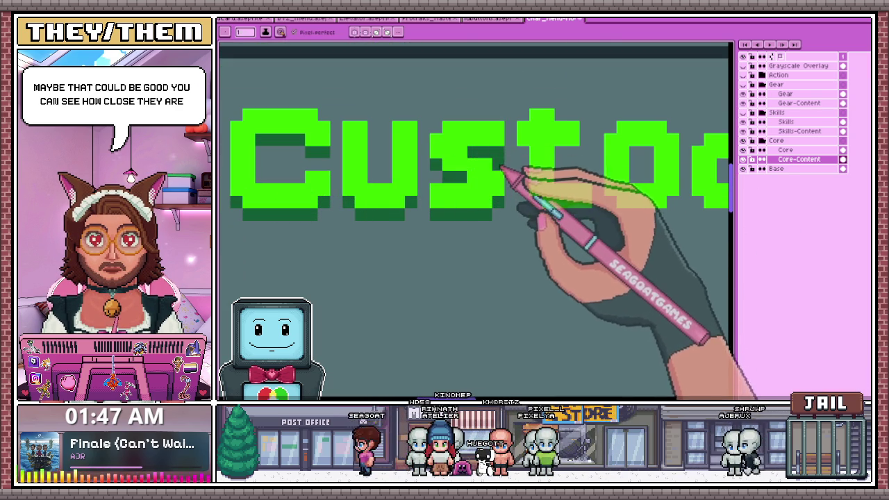
scroll(500, 169, down, 2)
scroll(502, 182, up, 2)
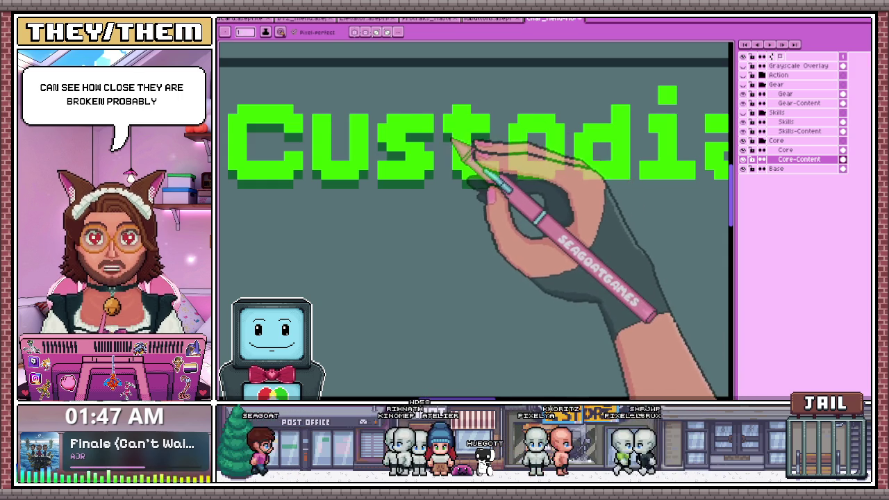
scroll(490, 163, down, 2)
scroll(486, 167, up, 2)
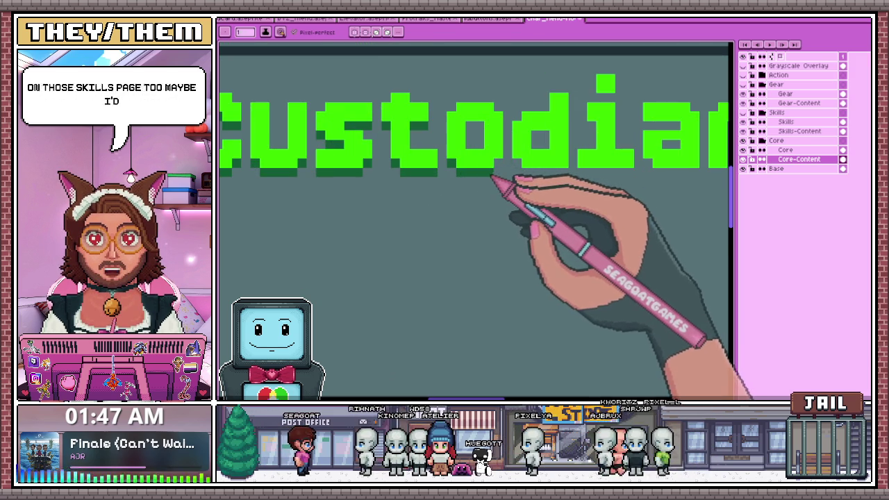
scroll(487, 170, down, 1)
scroll(486, 160, up, 2)
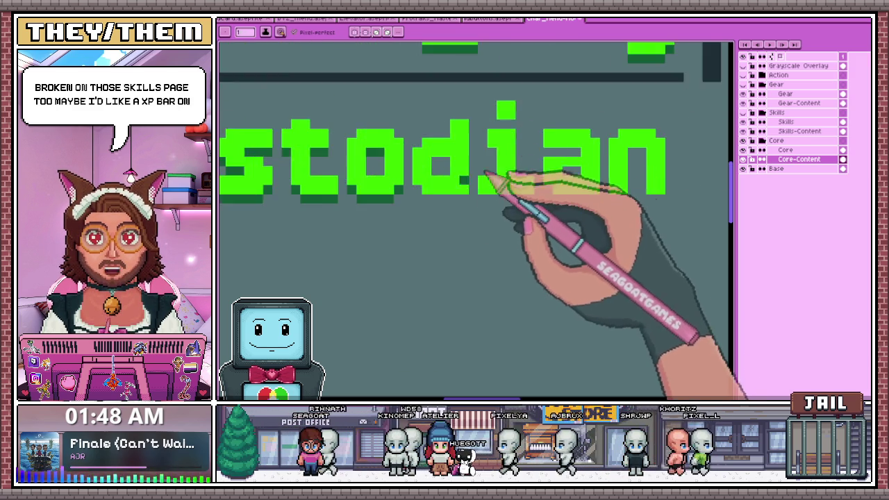
scroll(503, 158, up, 1)
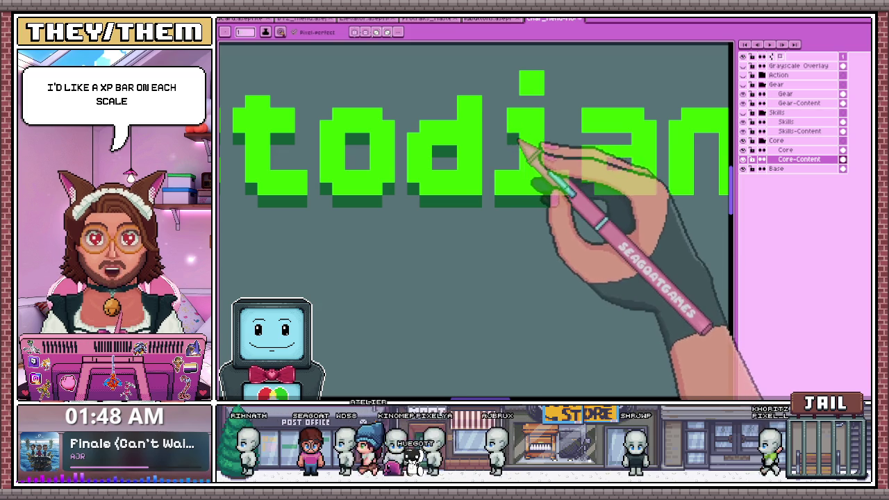
scroll(500, 159, down, 2)
scroll(445, 174, up, 1)
scroll(472, 149, up, 1)
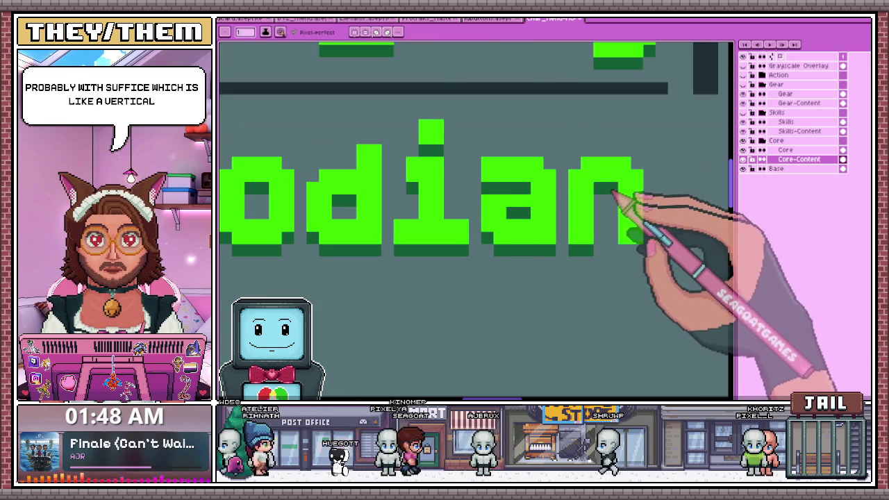
scroll(631, 252, down, 2)
scroll(565, 234, down, 2)
scroll(513, 254, down, 1)
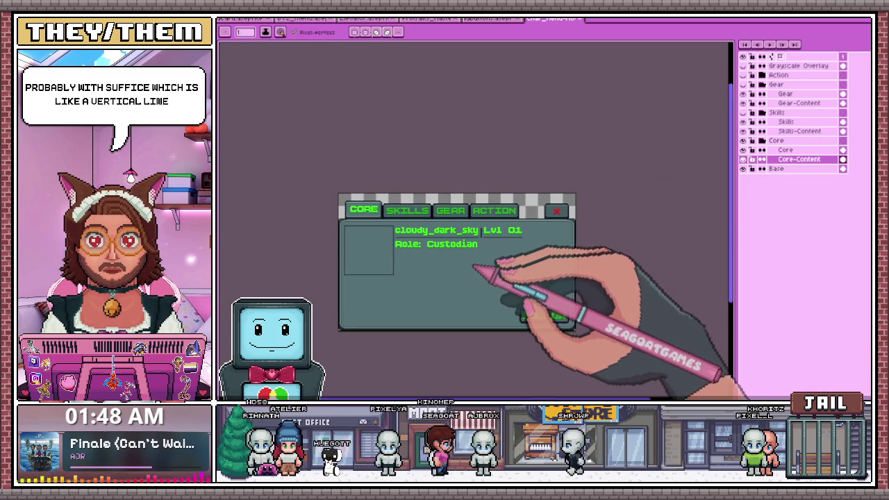
scroll(480, 262, up, 3)
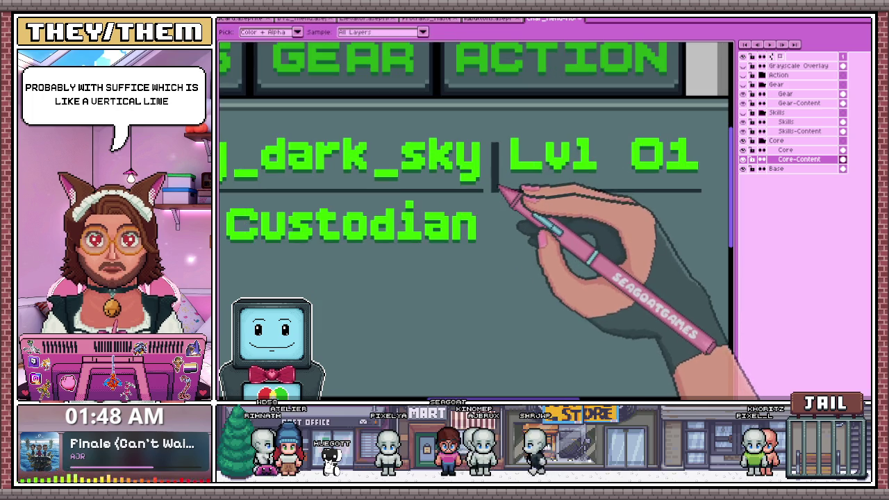
scroll(496, 194, up, 1)
scroll(493, 215, down, 1)
scroll(479, 222, down, 1)
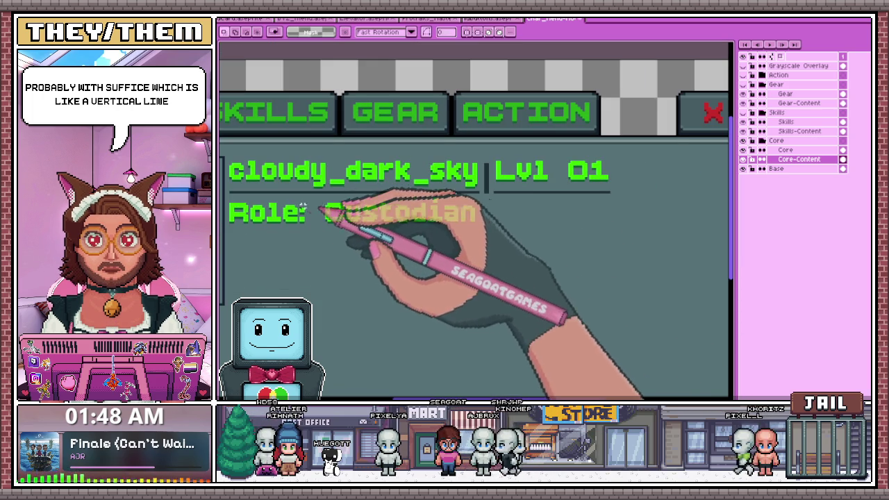
mouse_move(321, 209)
mouse_down()
mouse_move(361, 194)
mouse_move(617, 192)
mouse_up()
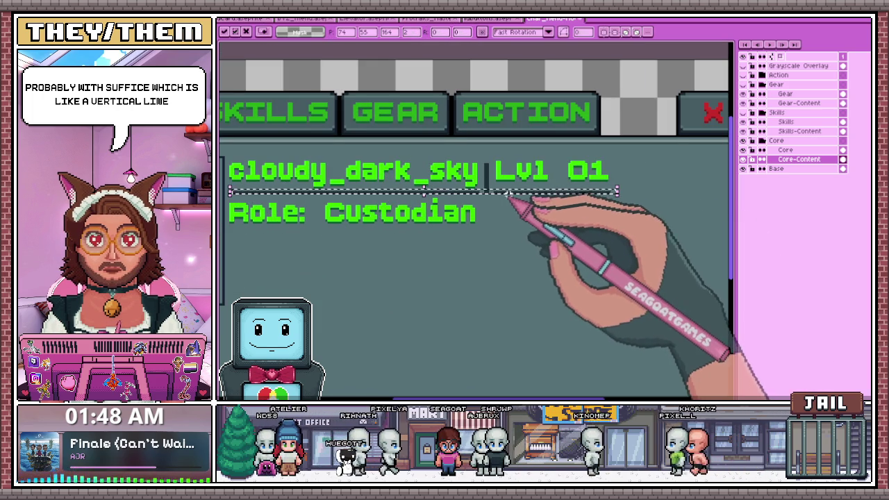
drag(520, 200, 518, 235)
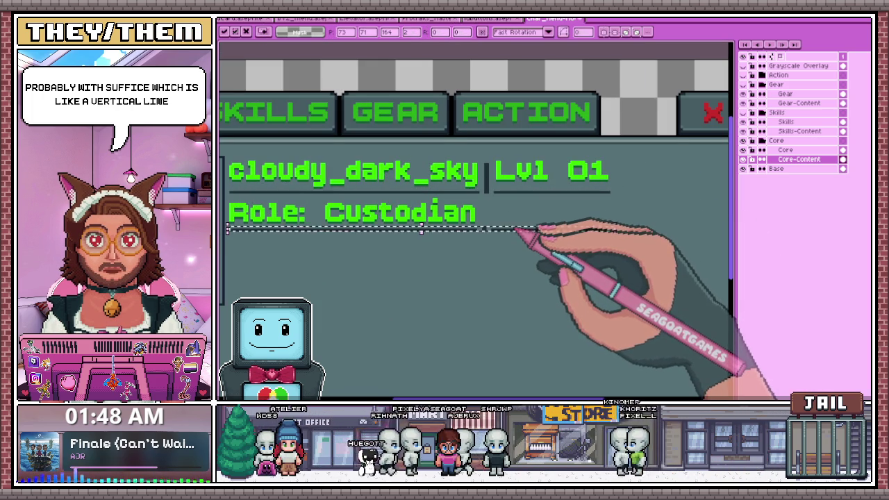
scroll(517, 229, down, 5)
scroll(490, 288, up, 3)
scroll(421, 258, up, 3)
scroll(377, 143, up, 2)
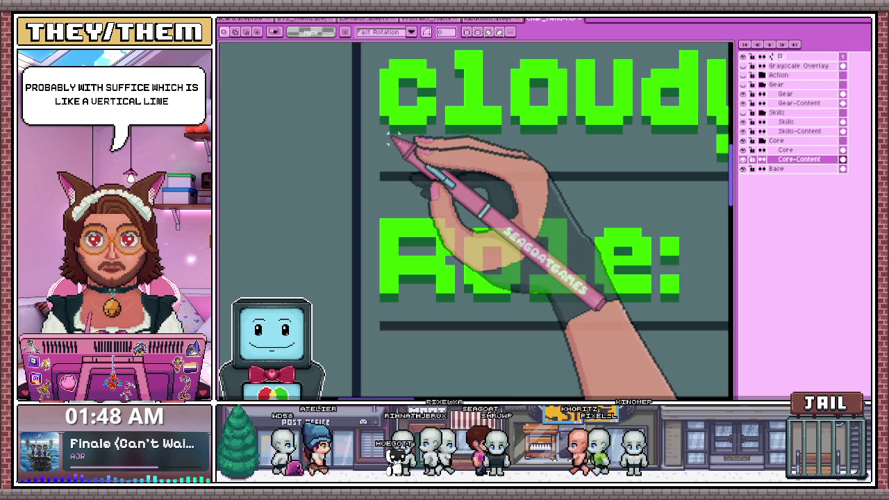
drag(387, 132, 401, 173)
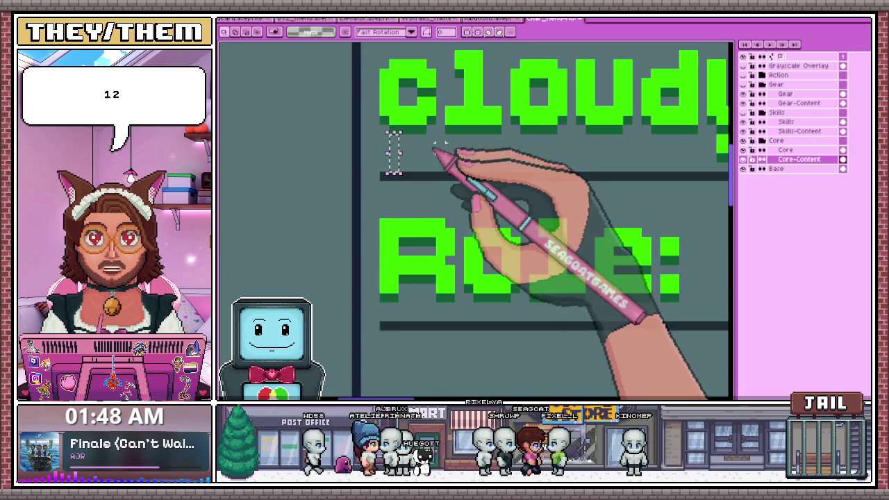
scroll(417, 194, down, 1)
scroll(407, 229, down, 1)
scroll(403, 278, down, 1)
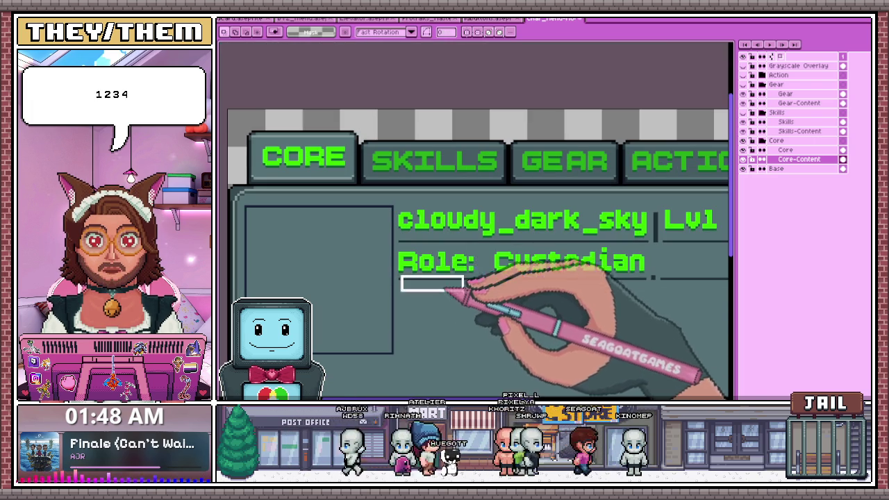
scroll(433, 299, down, 1)
scroll(378, 264, up, 2)
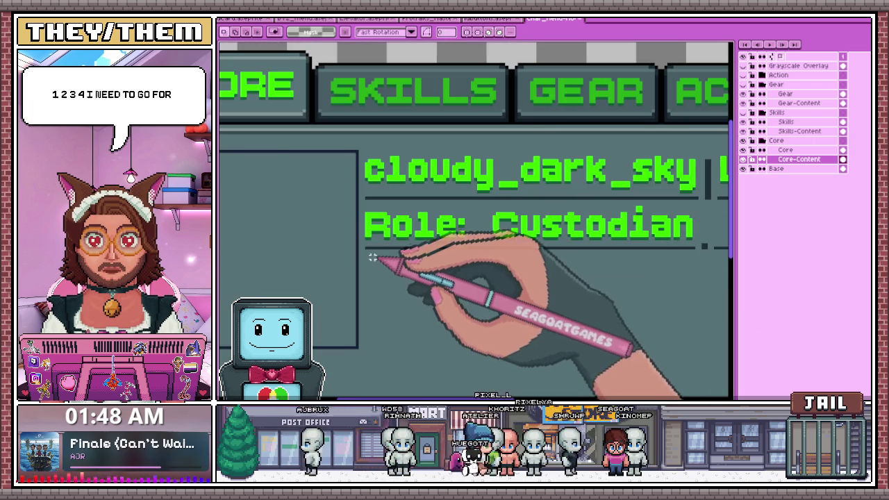
scroll(372, 257, down, 1)
drag(373, 244, 667, 302)
scroll(710, 302, down, 1)
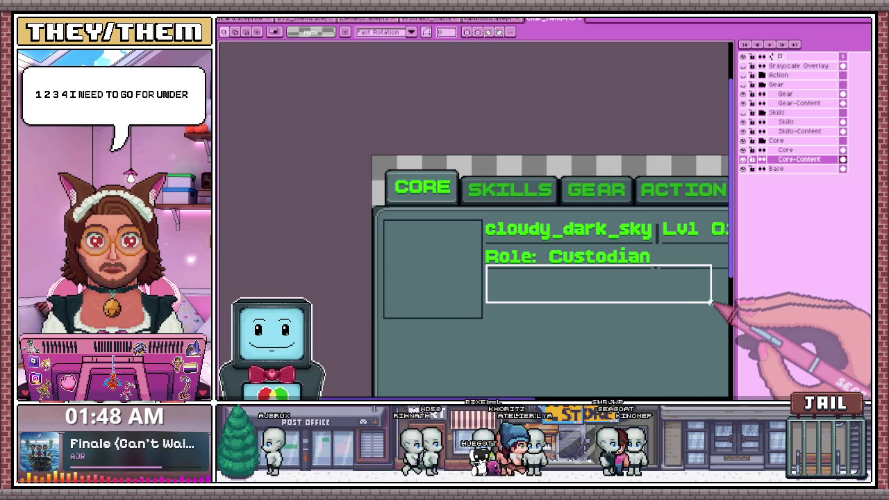
scroll(710, 302, down, 1)
scroll(716, 309, up, 1)
scroll(352, 271, up, 2)
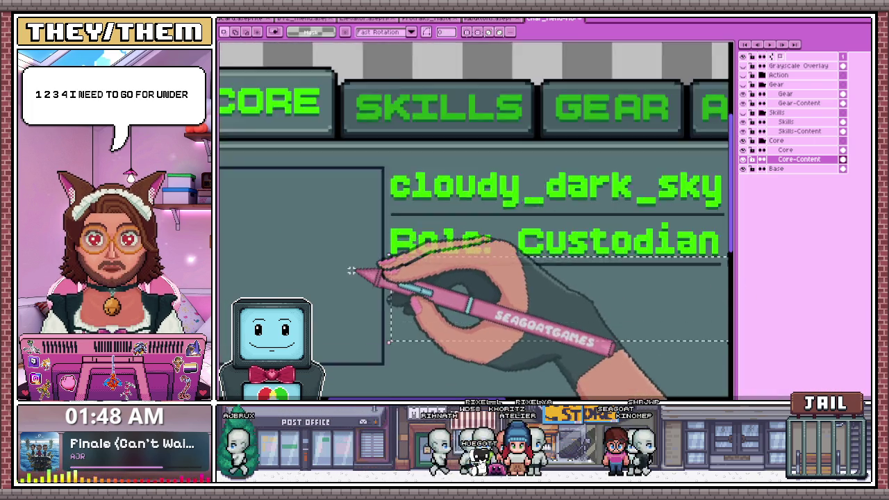
scroll(351, 271, up, 1)
scroll(386, 258, up, 1)
scroll(386, 257, up, 1)
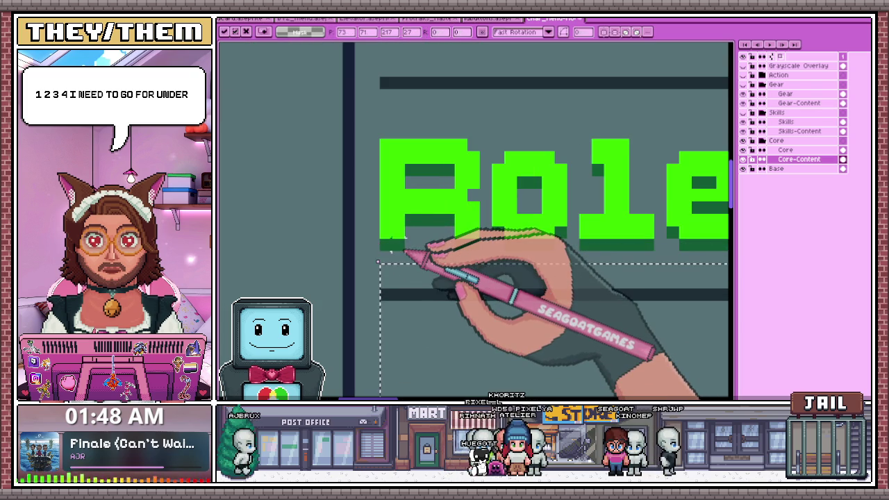
scroll(406, 255, down, 1)
scroll(475, 238, down, 1)
scroll(500, 281, down, 2)
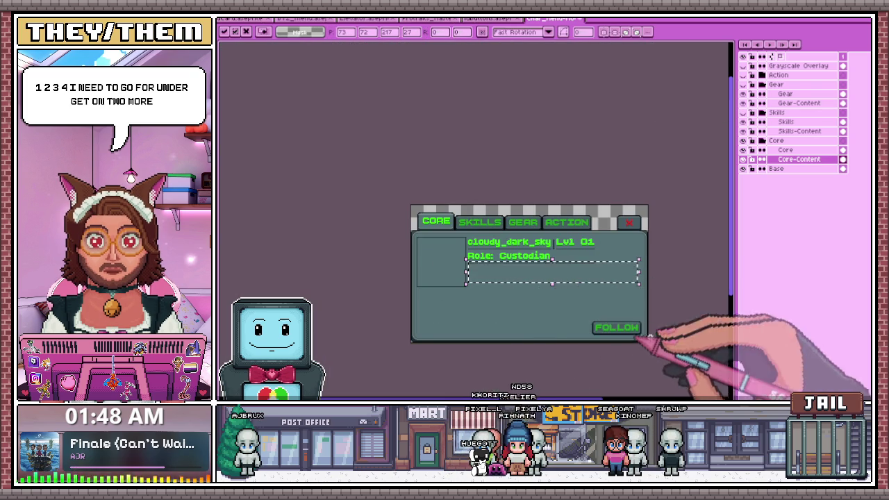
key(i)
scroll(460, 238, up, 2)
scroll(348, 204, up, 1)
scroll(409, 298, up, 1)
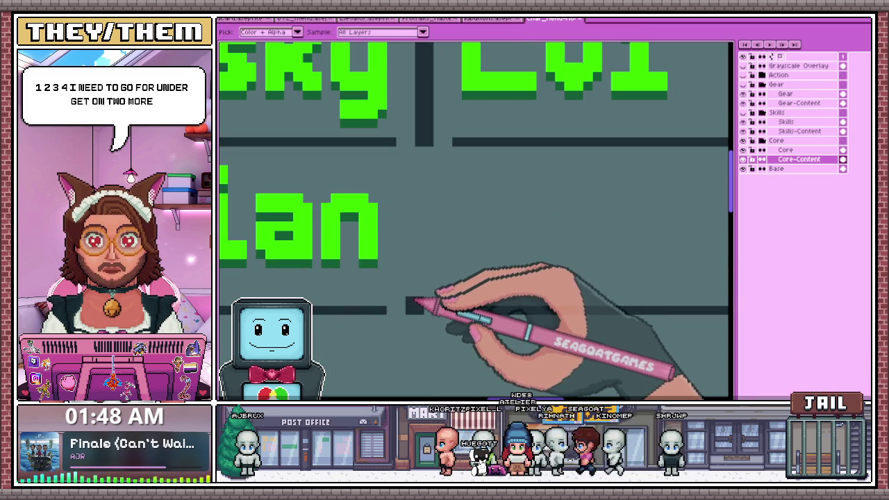
key(m)
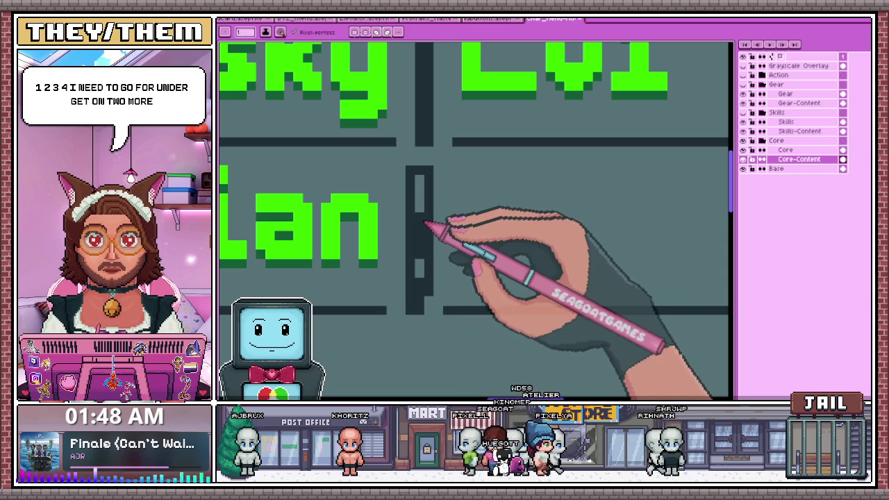
key(b)
scroll(428, 198, down, 2)
scroll(468, 220, down, 1)
scroll(469, 220, down, 1)
scroll(469, 220, down, 1)
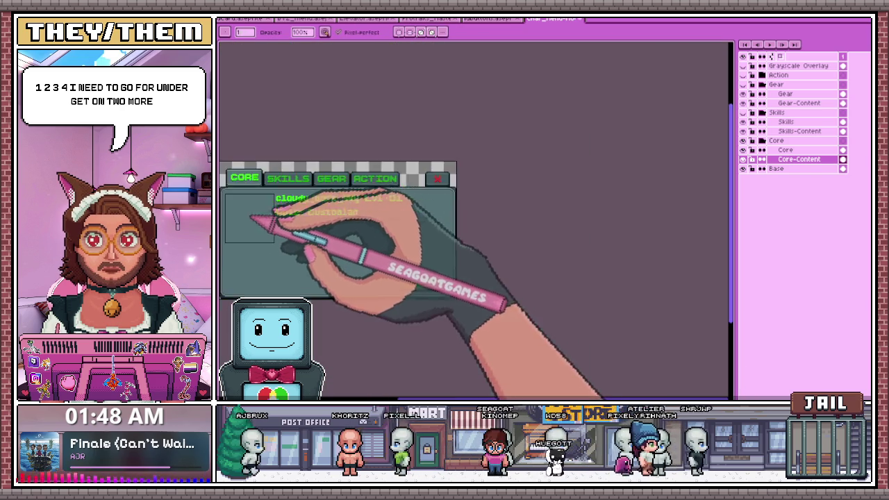
scroll(271, 220, up, 2)
scroll(368, 242, down, 2)
scroll(397, 218, up, 1)
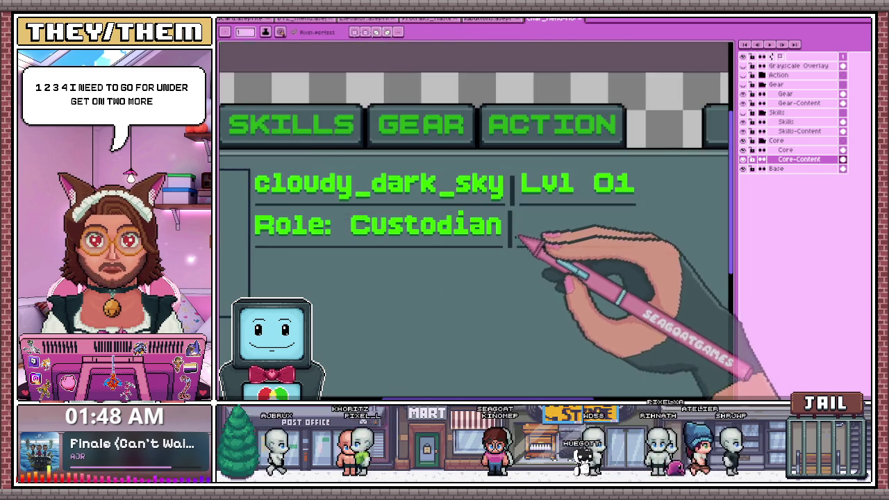
scroll(533, 234, up, 2)
scroll(510, 230, up, 1)
scroll(520, 260, up, 1)
scroll(507, 260, down, 2)
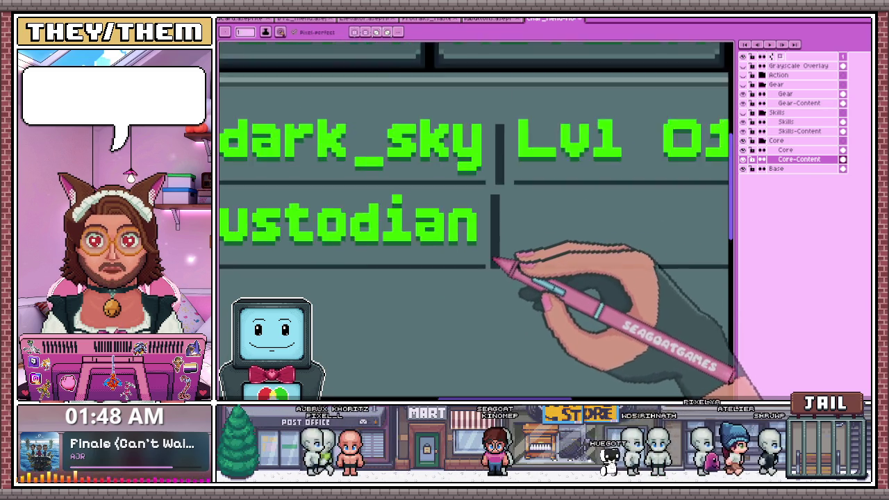
scroll(495, 229, up, 2)
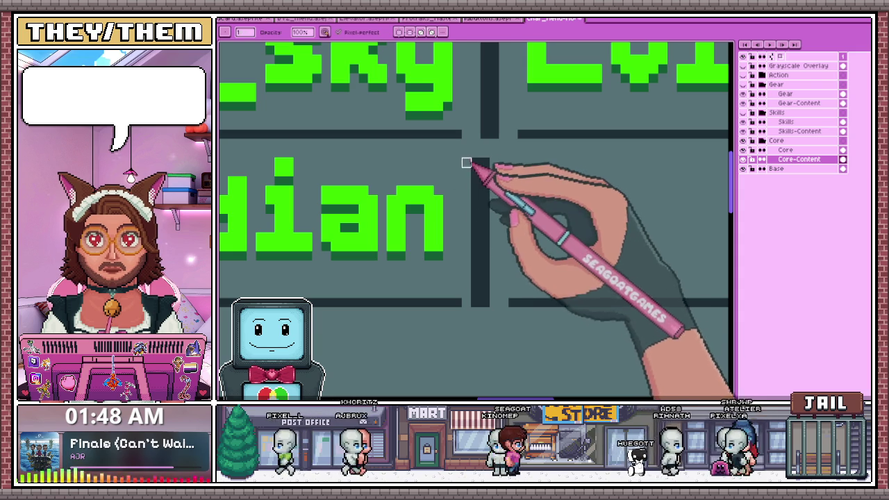
key(m)
drag(470, 160, 533, 257)
scroll(535, 258, down, 2)
scroll(613, 284, down, 1)
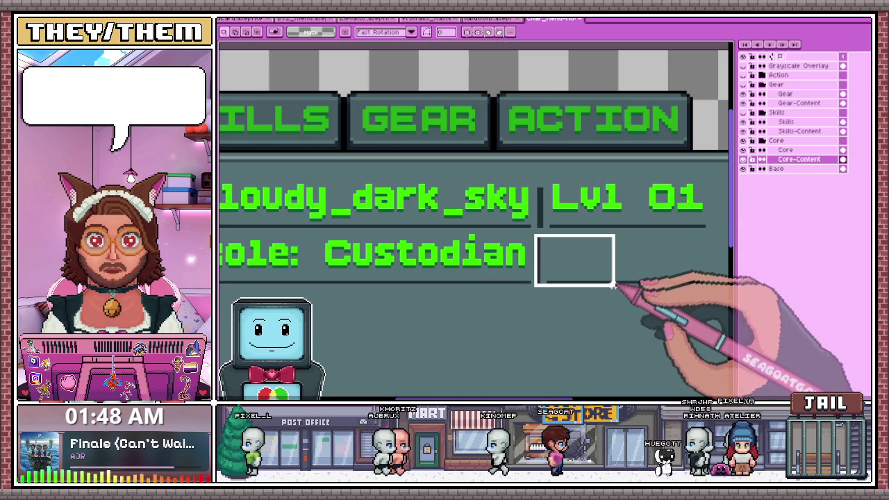
drag(613, 285, 683, 284)
scroll(683, 284, up, 1)
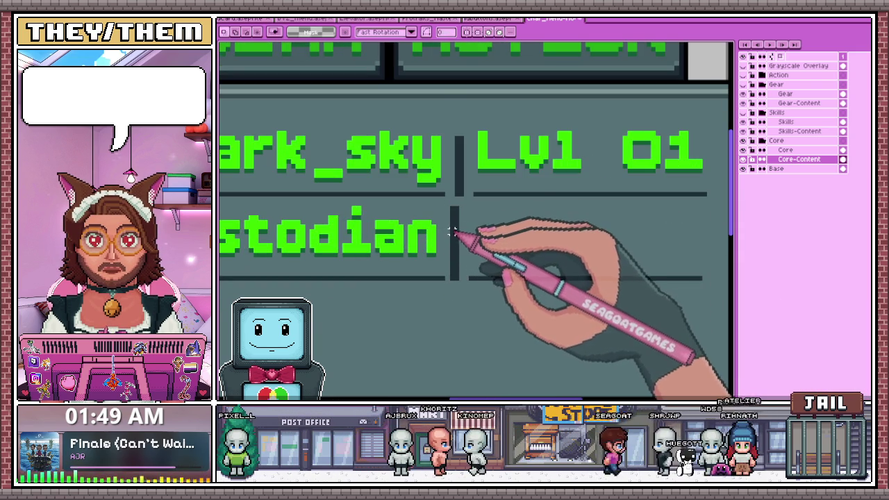
drag(448, 209, 718, 310)
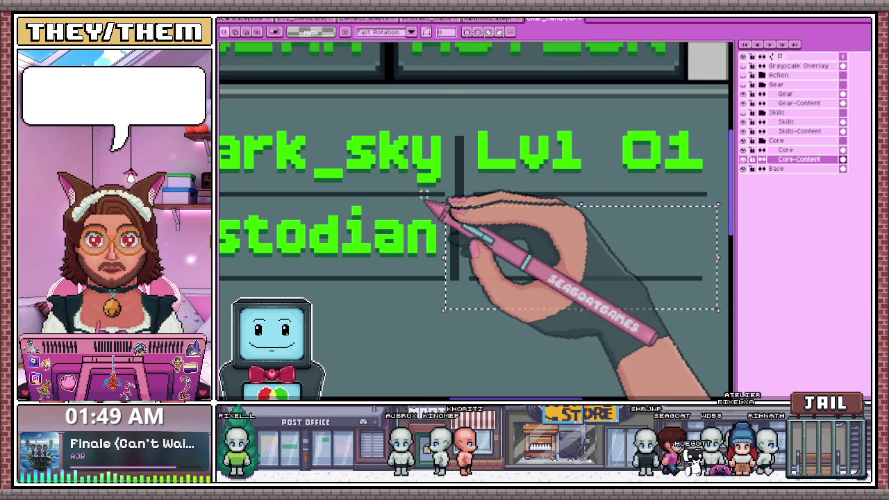
scroll(466, 240, down, 2)
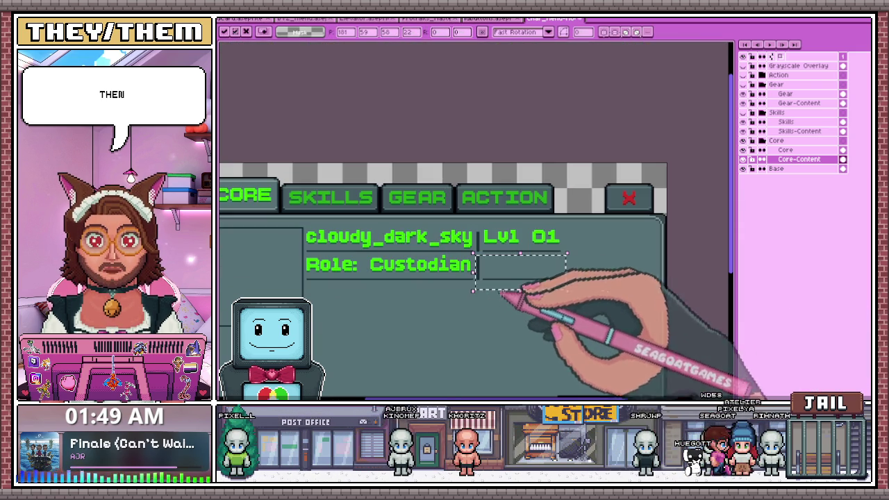
scroll(521, 254, down, 1)
scroll(551, 259, up, 1)
scroll(481, 239, up, 2)
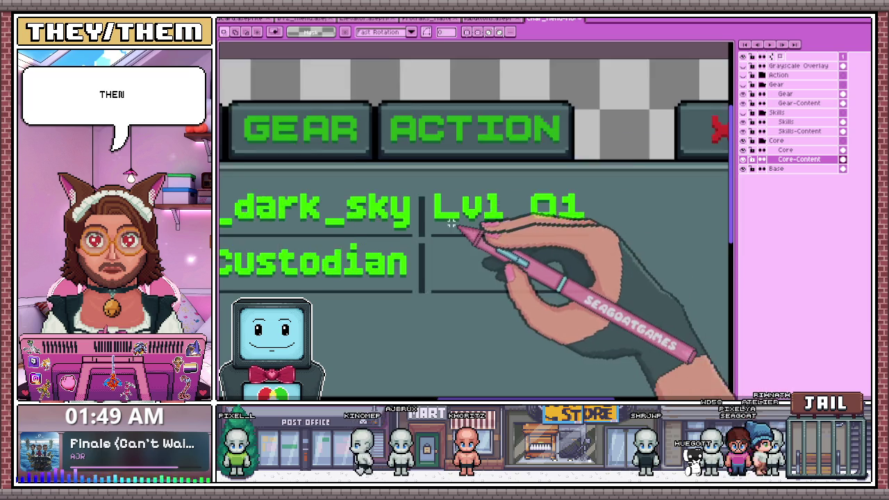
scroll(449, 218, up, 1)
scroll(415, 247, down, 1)
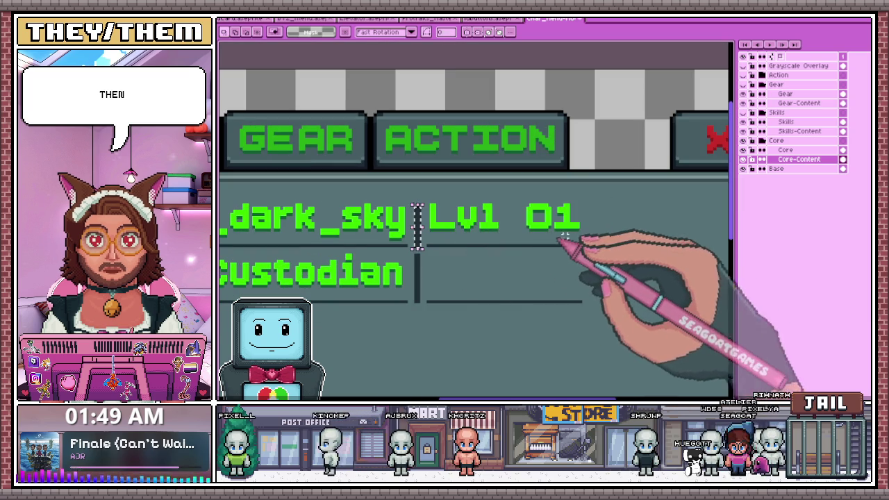
key(ctrl+t)
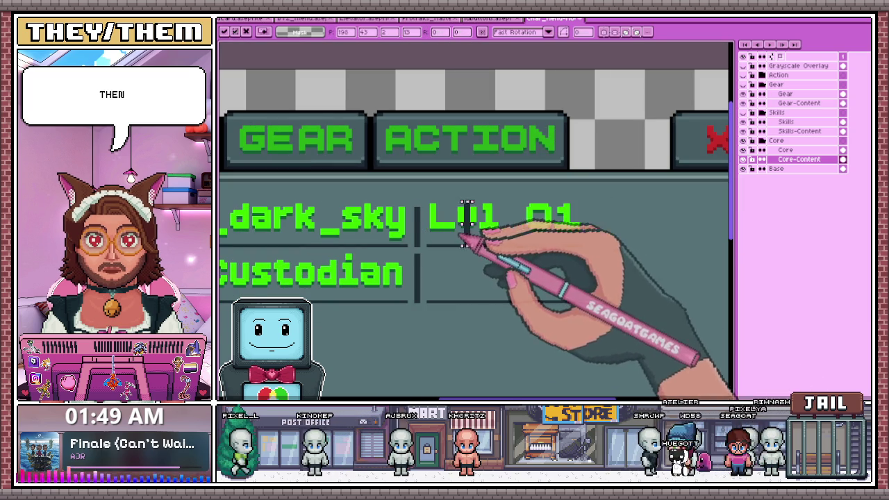
scroll(589, 231, up, 1)
scroll(554, 233, down, 3)
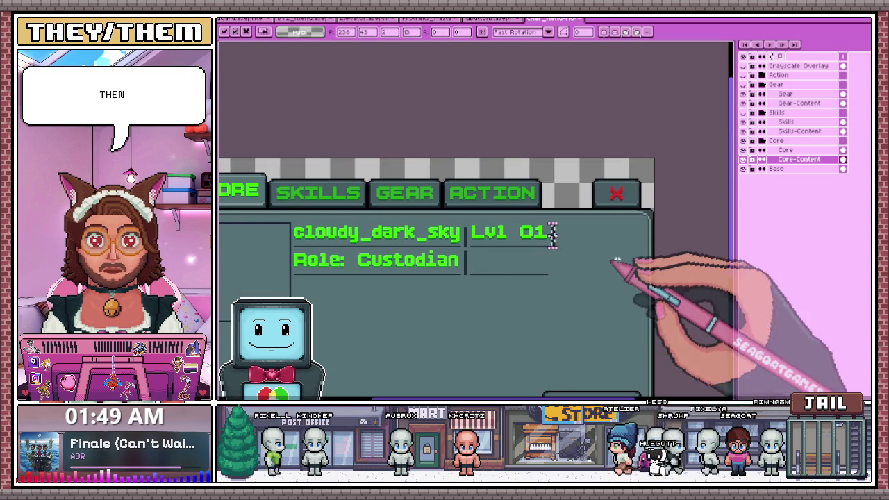
key(Return)
scroll(465, 239, down, 2)
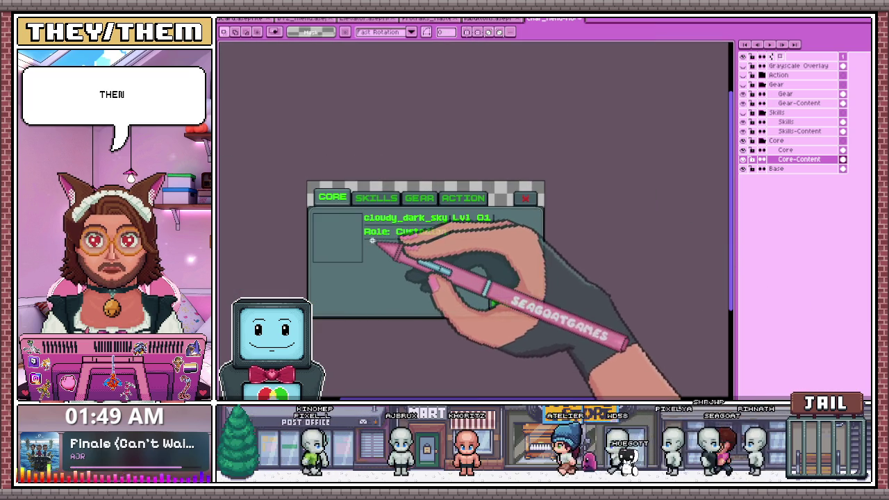
scroll(366, 236, up, 2)
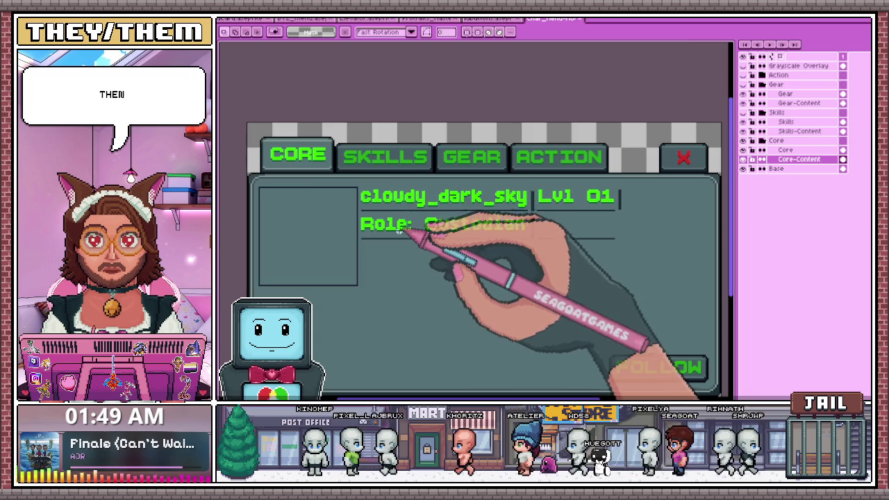
scroll(406, 248, down, 2)
scroll(532, 241, up, 2)
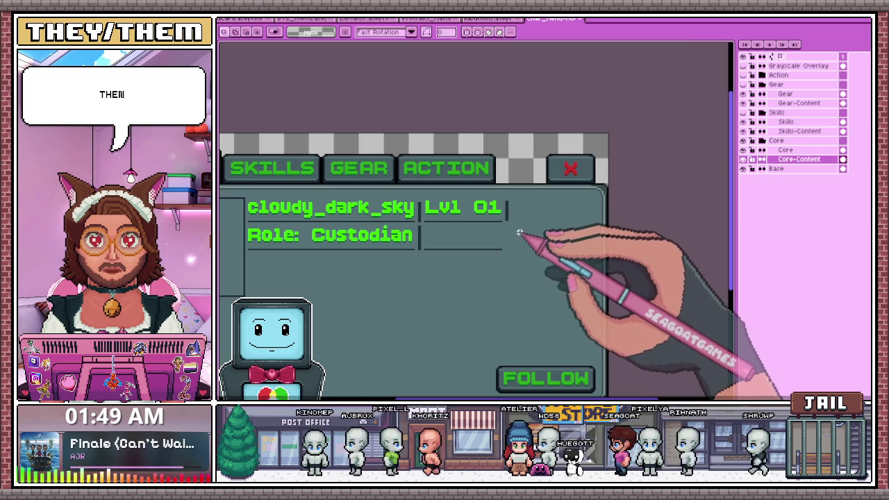
scroll(507, 163, down, 4)
scroll(415, 232, up, 2)
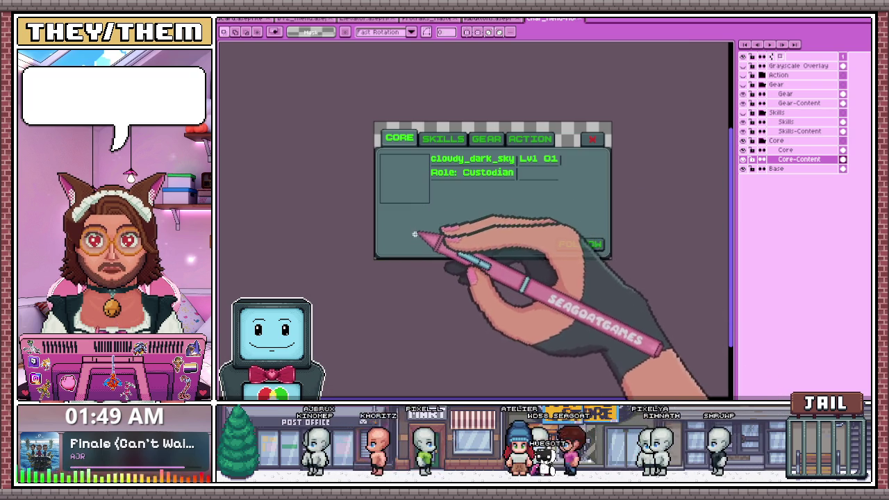
scroll(414, 234, down, 2)
scroll(400, 203, up, 2)
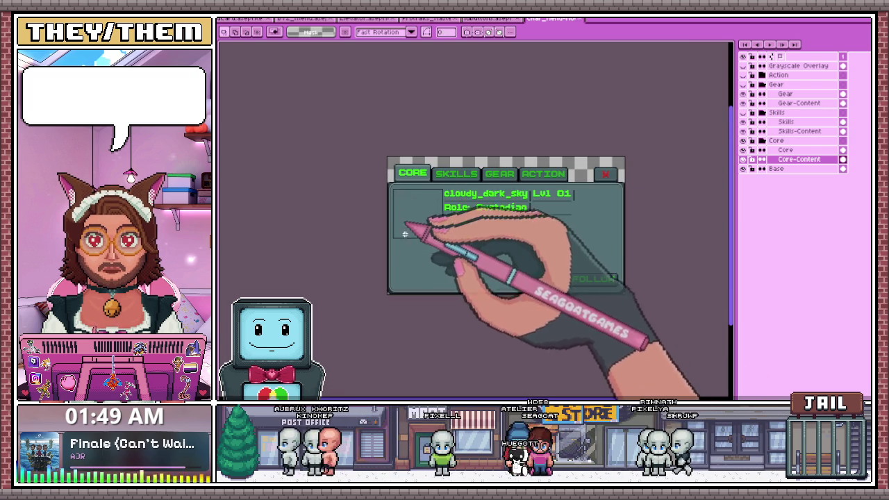
scroll(412, 259, up, 2)
scroll(417, 245, down, 2)
scroll(420, 240, up, 2)
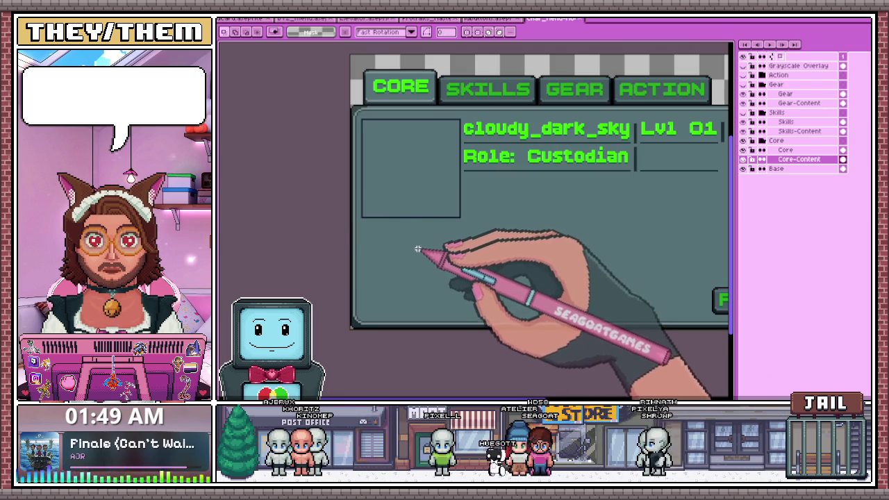
scroll(368, 240, down, 2)
scroll(562, 186, up, 2)
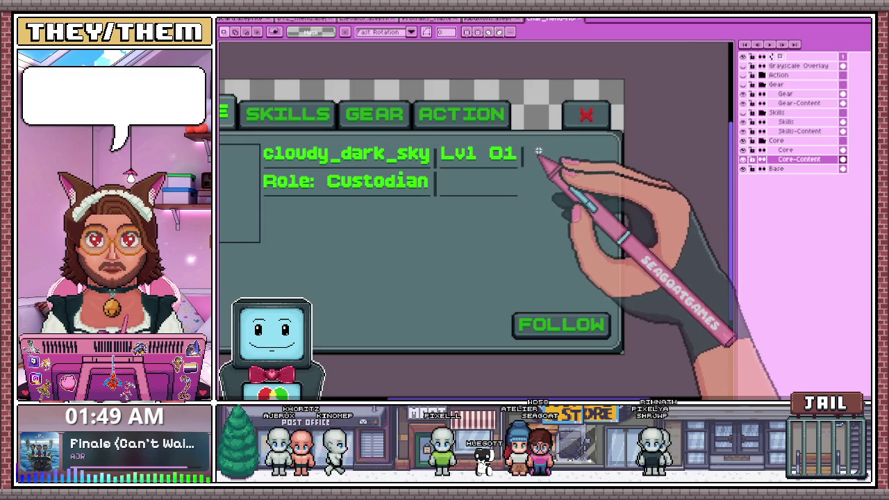
scroll(525, 148, down, 2)
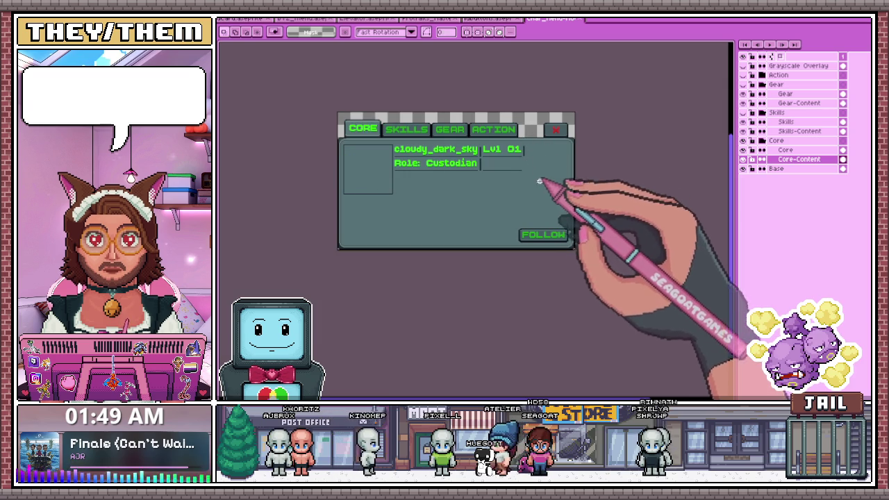
scroll(553, 153, up, 1)
scroll(512, 143, up, 2)
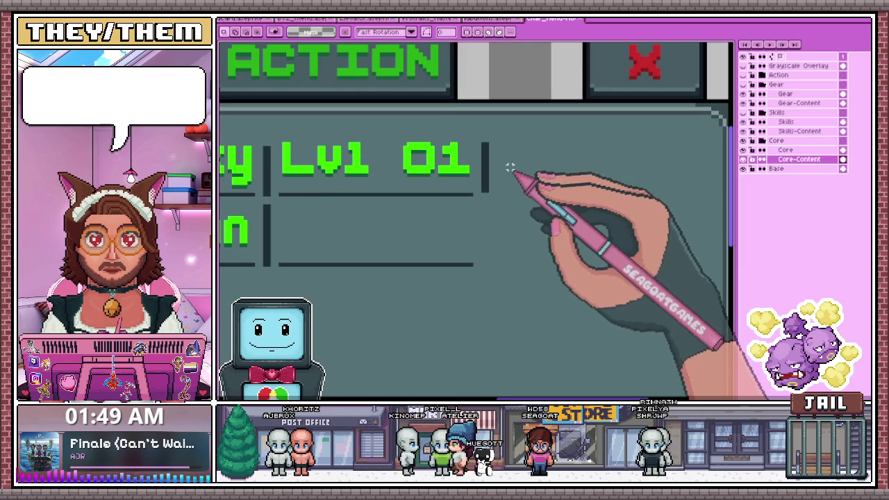
scroll(503, 182, down, 1)
scroll(486, 196, down, 1)
scroll(445, 199, up, 2)
Create a new '37%' text label in green
scroll(444, 198, down, 1)
click(425, 233)
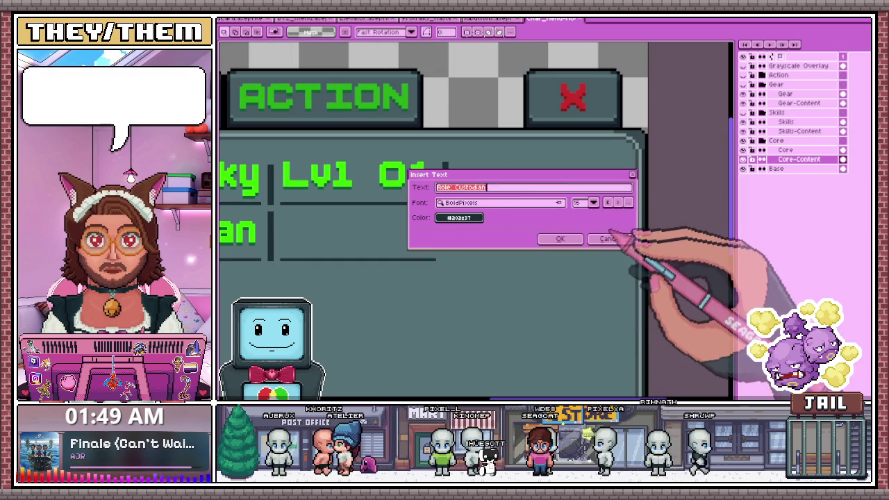
click(610, 239)
click(459, 216)
text(37)
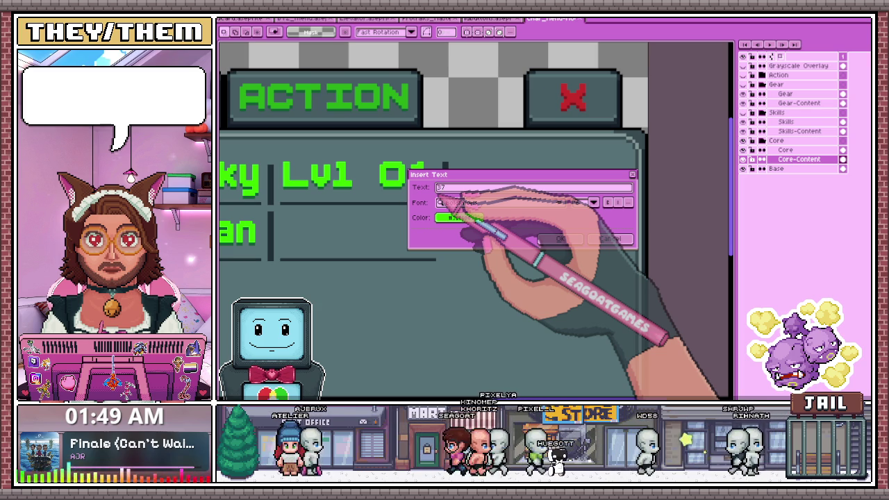
click(561, 238)
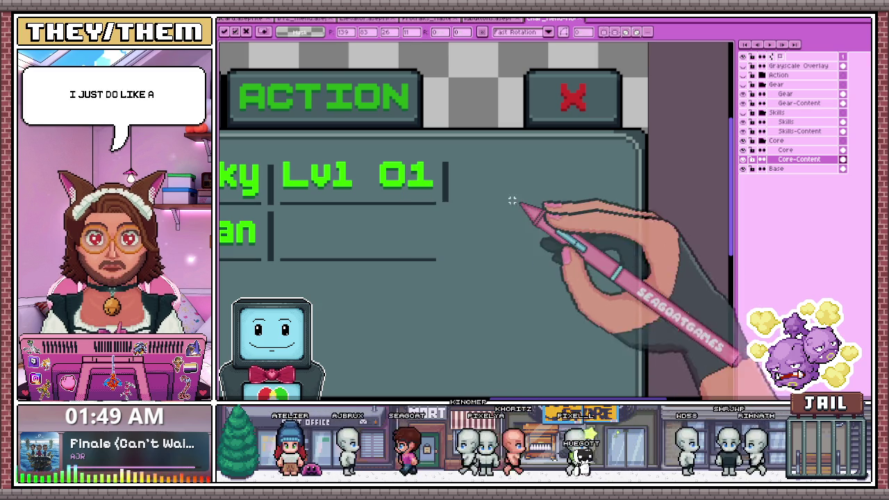
Move the 37% label beside Lvl 01 after the divider and commit it
scroll(443, 201, down, 1)
drag(325, 248, 490, 191)
scroll(490, 192, up, 1)
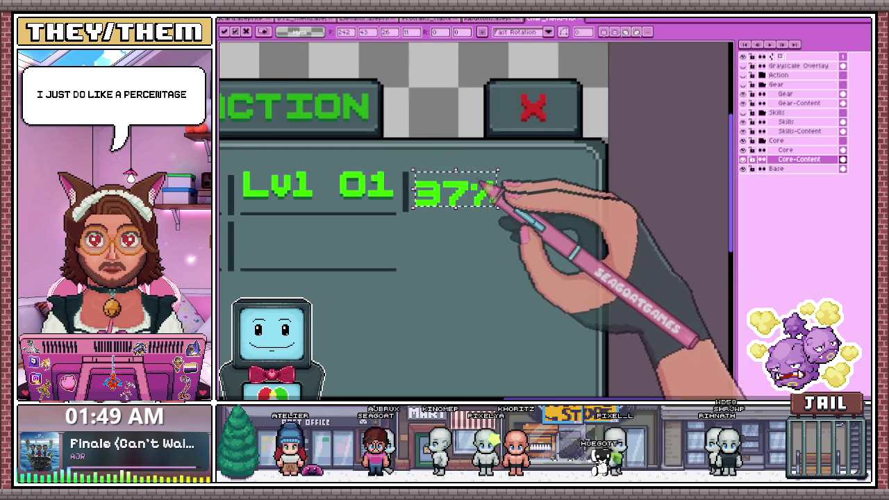
scroll(494, 193, up, 1)
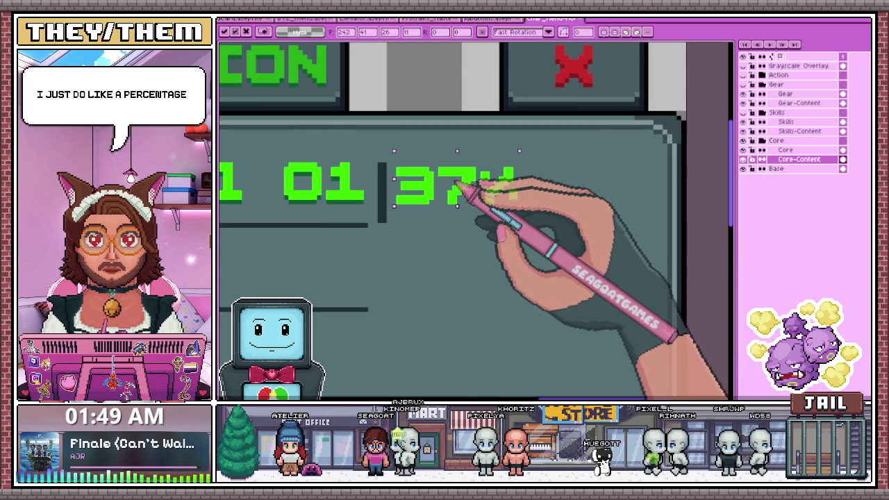
scroll(458, 186, down, 1)
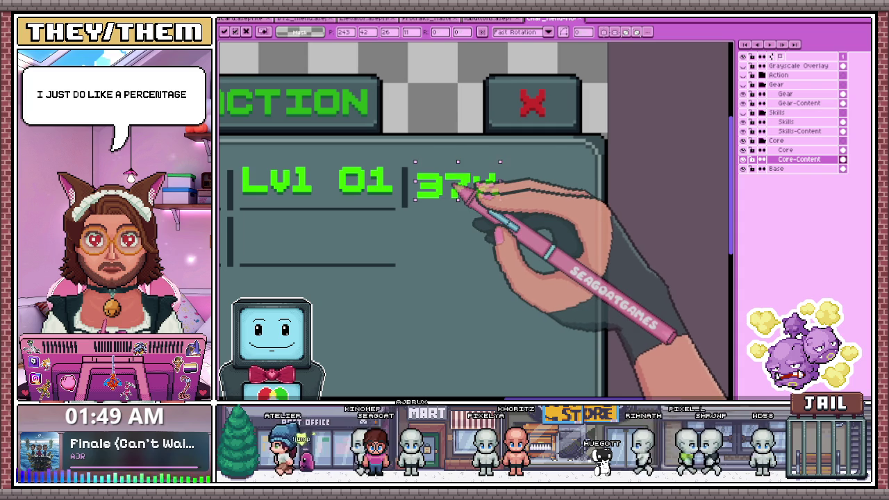
drag(462, 196, 465, 200)
key(ctrl+d)
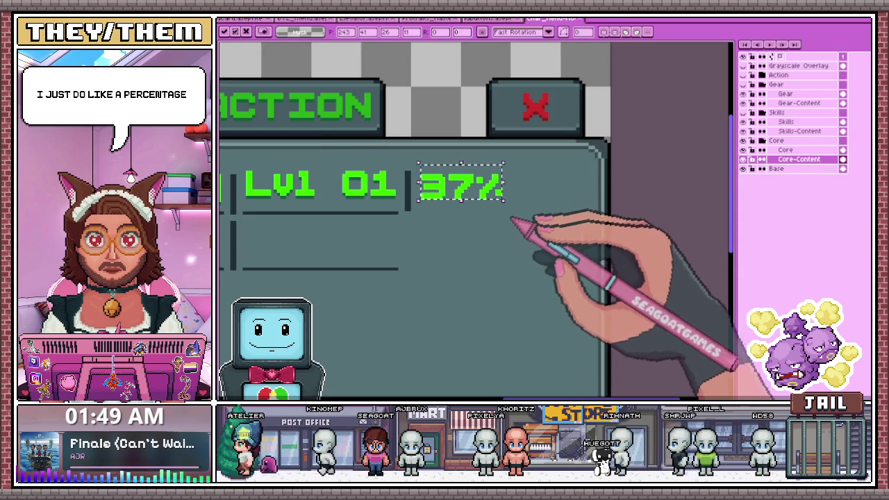
scroll(605, 234, down, 1)
scroll(427, 198, up, 1)
scroll(414, 217, up, 1)
scroll(430, 210, up, 1)
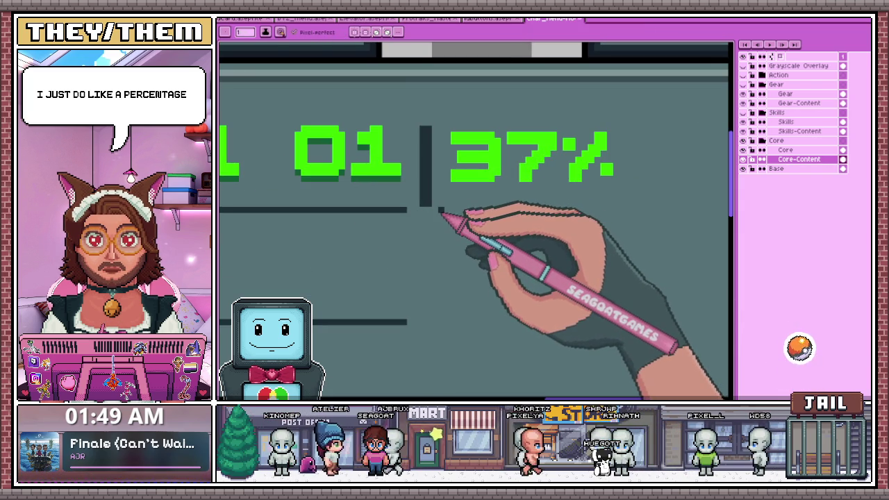
Select the 37% label with the Rectangular Marquee
scroll(441, 213, down, 3)
scroll(438, 202, up, 2)
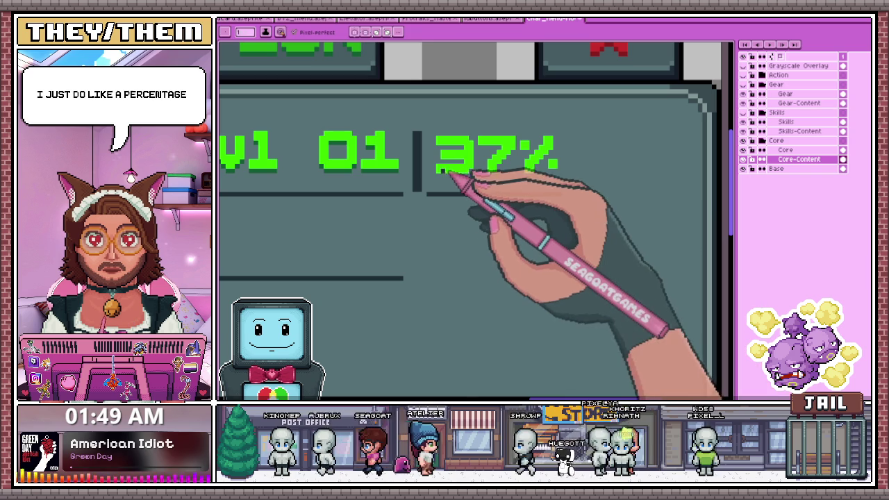
scroll(410, 180, up, 2)
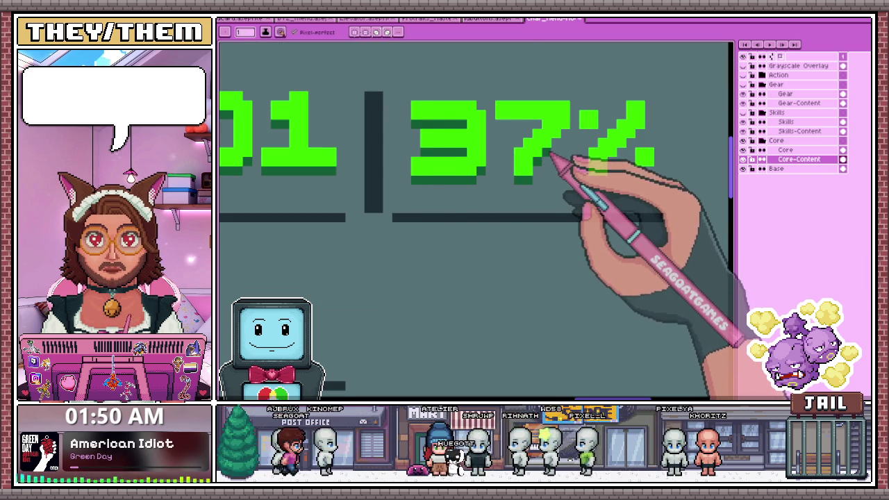
scroll(528, 132, down, 2)
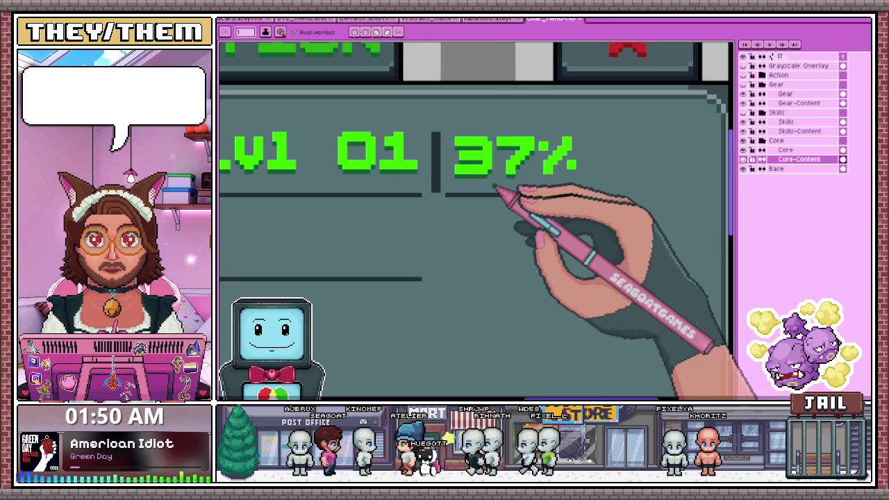
scroll(507, 178, up, 3)
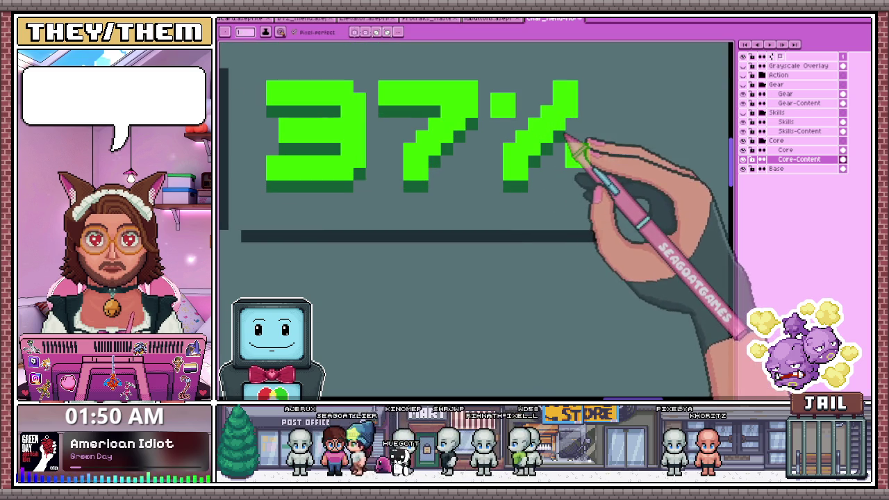
scroll(570, 179, down, 1)
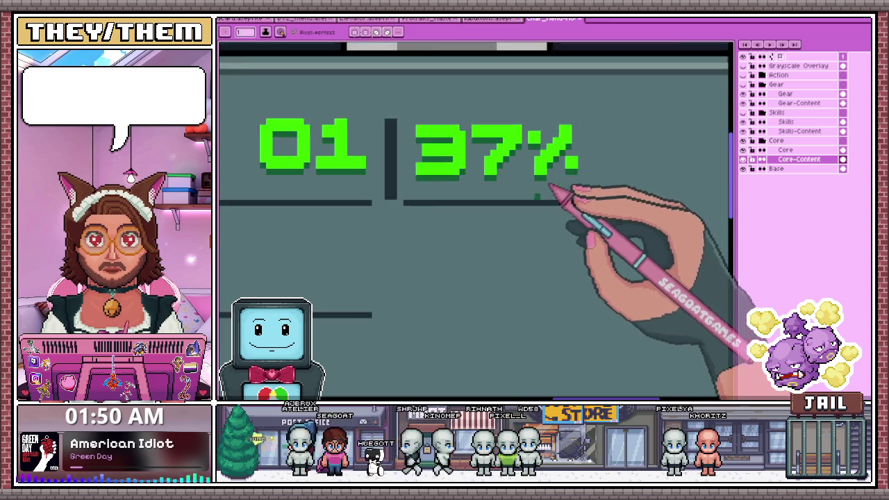
scroll(542, 201, down, 2)
scroll(524, 225, down, 1)
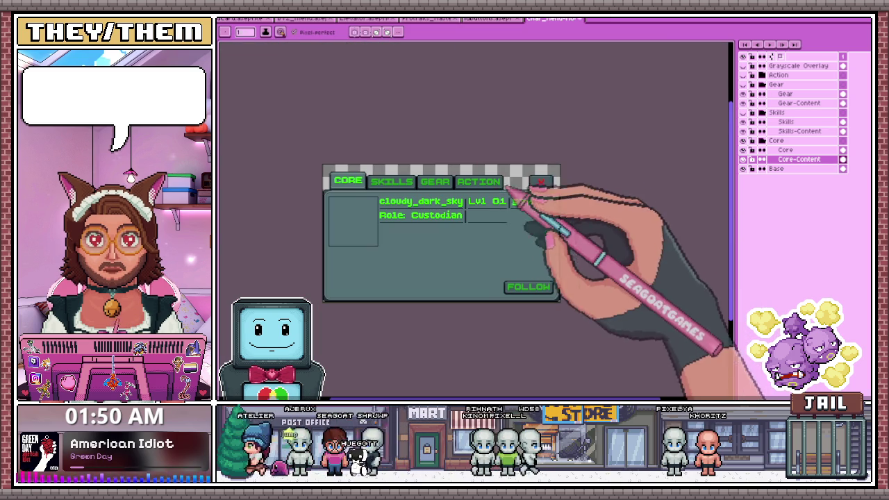
scroll(515, 200, up, 1)
scroll(486, 212, down, 1)
scroll(479, 216, up, 1)
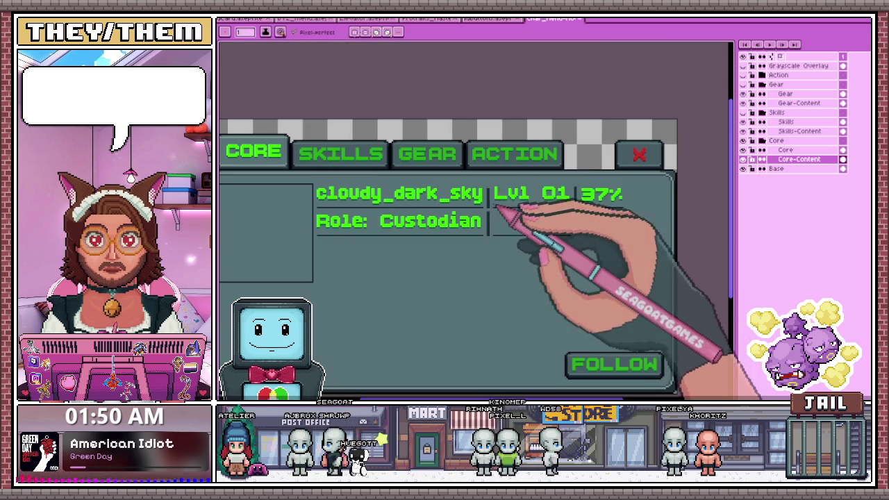
scroll(564, 170, down, 1)
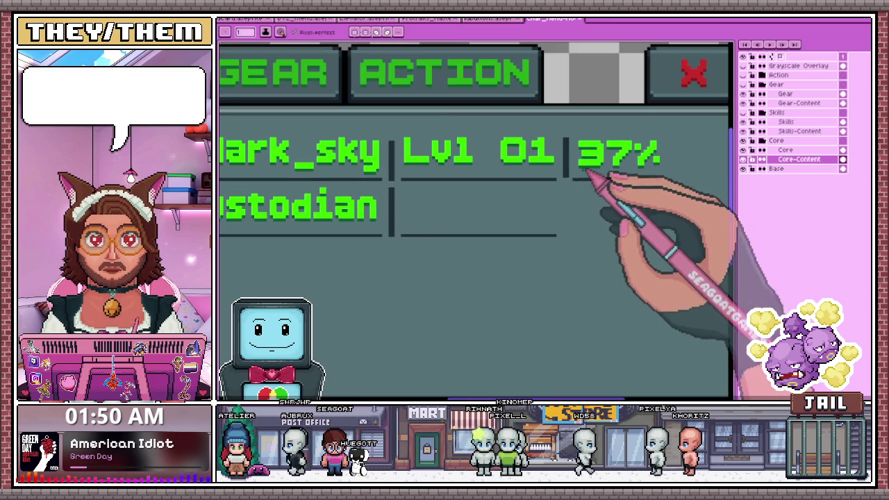
scroll(564, 175, up, 1)
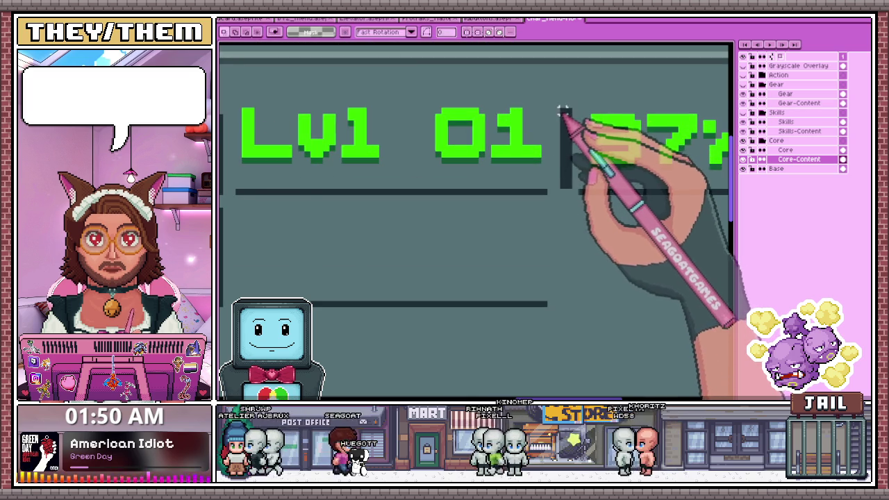
scroll(554, 192, down, 1)
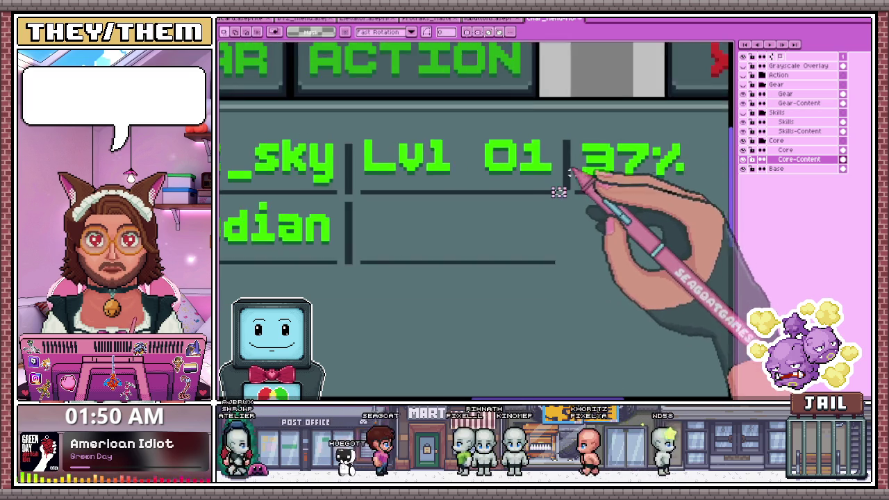
scroll(549, 193, up, 1)
scroll(564, 189, down, 1)
drag(576, 189, 690, 132)
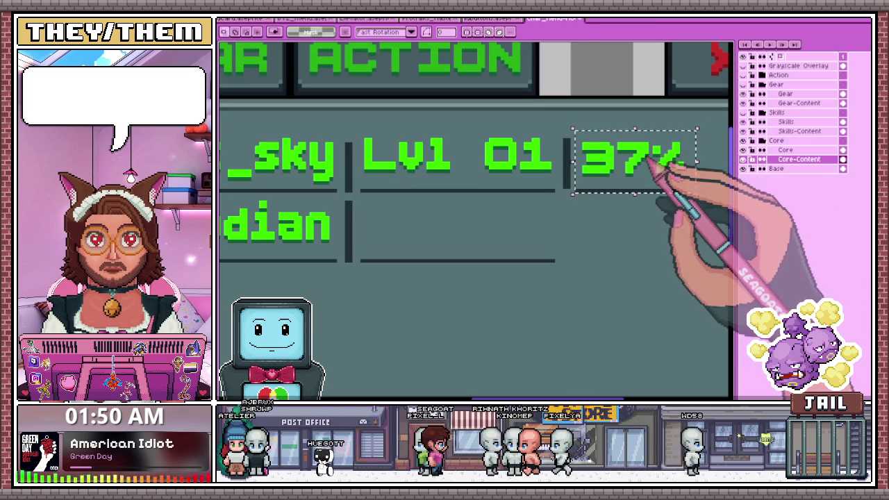
scroll(566, 194, down, 1)
scroll(569, 196, up, 1)
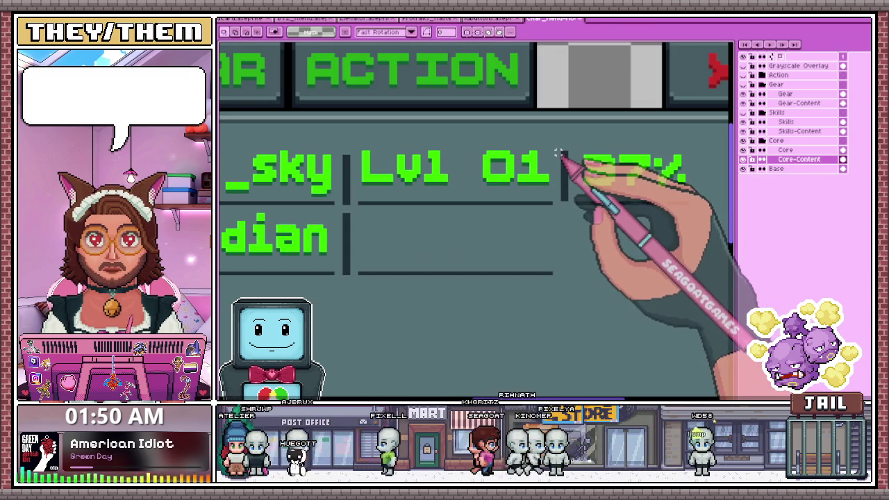
drag(564, 161, 682, 205)
scroll(577, 233, down, 1)
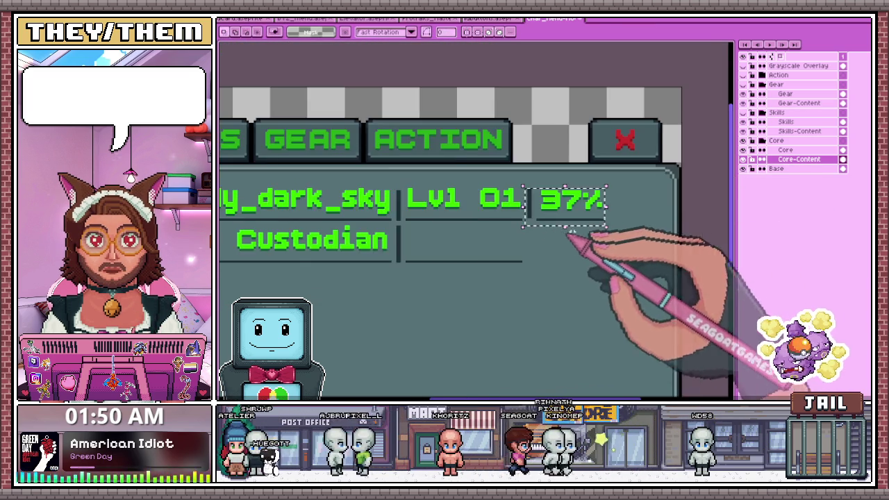
scroll(573, 237, up, 1)
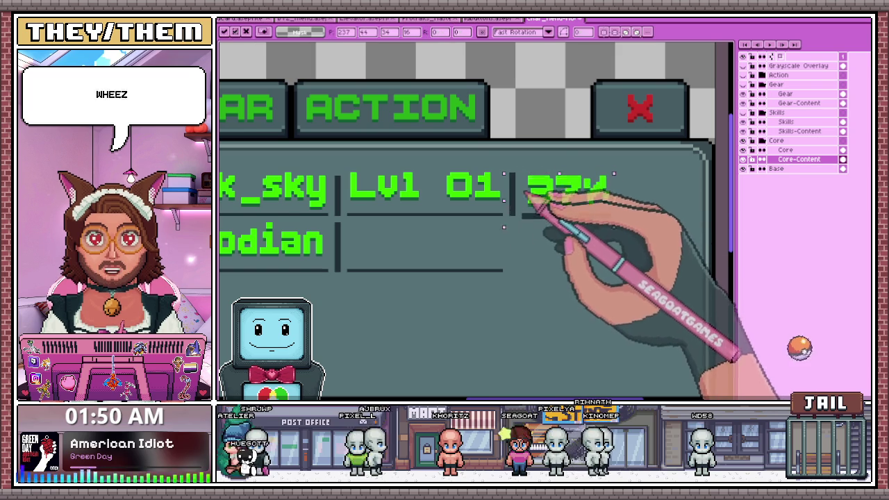
Duplicate the 37% into the Role: Custodian row directly beneath the first
drag(596, 183, 546, 249)
scroll(535, 252, up, 1)
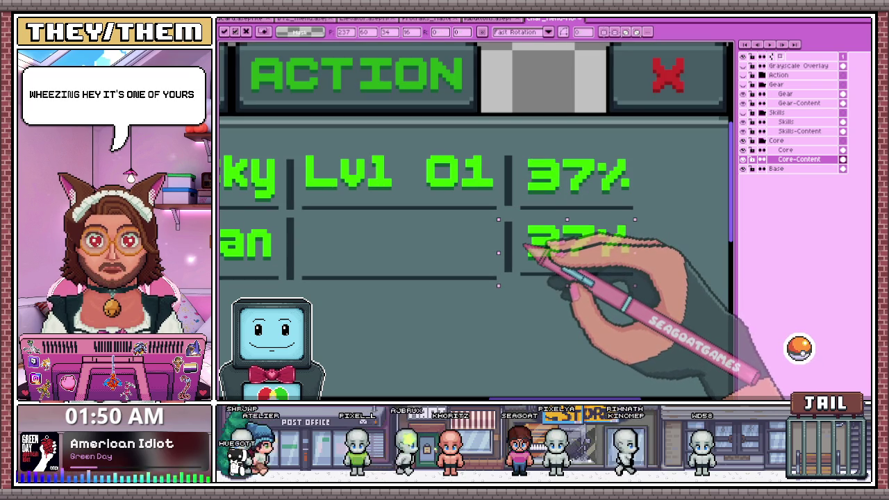
scroll(528, 257, up, 2)
scroll(529, 278, up, 1)
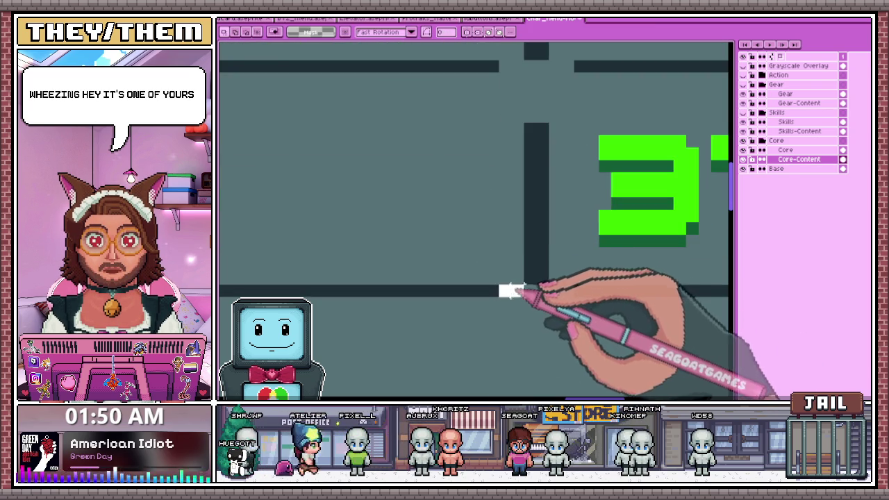
scroll(539, 278, up, 1)
scroll(541, 266, down, 2)
scroll(368, 195, up, 2)
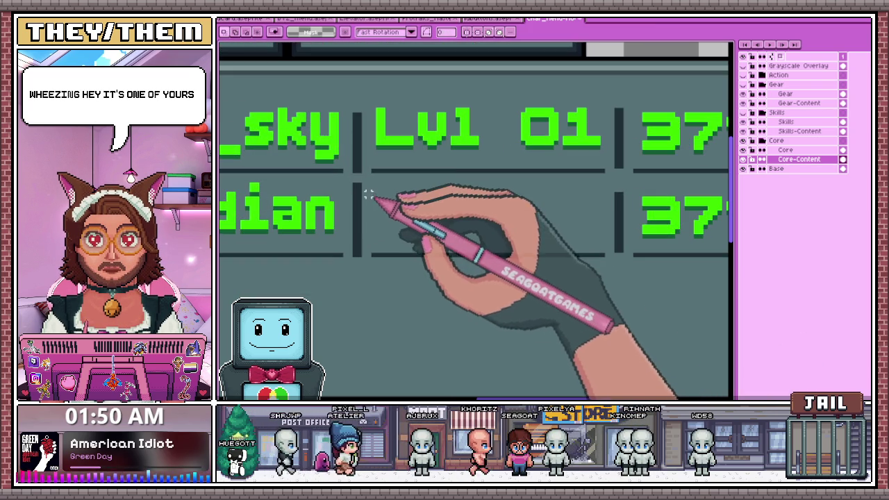
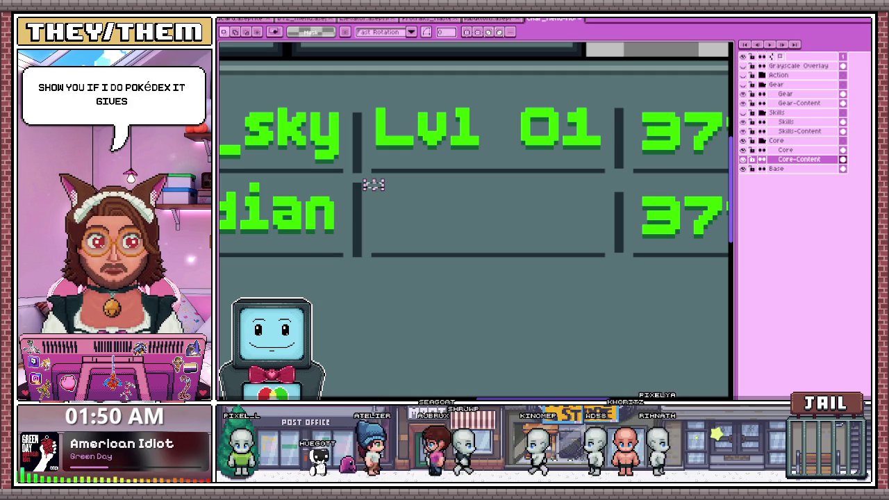
Bring the browser with the SeaGoatGames Pokédex stats page to the front
key(alt+Tab)
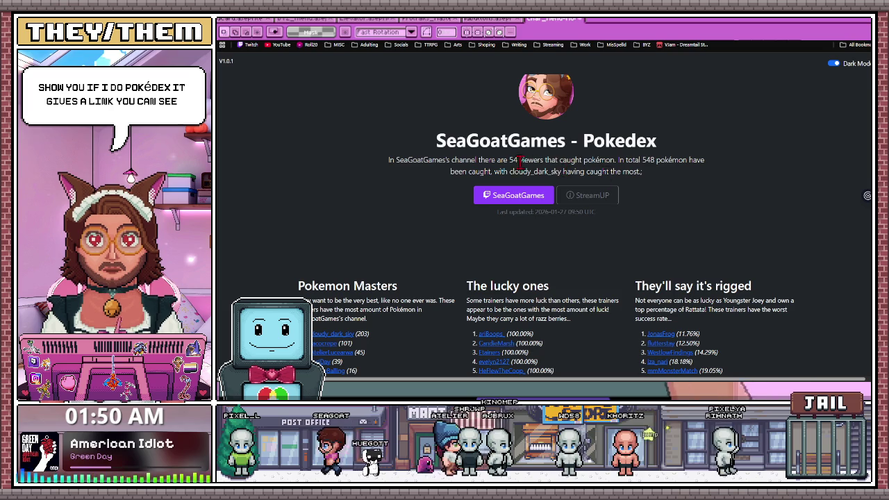
Scroll down the Pokédex and expand cloudy_dark_sky's Generation 1 and Generation 3 catches
scroll(490, 218, down, 2)
scroll(417, 194, down, 3)
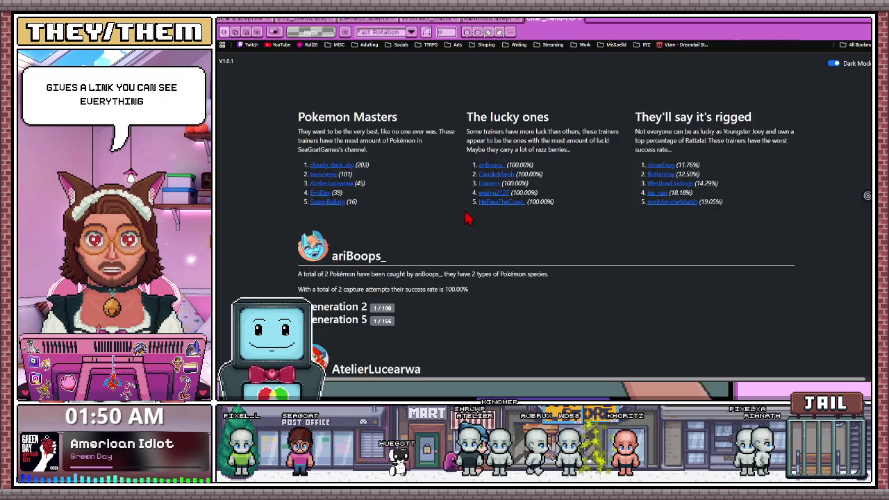
scroll(389, 195, down, 5)
scroll(431, 222, down, 5)
scroll(431, 222, down, 5)
scroll(431, 222, down, 3)
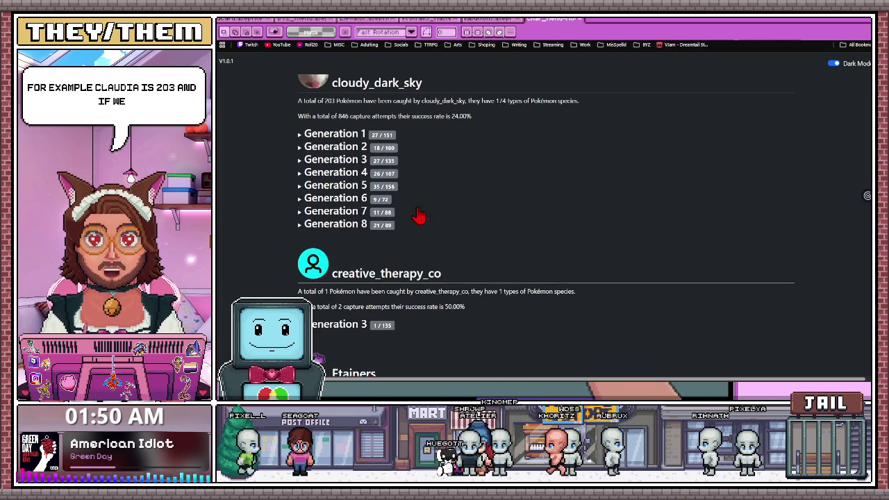
click(310, 135)
scroll(730, 229, down, 1)
scroll(640, 236, down, 4)
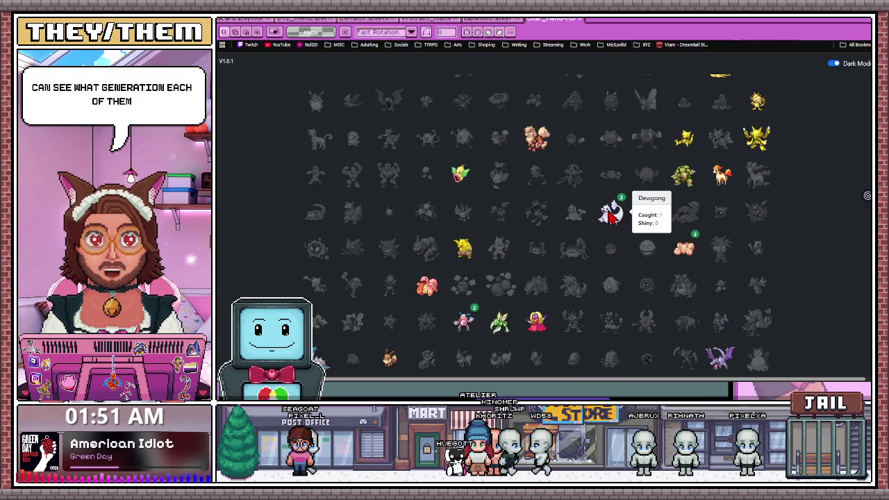
scroll(660, 255, down, 3)
scroll(413, 250, down, 5)
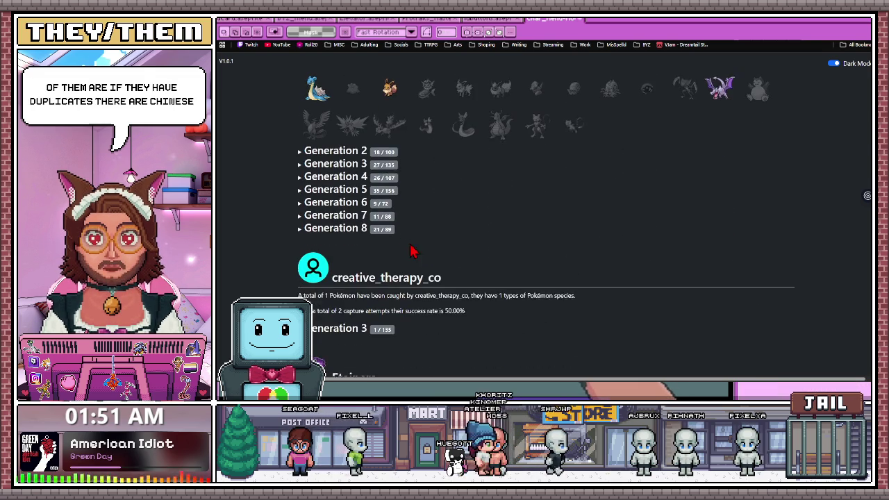
click(301, 156)
Scroll through the caught Pokémon sprite grids and back up the page
scroll(552, 239, down, 1)
scroll(550, 243, down, 4)
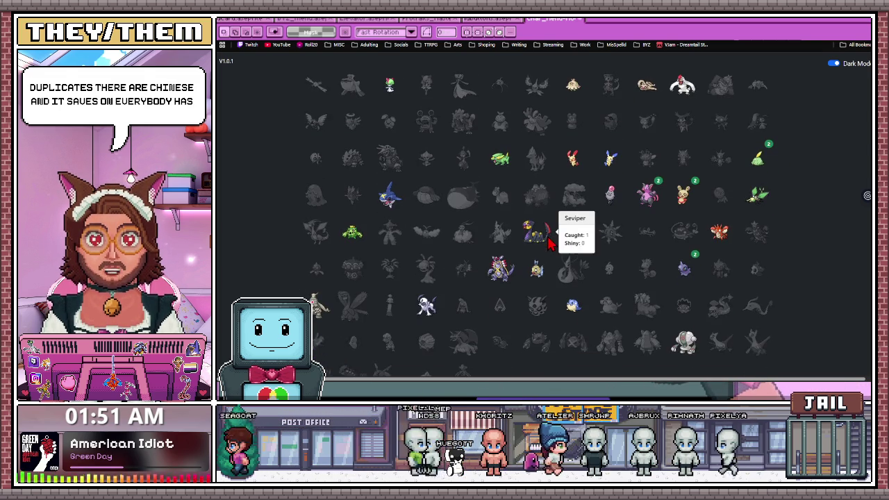
scroll(549, 243, down, 4)
scroll(549, 242, down, 5)
scroll(549, 242, down, 3)
scroll(549, 242, down, 2)
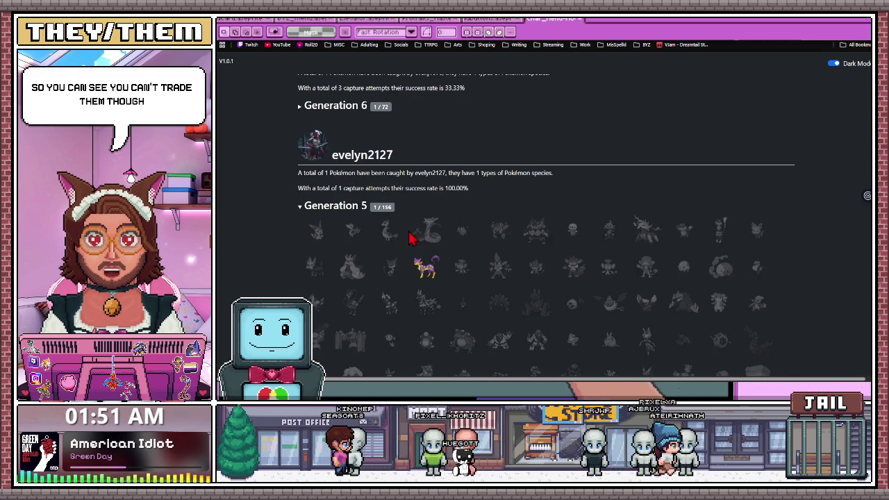
scroll(415, 238, down, 1)
scroll(423, 230, down, 2)
scroll(423, 235, down, 3)
scroll(421, 232, down, 3)
scroll(421, 233, up, 5)
scroll(417, 236, up, 4)
scroll(415, 238, up, 5)
scroll(415, 238, up, 5)
scroll(413, 237, up, 5)
scroll(413, 236, up, 5)
scroll(414, 237, up, 3)
scroll(413, 236, up, 5)
scroll(414, 235, up, 5)
scroll(414, 234, up, 1)
scroll(411, 232, down, 5)
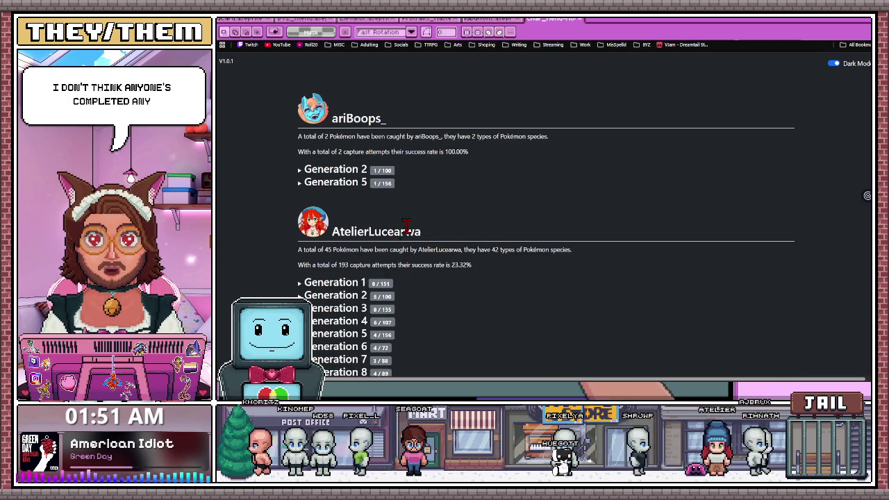
scroll(373, 237, up, 1)
scroll(368, 241, up, 4)
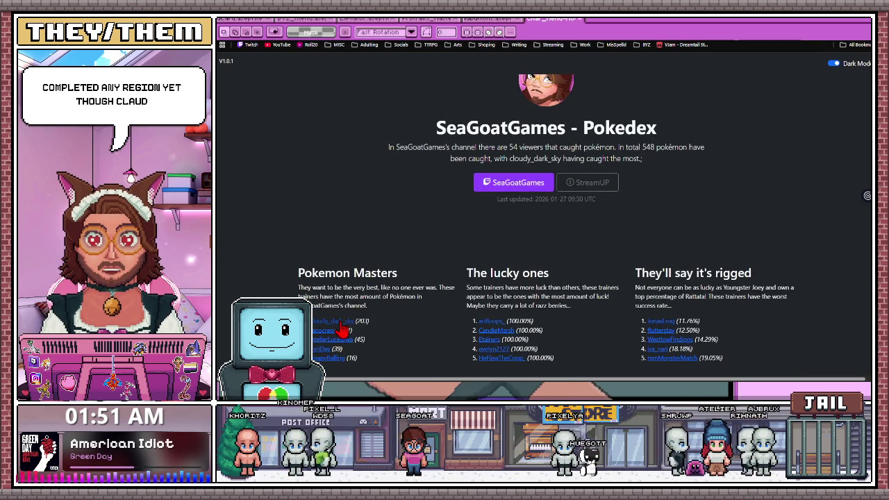
Jump to cloudy_dark_sky's section, collapse Generations 1 and 3, and return to Aseprite
click(339, 323)
click(305, 131)
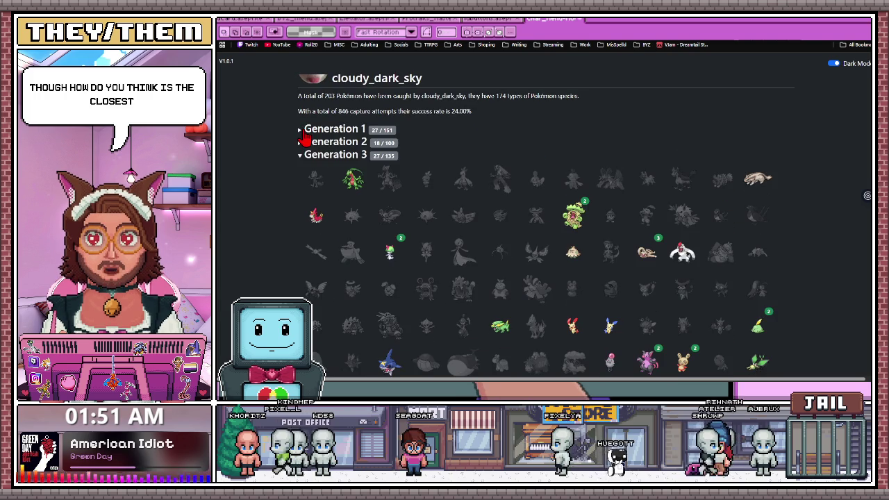
click(304, 155)
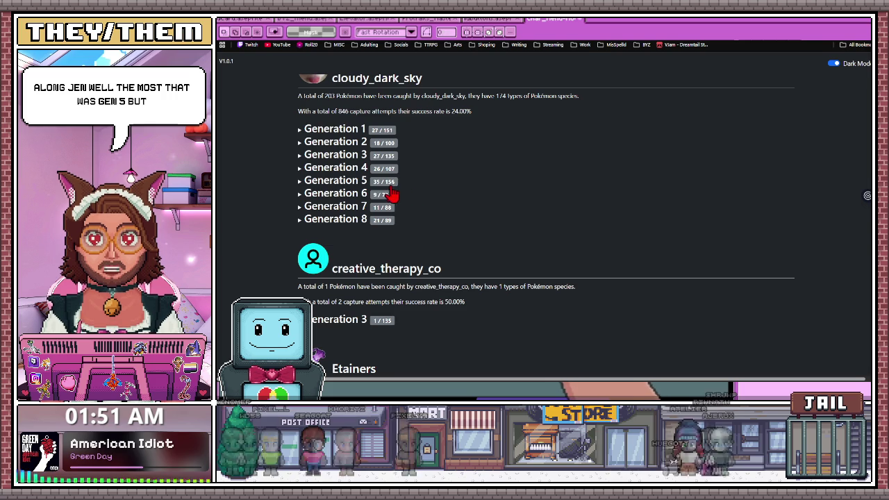
scroll(695, 326, down, 1)
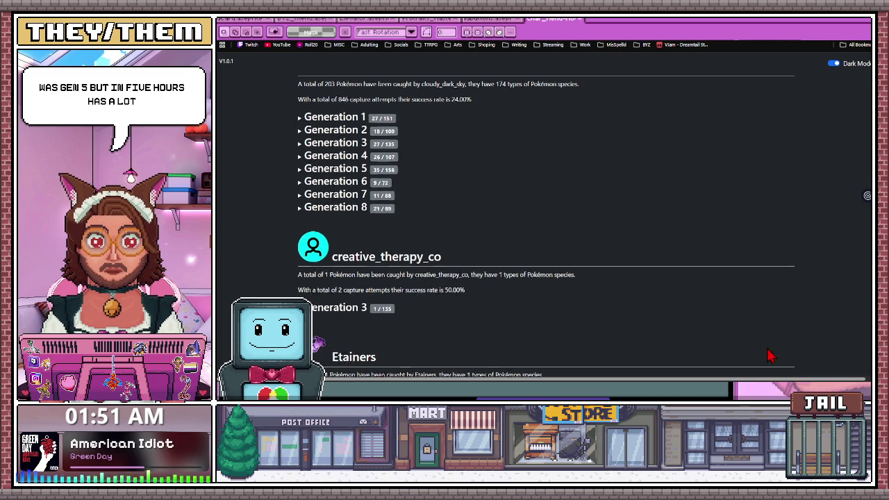
key(alt+Tab)
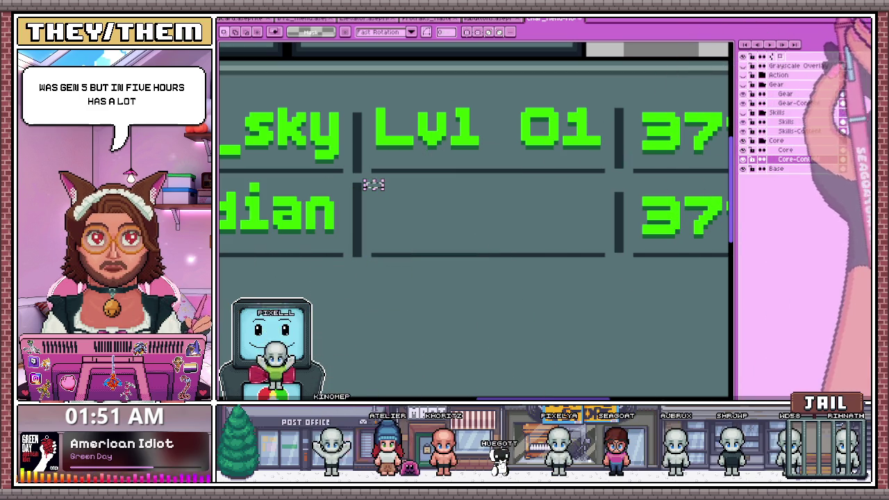
Zoom in on the Role row and undo the duplicate 37% pasted there
scroll(434, 225, down, 1)
scroll(435, 225, down, 1)
scroll(486, 227, down, 3)
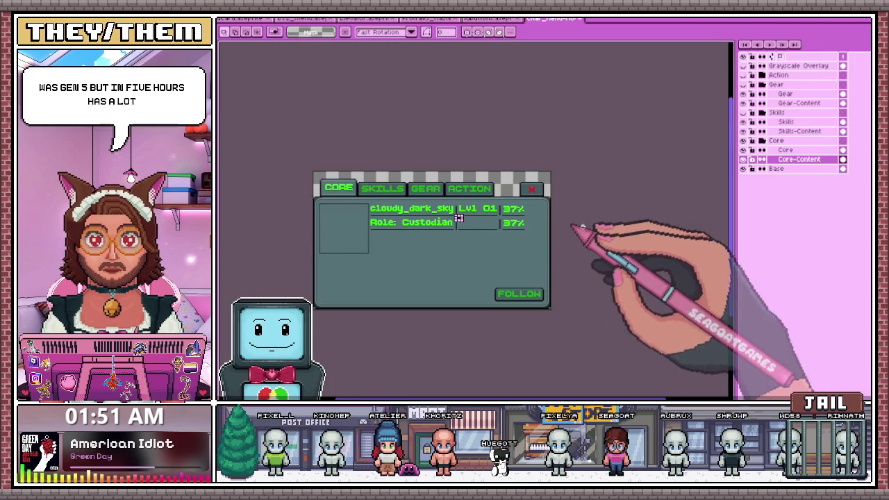
scroll(535, 236, up, 2)
scroll(486, 201, up, 3)
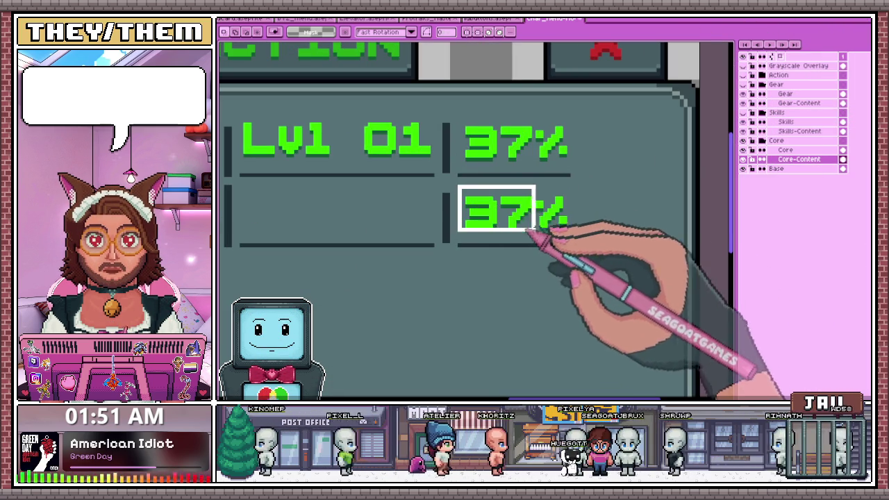
key(ctrl+z)
Zoom back out over the panel and begin an 'Hp:' text label in BoldPixels
scroll(535, 139, down, 3)
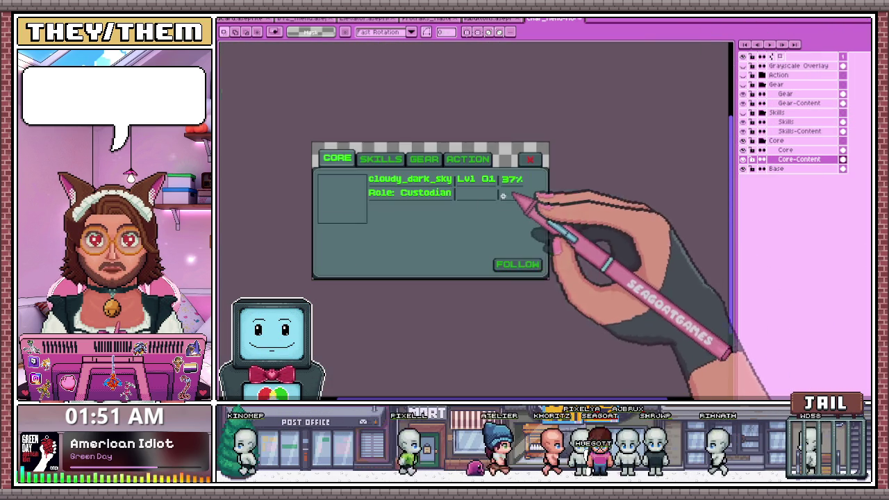
scroll(362, 221, up, 2)
scroll(328, 221, up, 1)
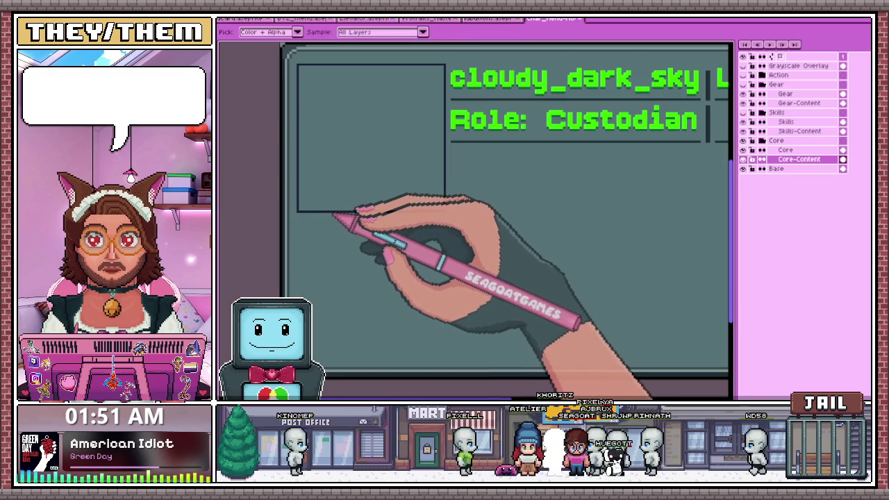
scroll(341, 216, down, 1)
scroll(362, 215, down, 1)
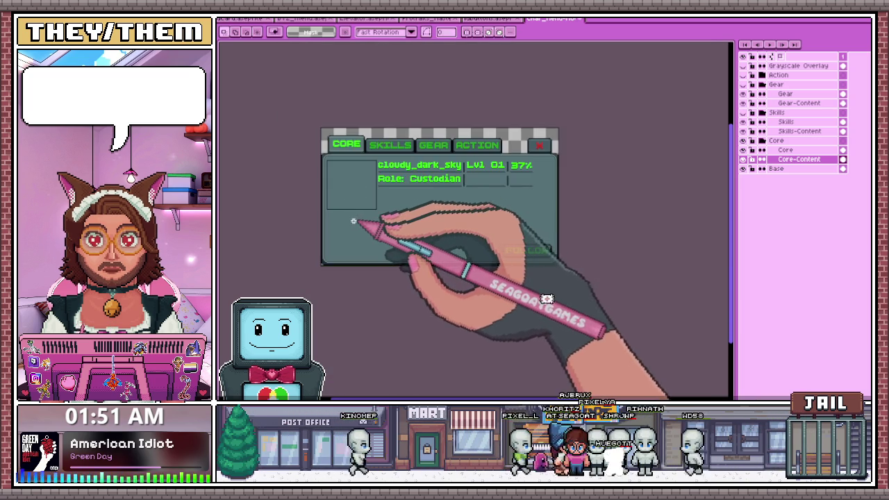
scroll(353, 222, up, 1)
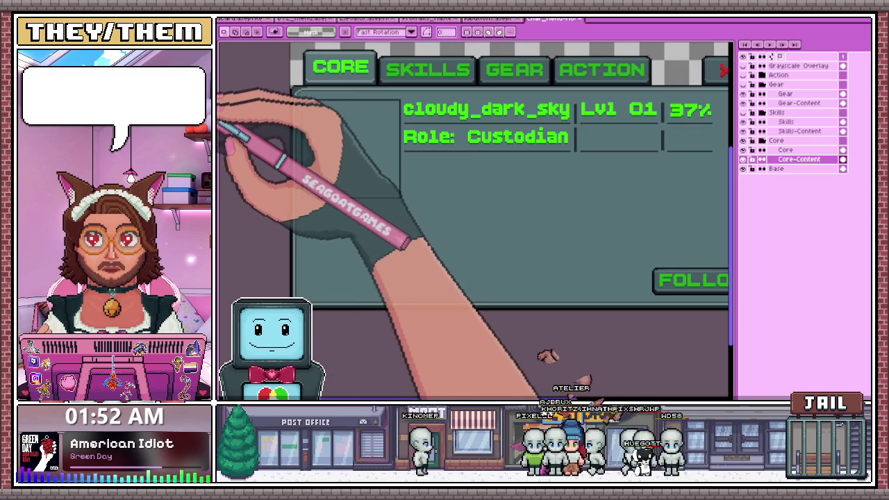
scroll(432, 189, down, 1)
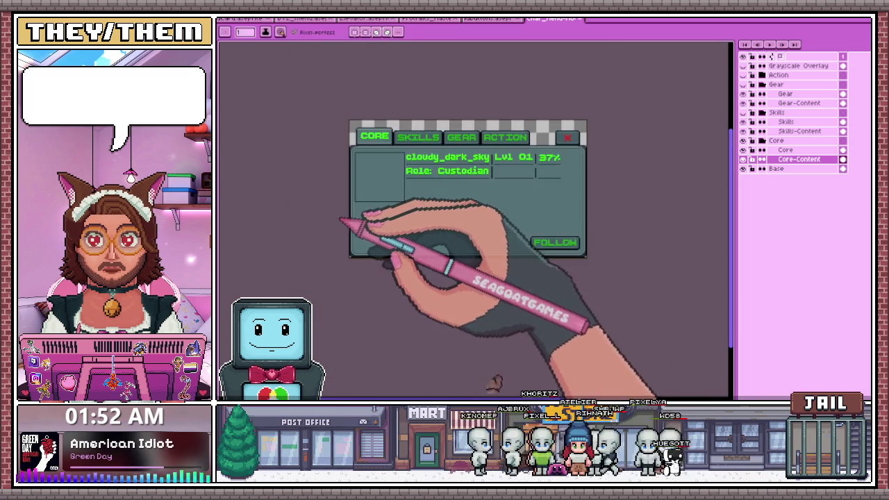
scroll(366, 185, up, 1)
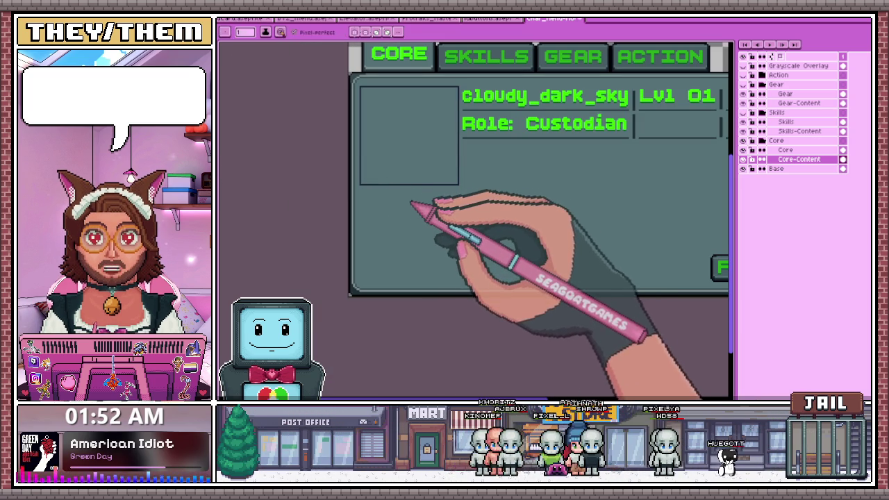
scroll(433, 202, down, 1)
scroll(456, 184, up, 1)
scroll(456, 183, down, 1)
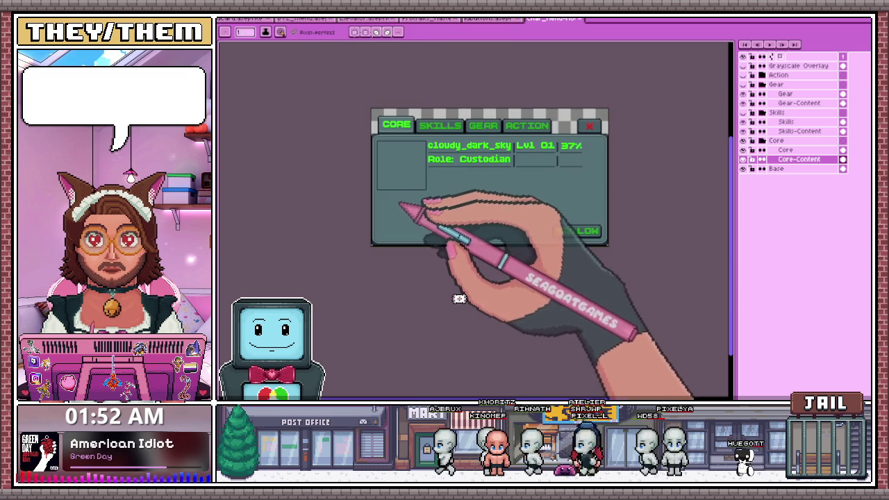
scroll(401, 212, up, 2)
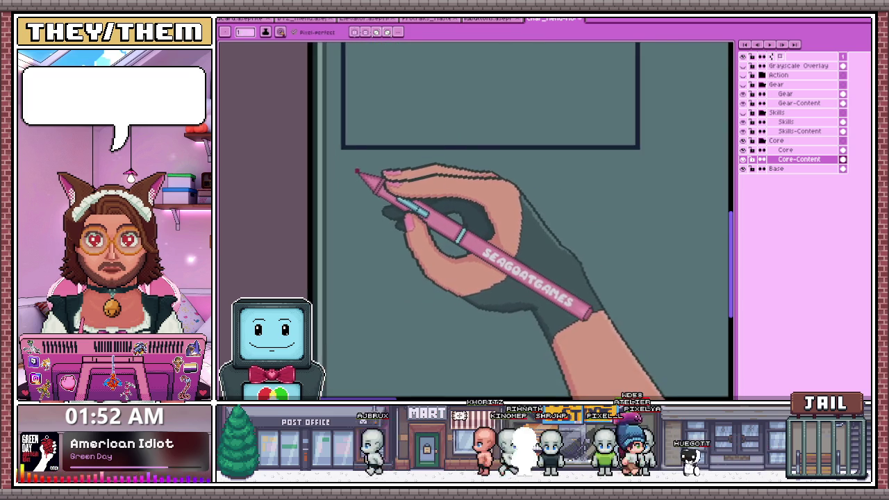
scroll(377, 188, down, 1)
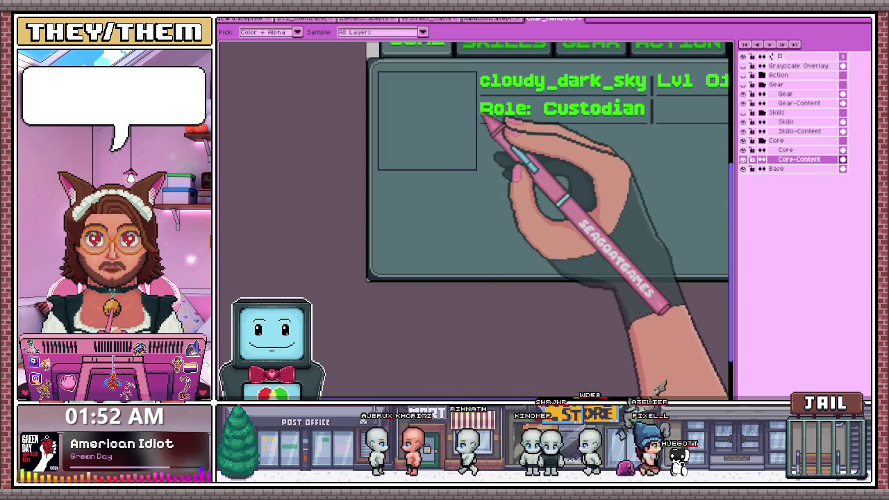
click(485, 119)
text(Hp:)
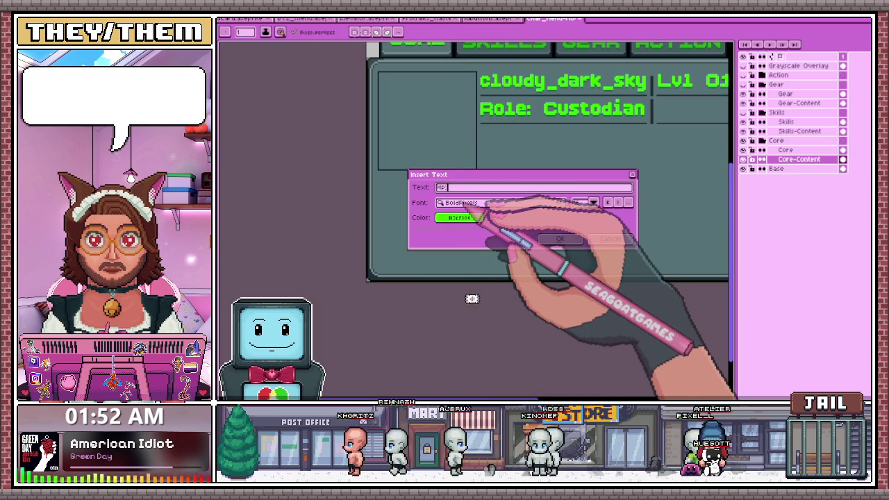
Place the 'Hp:' text on the canvas and drag it toward the lower left
click(560, 239)
mouse_move(612, 157)
mouse_down()
mouse_move(417, 200)
mouse_move(479, 160)
mouse_up()
scroll(417, 200, up, 1)
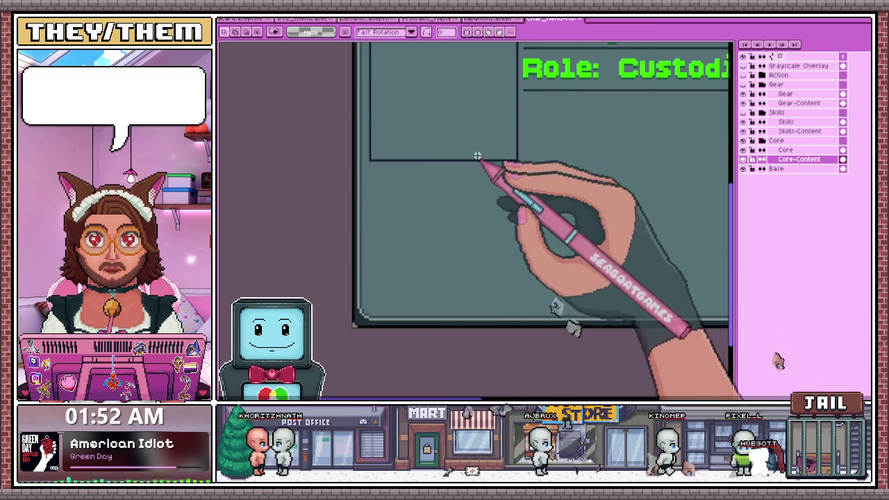
Redo the label as 'HP:' and move it just below the portrait box
key(ctrl+t)
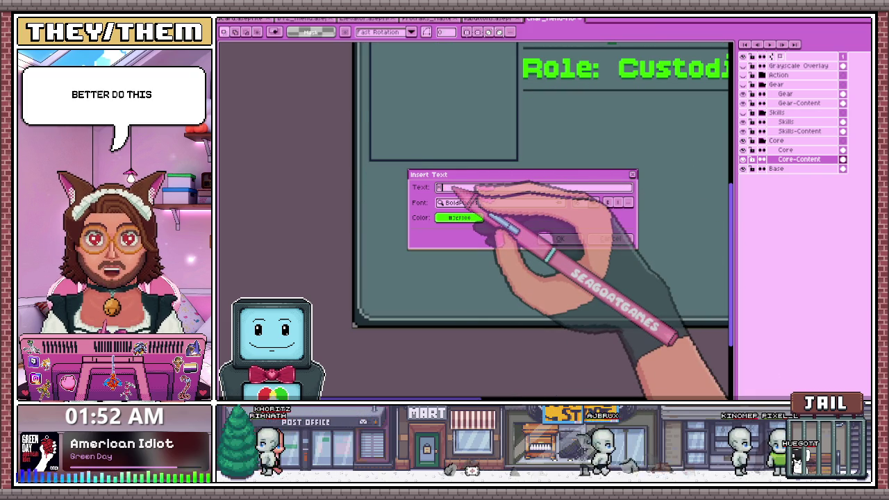
text(H)
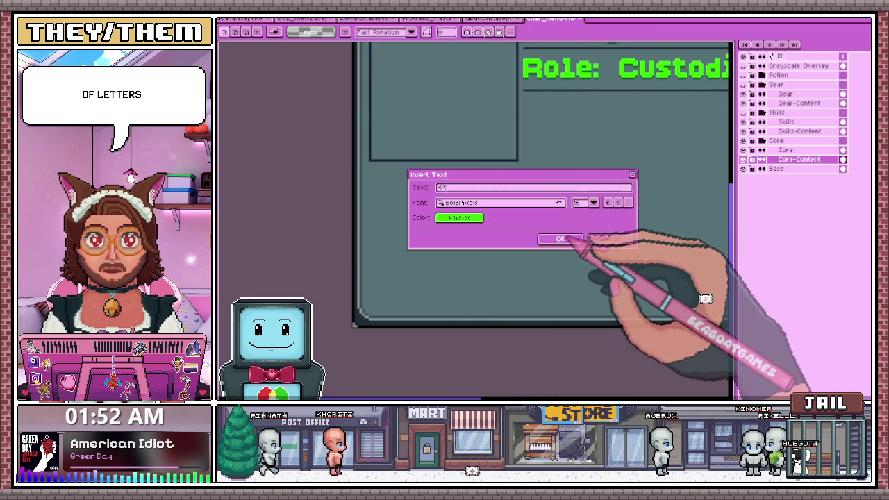
click(560, 238)
drag(703, 133, 404, 182)
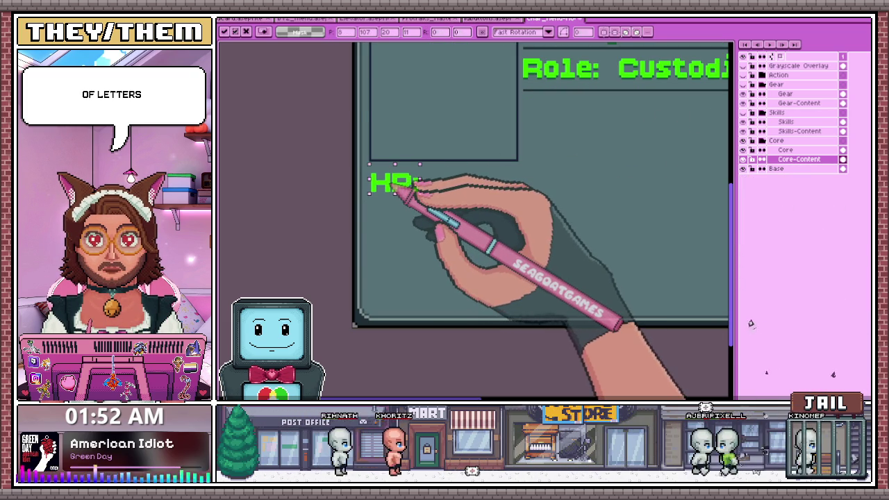
scroll(415, 178, down, 1)
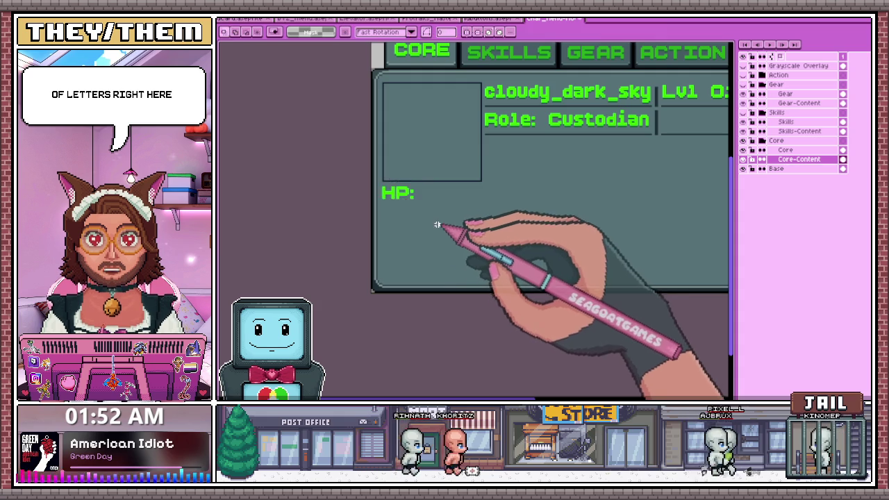
scroll(433, 225, up, 2)
scroll(441, 215, down, 2)
scroll(510, 155, up, 1)
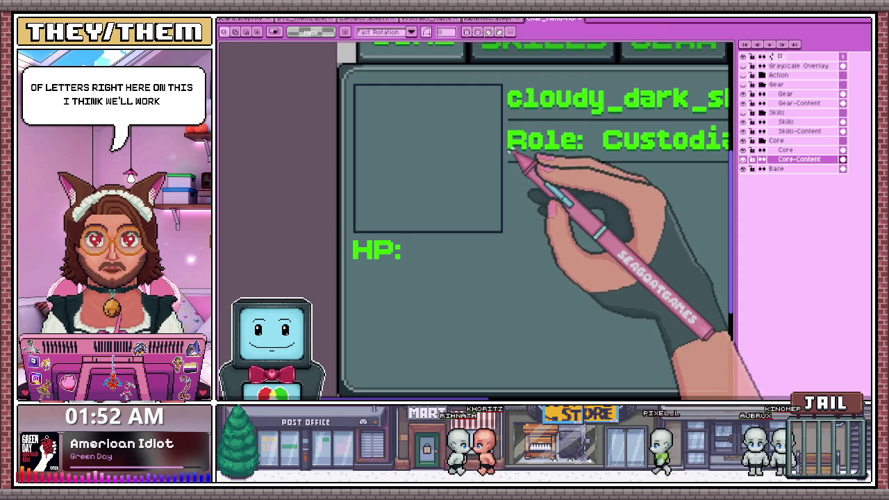
key(b)
scroll(361, 257, up, 1)
scroll(363, 252, up, 1)
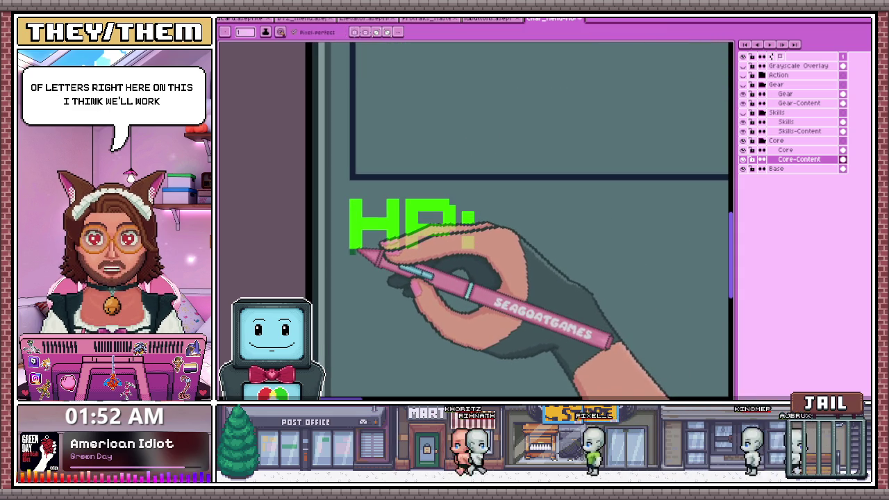
scroll(389, 254, up, 1)
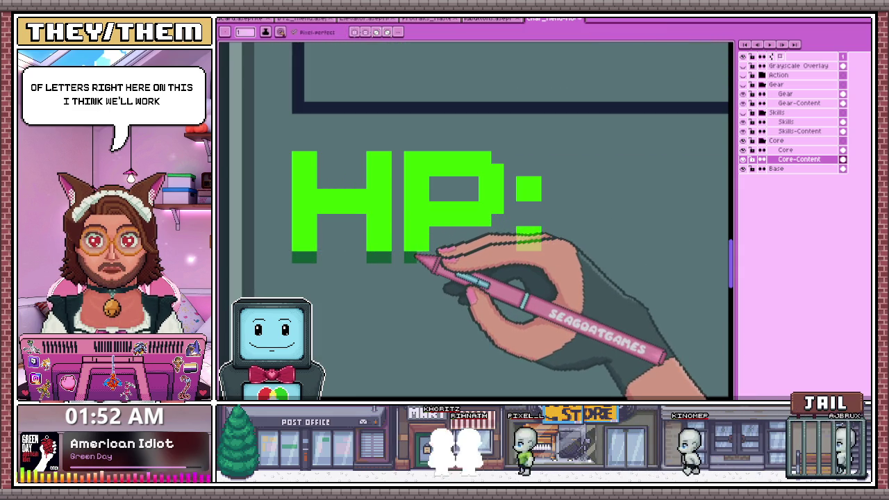
scroll(491, 231, down, 2)
scroll(479, 198, up, 3)
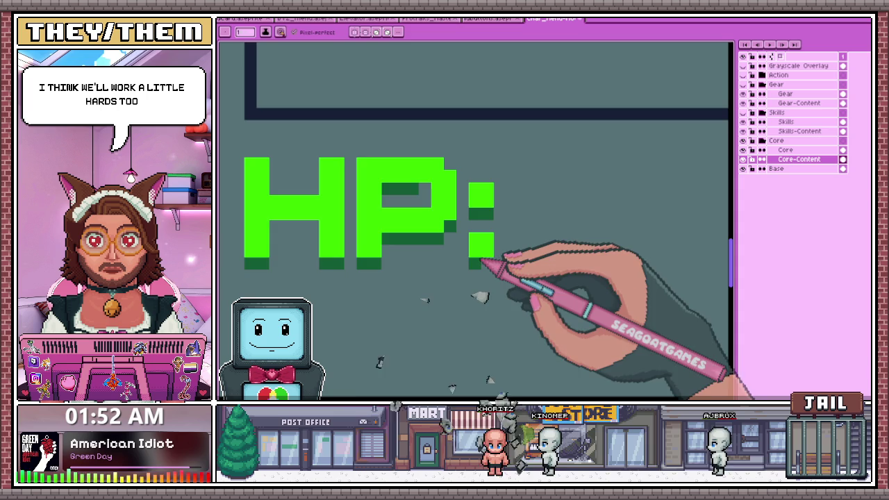
scroll(490, 229, down, 1)
scroll(476, 232, down, 2)
scroll(526, 219, down, 1)
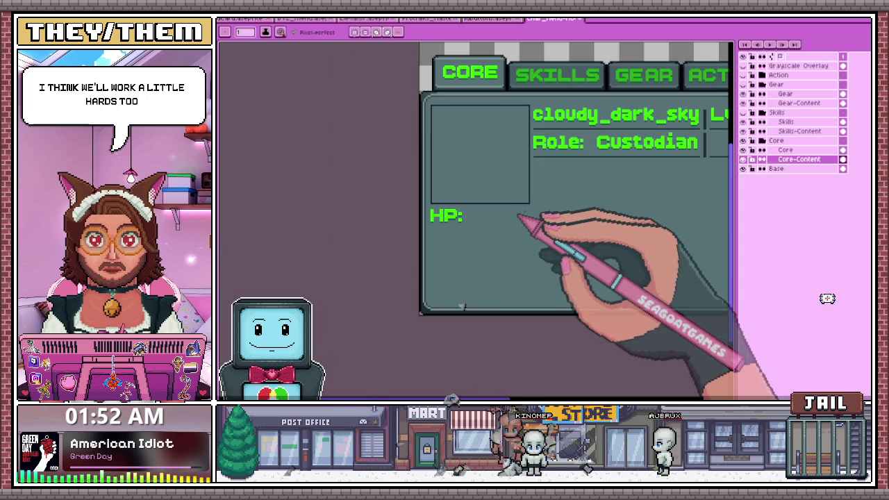
scroll(459, 217, up, 2)
scroll(455, 205, down, 1)
scroll(458, 194, down, 1)
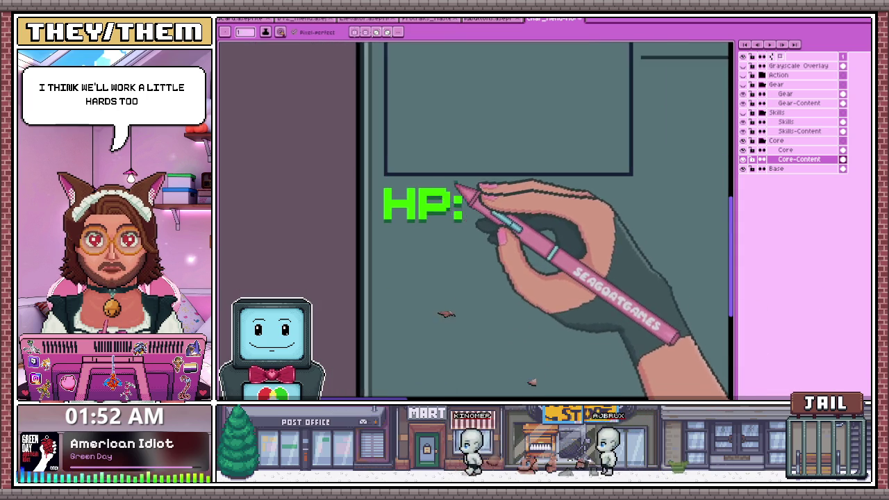
scroll(469, 216, down, 2)
scroll(483, 235, down, 1)
scroll(528, 224, up, 2)
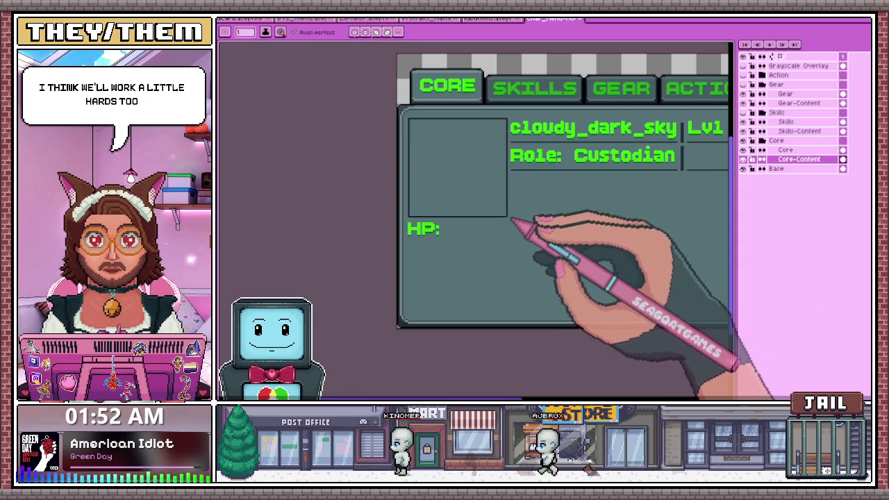
scroll(487, 229, up, 1)
scroll(410, 231, down, 1)
scroll(379, 229, up, 1)
scroll(389, 240, up, 1)
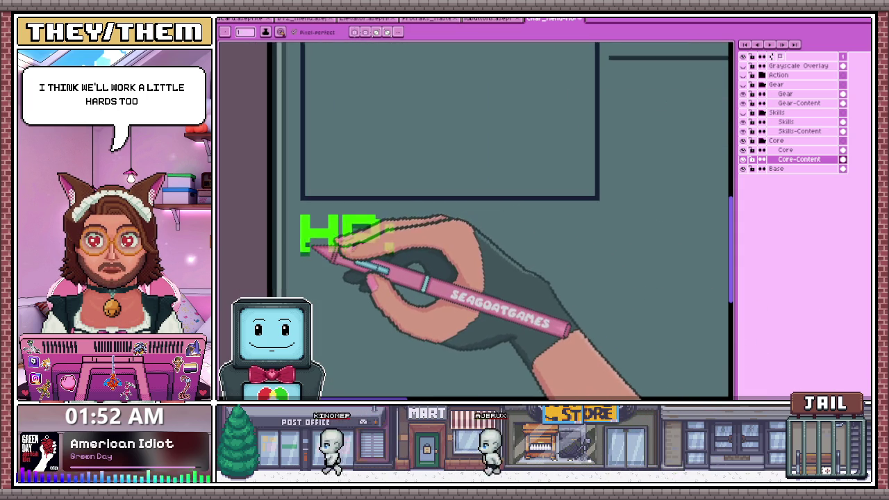
scroll(361, 247, up, 1)
scroll(348, 240, down, 2)
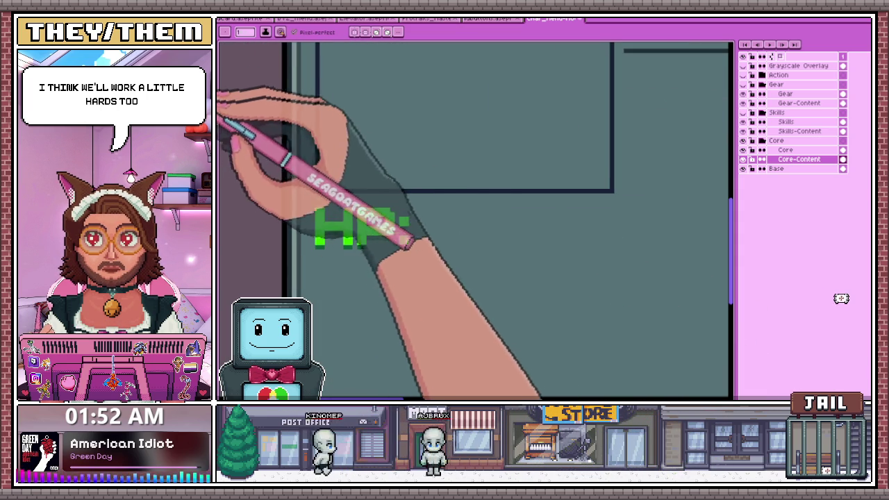
scroll(439, 228, up, 1)
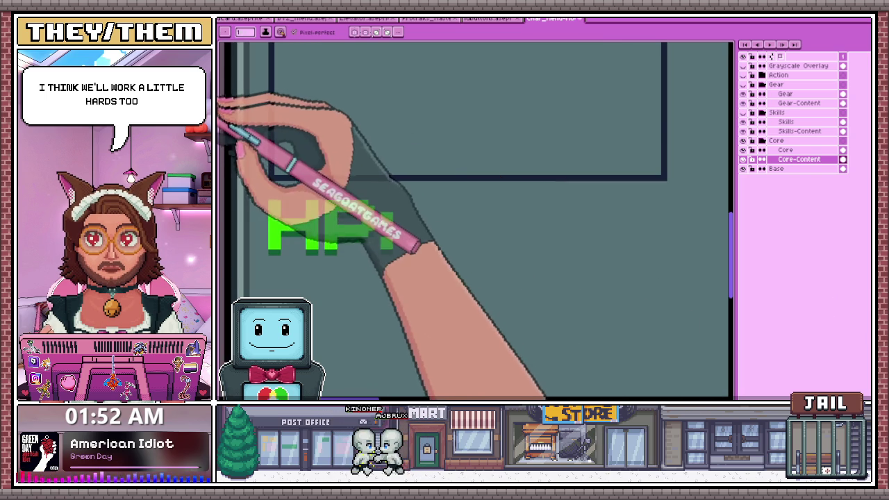
scroll(413, 254, up, 1)
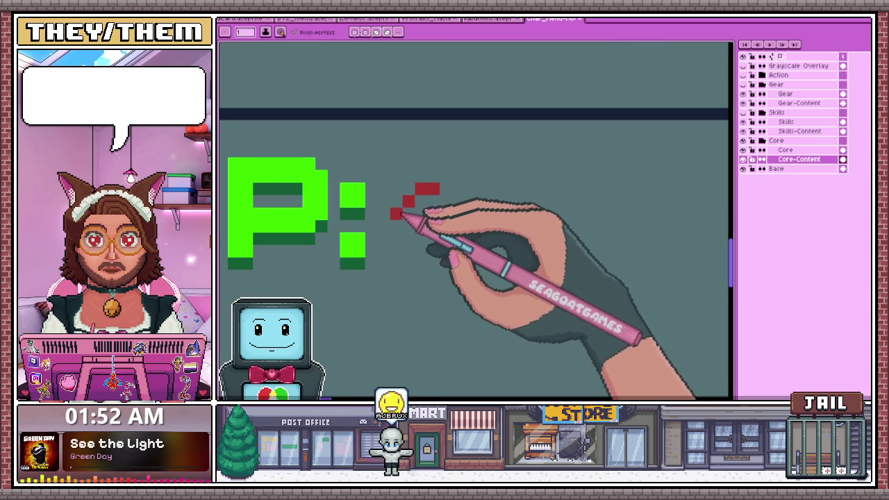
Pencil the red left half of a heart right after the HP: label
click(400, 256)
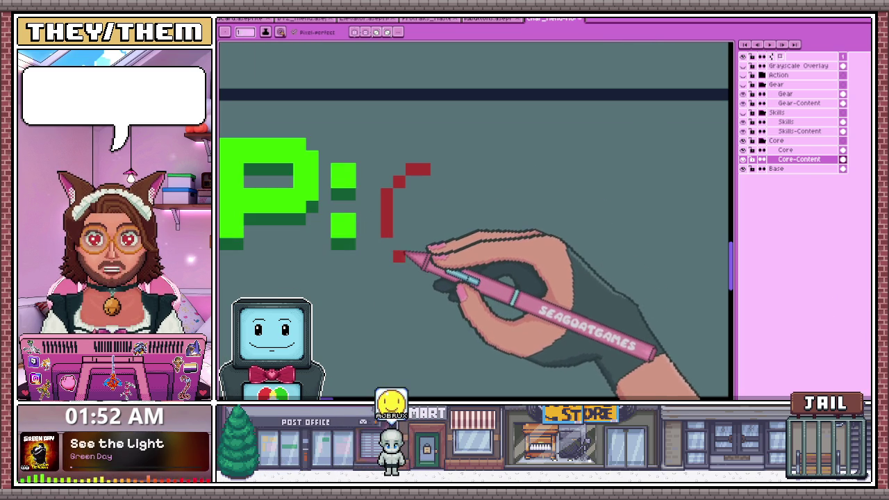
drag(406, 253, 437, 281)
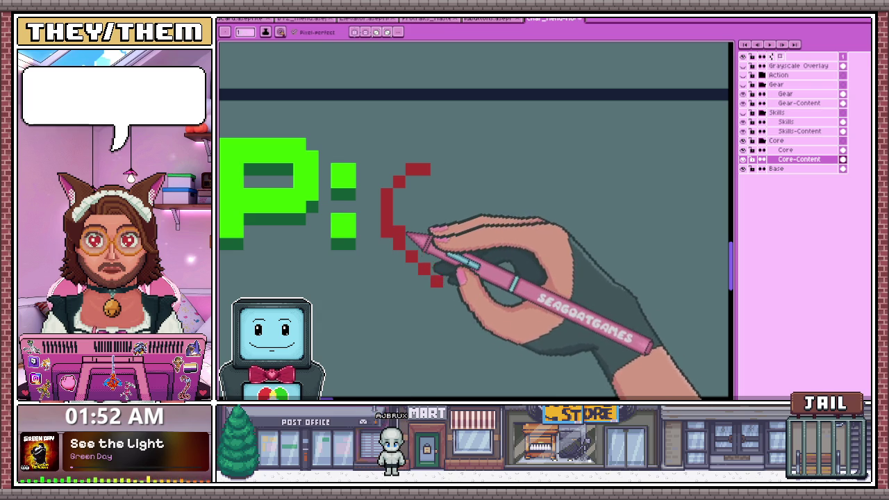
scroll(387, 231, down, 3)
scroll(409, 229, up, 2)
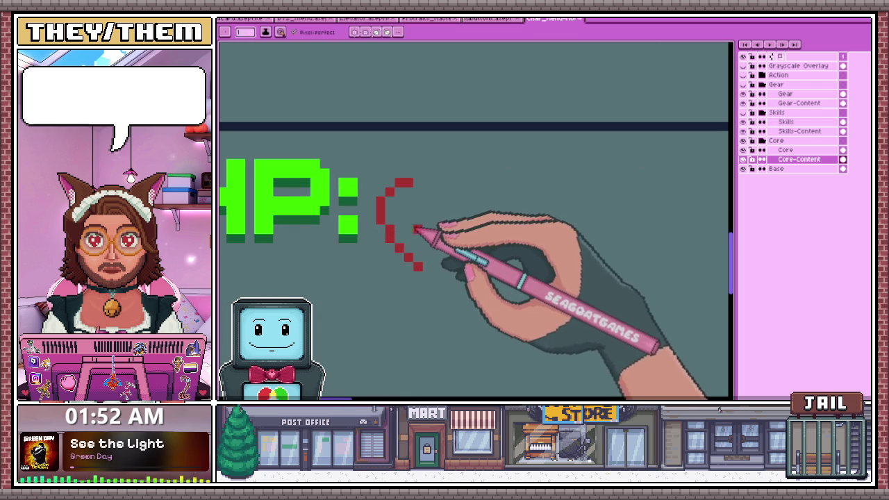
drag(422, 195, 415, 248)
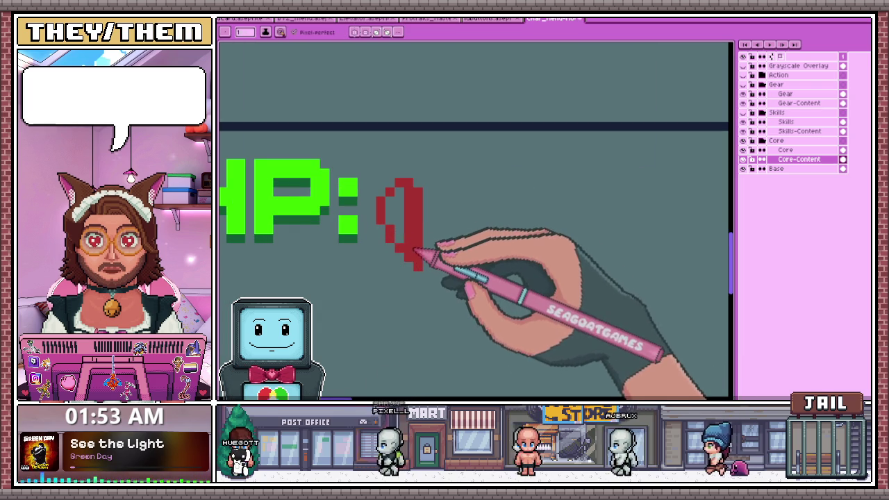
scroll(398, 206, down, 2)
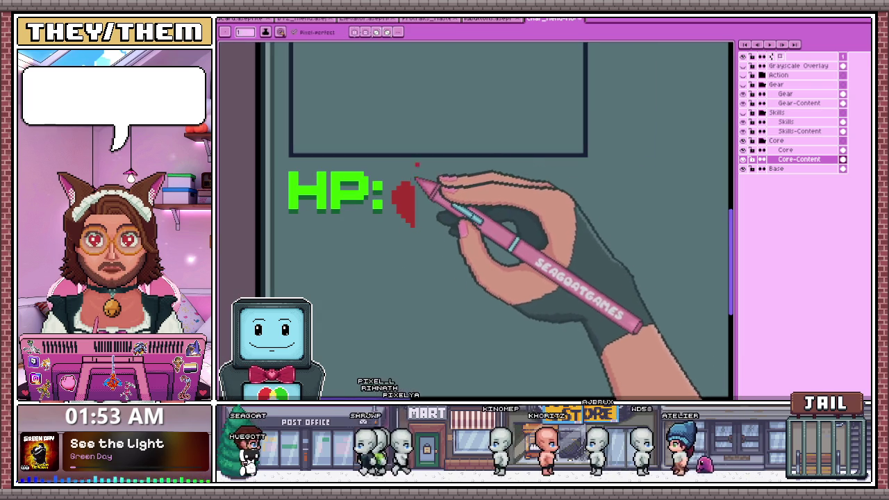
Select the half-heart, copy it rightward to complete the heart, and deselect
drag(387, 175, 430, 243)
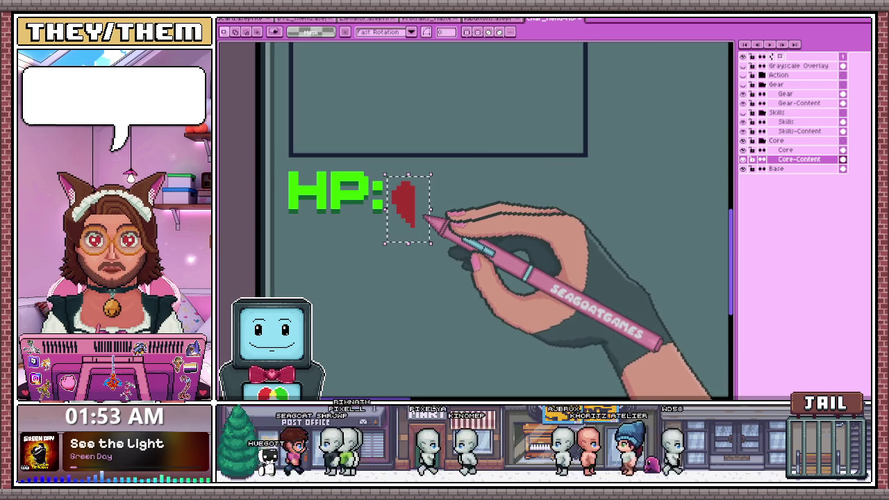
drag(421, 208, 428, 210)
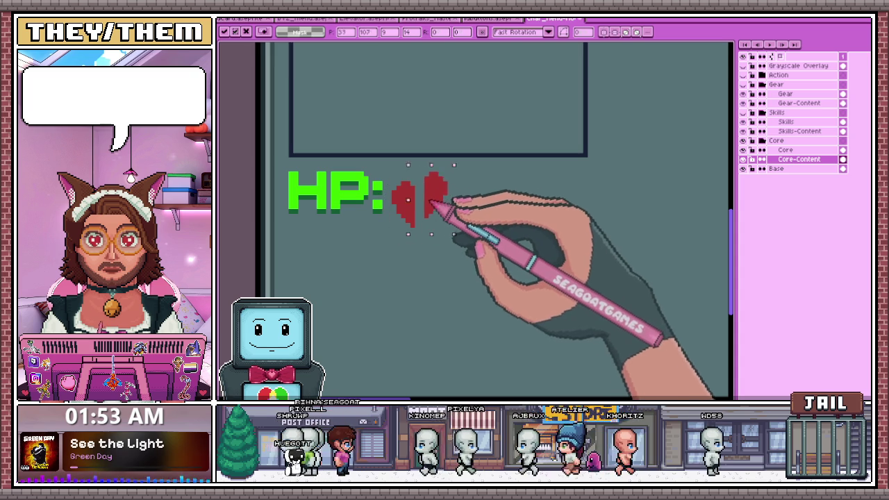
key(ctrl+d)
scroll(451, 222, down, 1)
scroll(440, 200, up, 1)
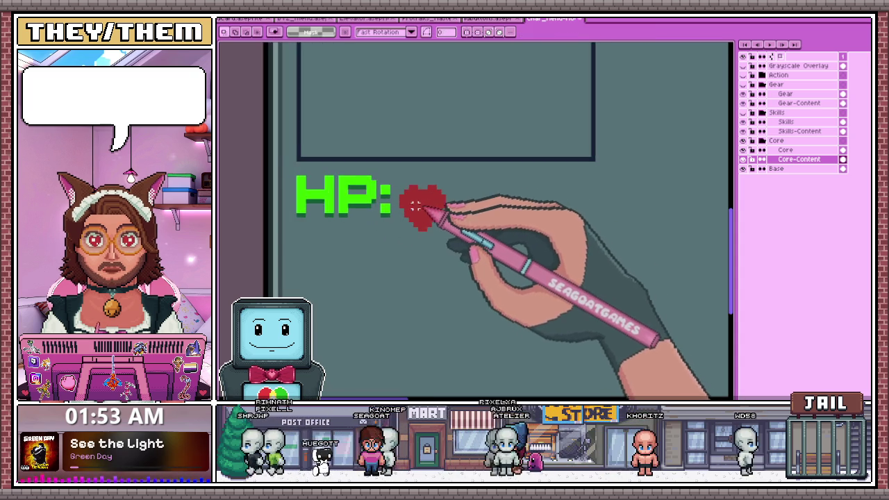
scroll(431, 184, up, 1)
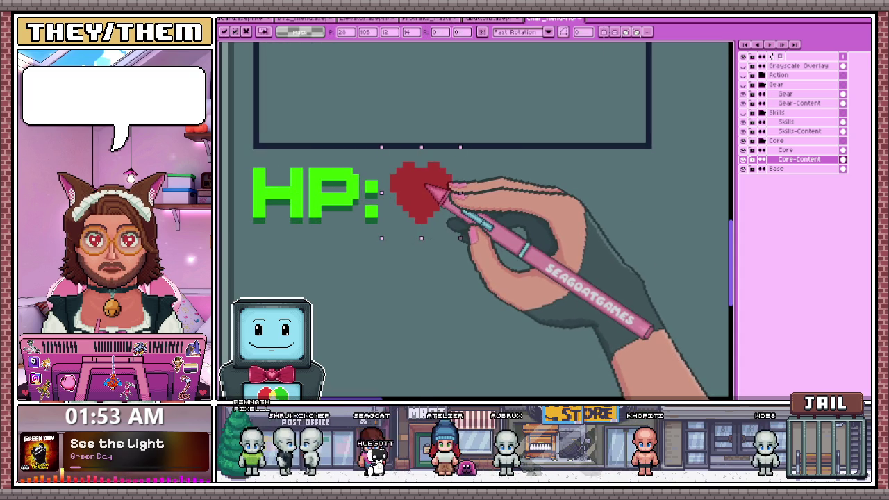
scroll(444, 204, down, 2)
scroll(421, 243, down, 1)
key(ctrl+d)
scroll(357, 272, up, 2)
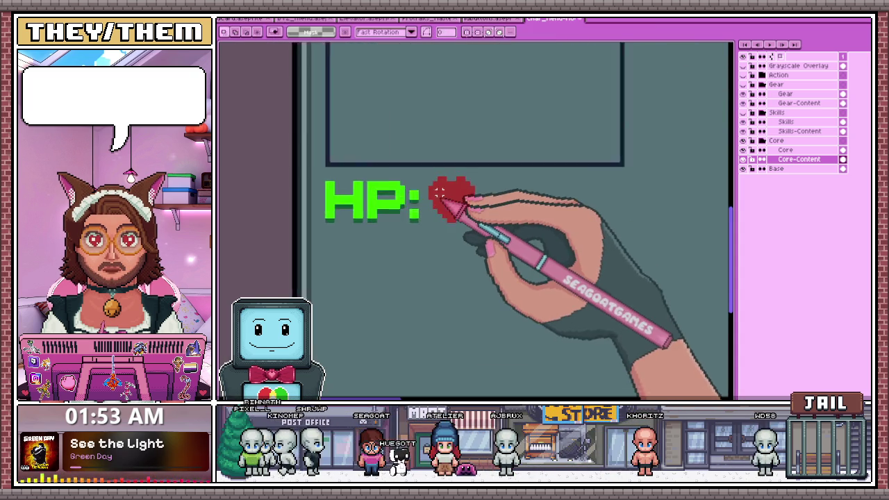
scroll(473, 199, up, 1)
scroll(441, 215, up, 1)
scroll(448, 198, down, 1)
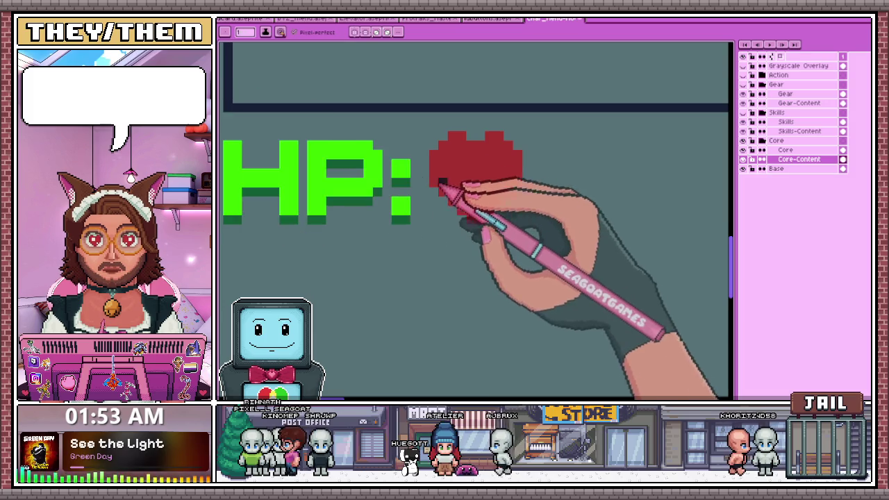
scroll(445, 194, up, 1)
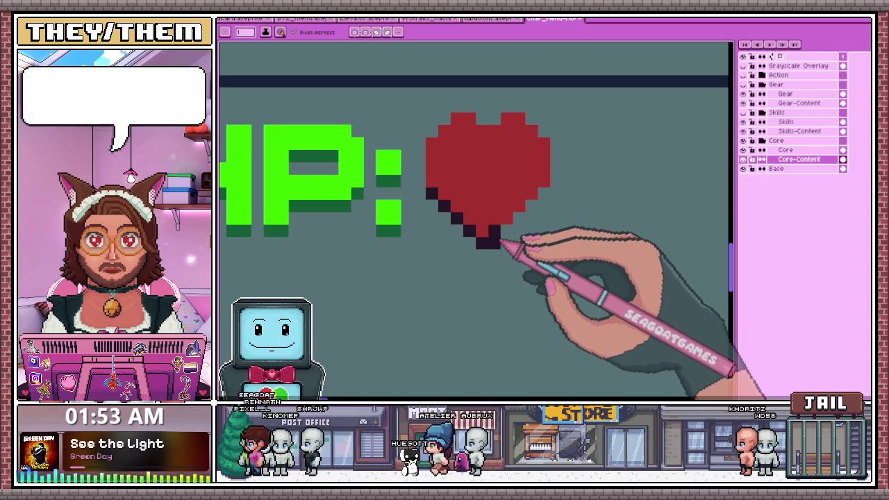
scroll(514, 202, down, 2)
scroll(494, 197, down, 1)
scroll(514, 199, up, 1)
scroll(497, 212, up, 1)
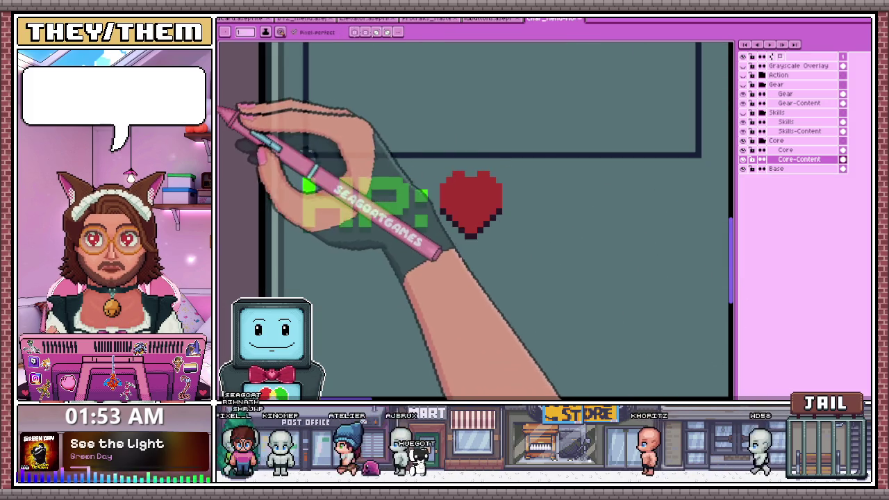
scroll(434, 194, up, 2)
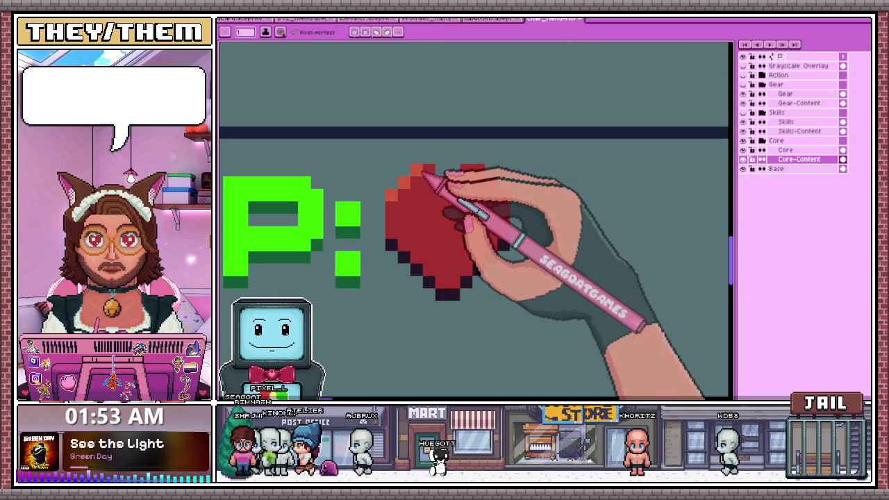
scroll(499, 189, down, 1)
scroll(496, 193, down, 1)
scroll(493, 238, down, 1)
scroll(496, 242, up, 1)
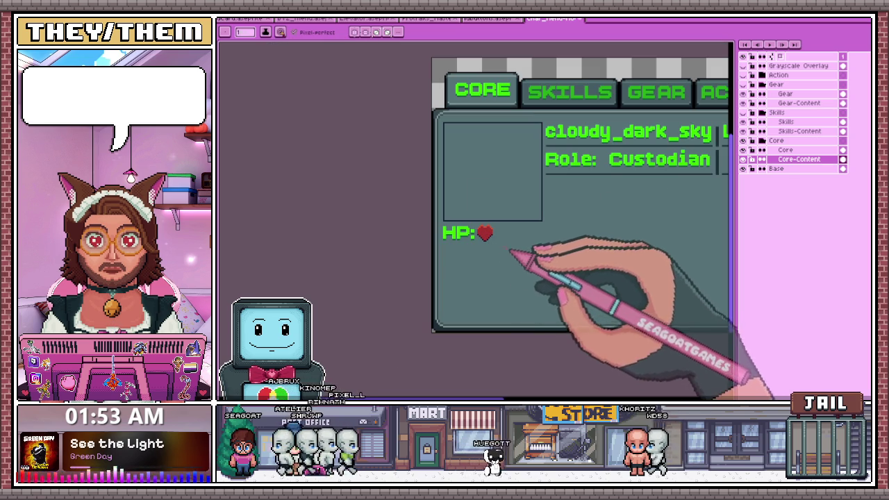
scroll(539, 261, up, 1)
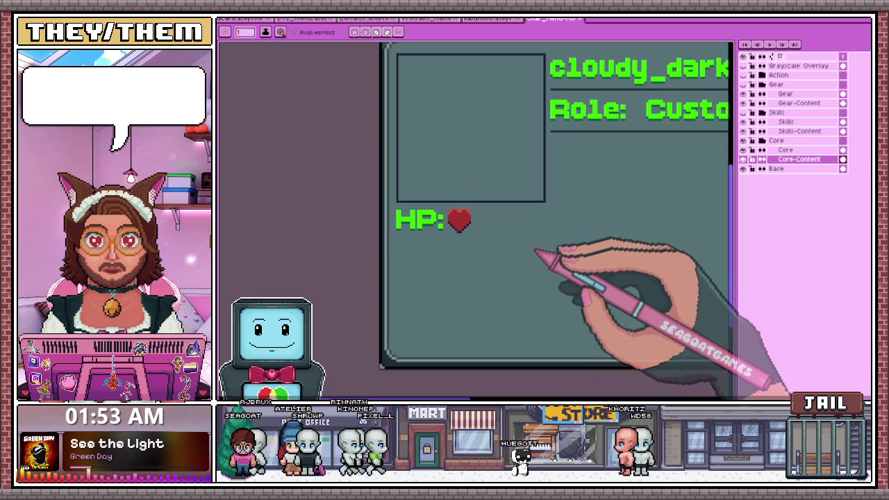
scroll(528, 235, up, 1)
scroll(520, 234, up, 1)
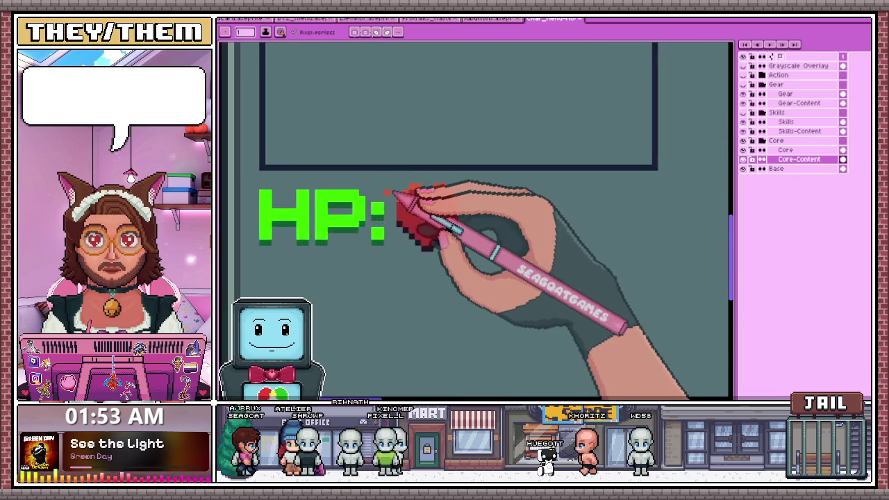
scroll(407, 193, up, 1)
scroll(445, 231, down, 1)
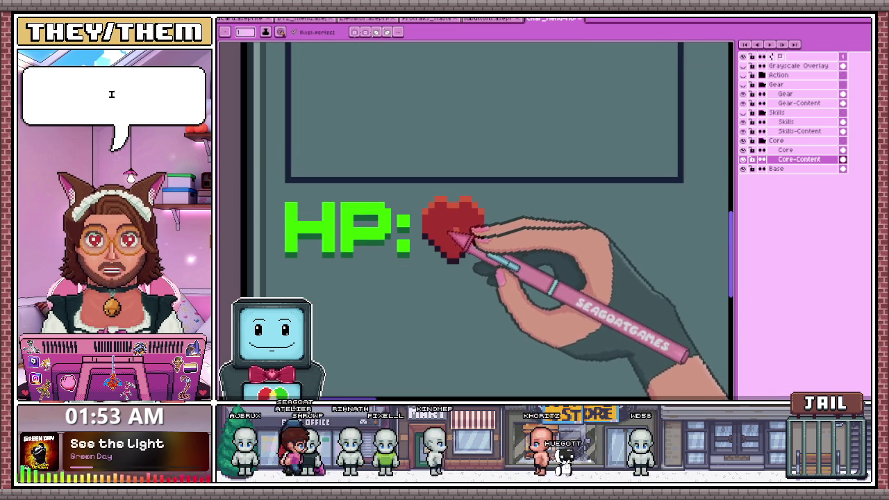
scroll(431, 238, up, 1)
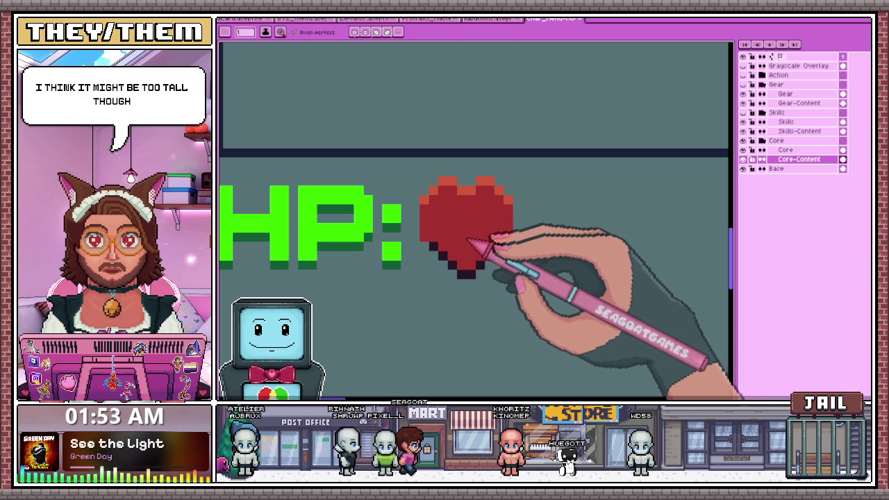
key(m)
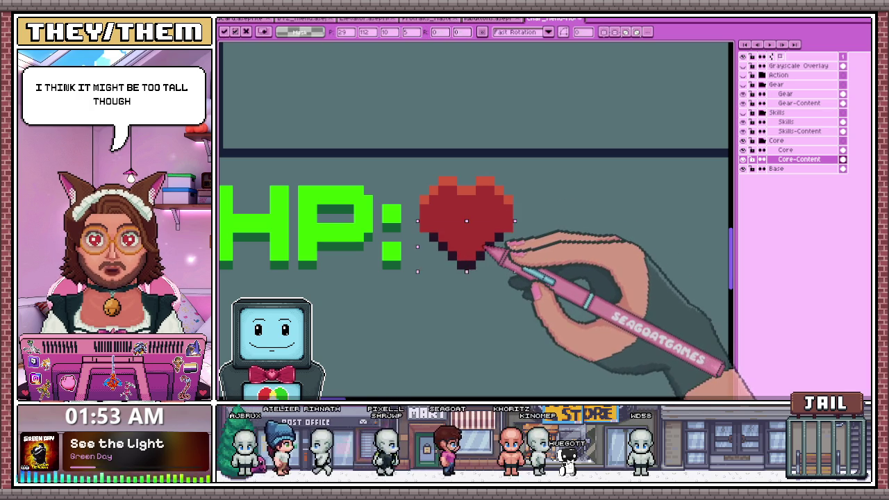
scroll(540, 246, down, 2)
scroll(496, 248, up, 2)
scroll(445, 207, down, 3)
scroll(482, 244, down, 1)
scroll(358, 258, up, 1)
scroll(417, 209, up, 2)
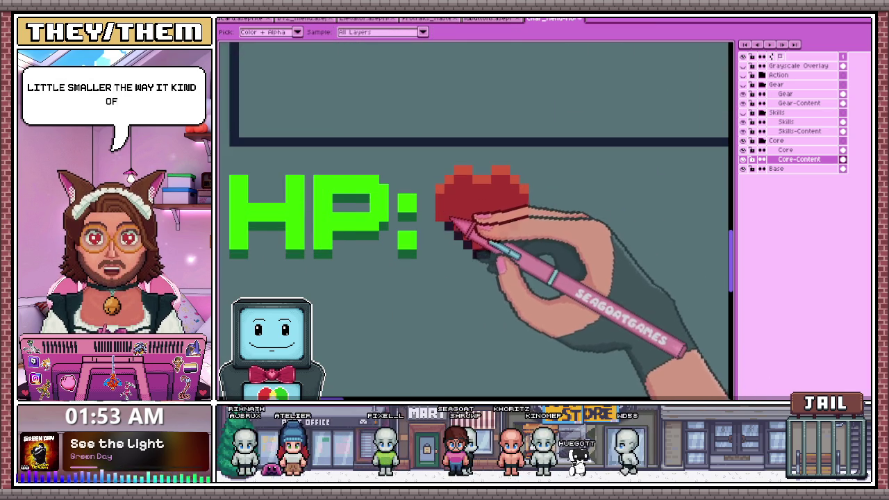
key(b)
scroll(537, 221, down, 1)
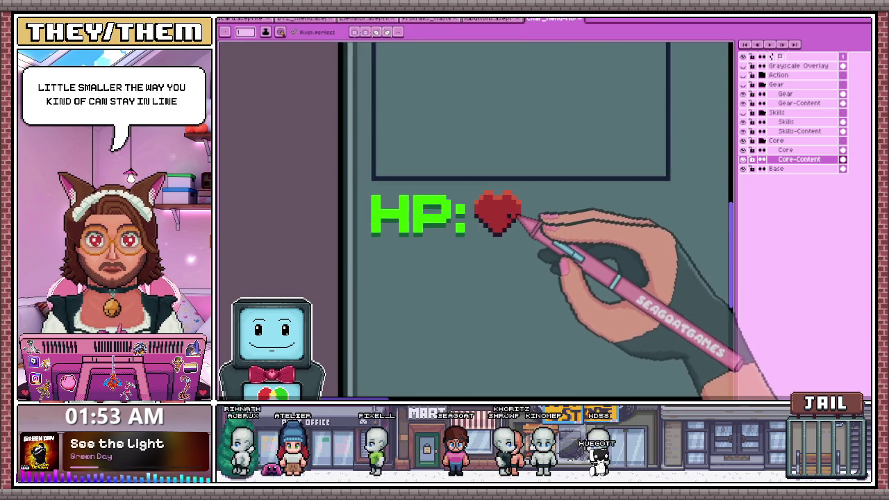
scroll(536, 229, down, 1)
scroll(494, 244, down, 1)
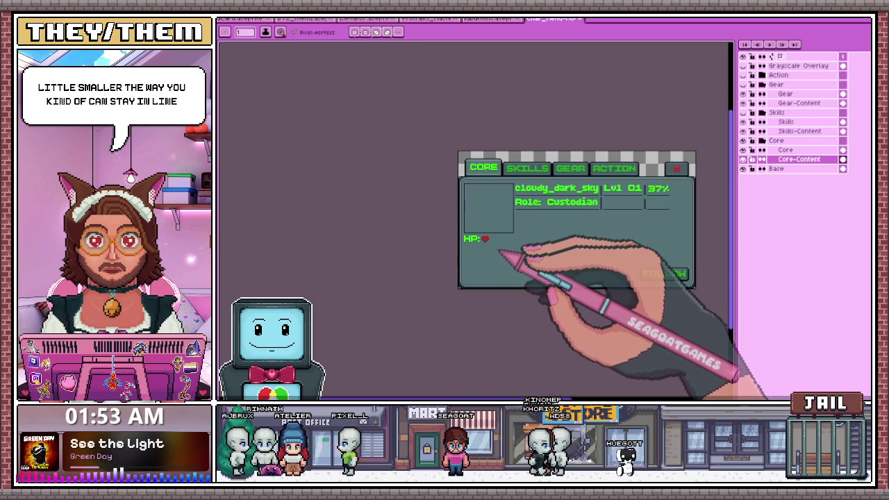
scroll(502, 253, up, 2)
scroll(486, 222, up, 2)
scroll(473, 203, up, 1)
scroll(431, 202, up, 2)
scroll(347, 191, down, 1)
scroll(408, 183, down, 2)
scroll(297, 179, up, 1)
scroll(478, 178, up, 1)
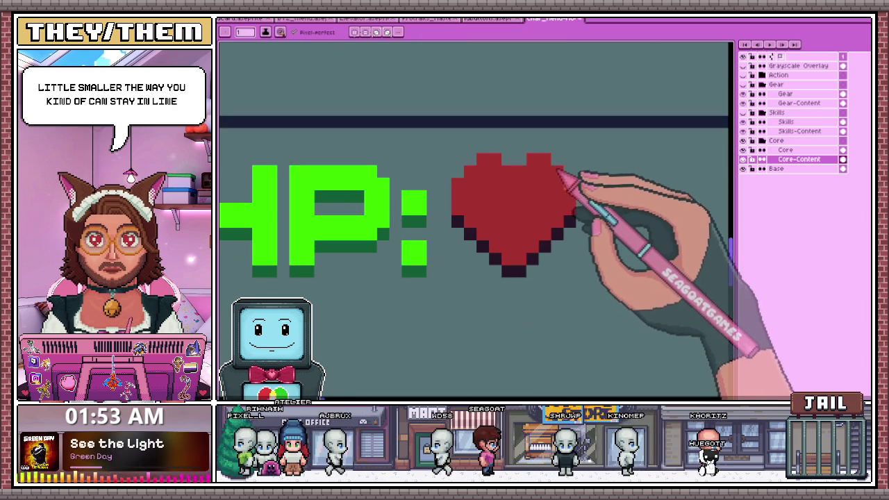
scroll(561, 174, down, 1)
scroll(565, 199, down, 1)
key(m)
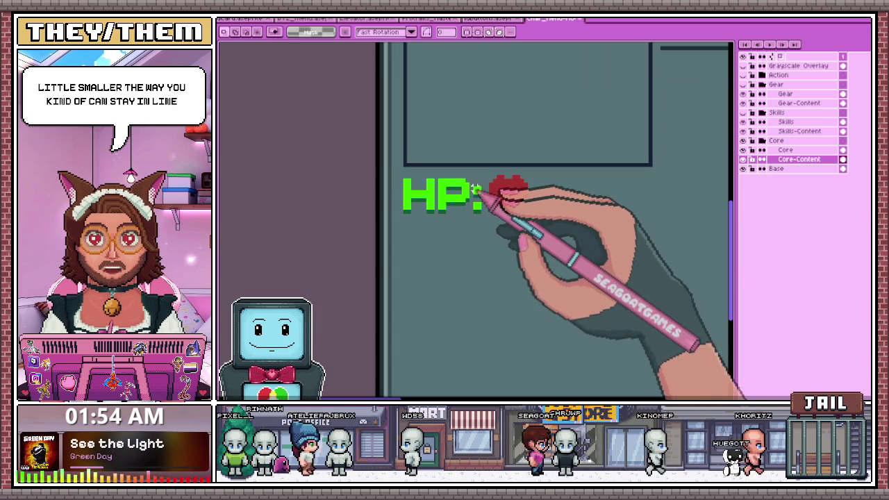
scroll(478, 188, up, 1)
drag(514, 172, 508, 229)
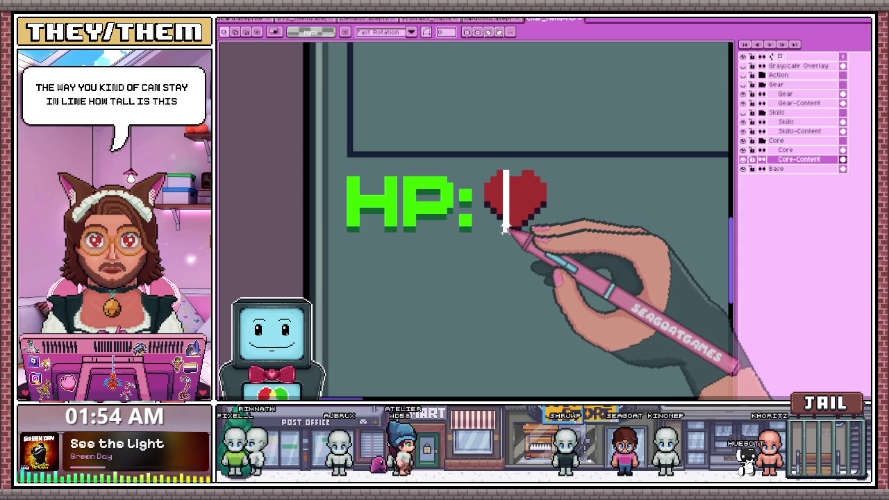
scroll(505, 230, down, 1)
scroll(505, 229, down, 1)
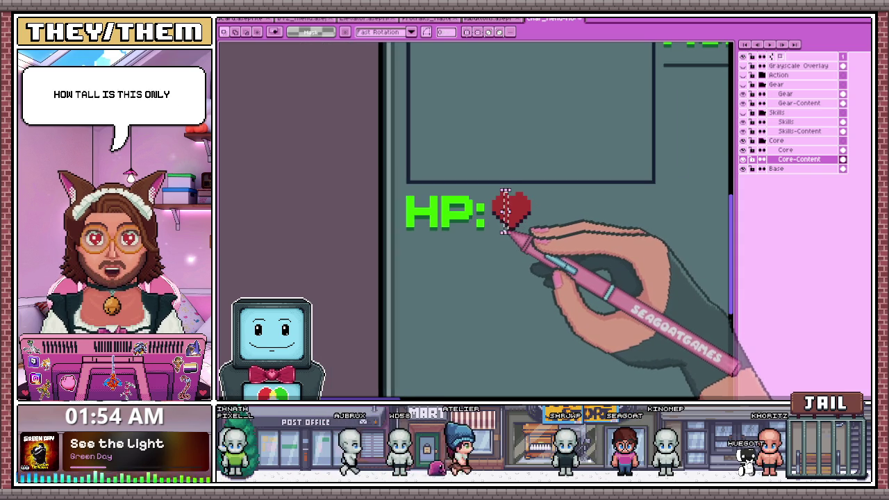
scroll(591, 222, up, 2)
drag(477, 167, 556, 240)
scroll(567, 239, down, 1)
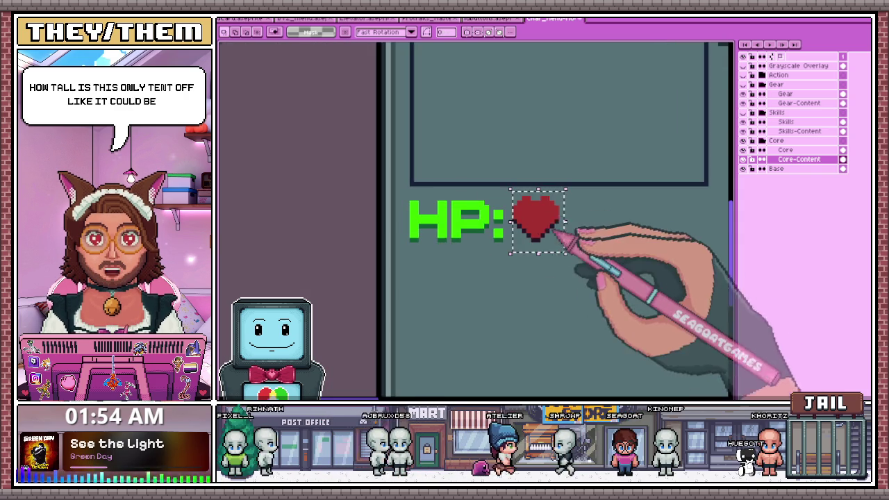
scroll(564, 239, up, 1)
drag(450, 205, 546, 282)
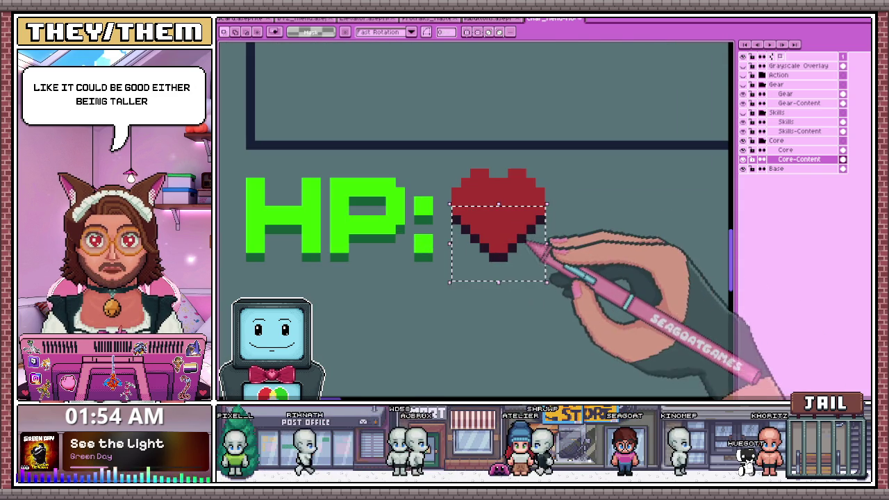
scroll(505, 238, down, 1)
scroll(590, 218, up, 1)
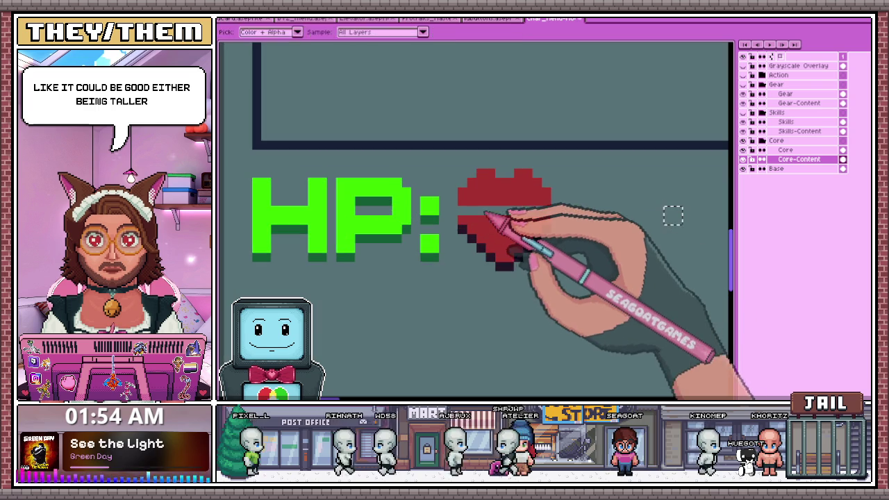
scroll(672, 215, down, 2)
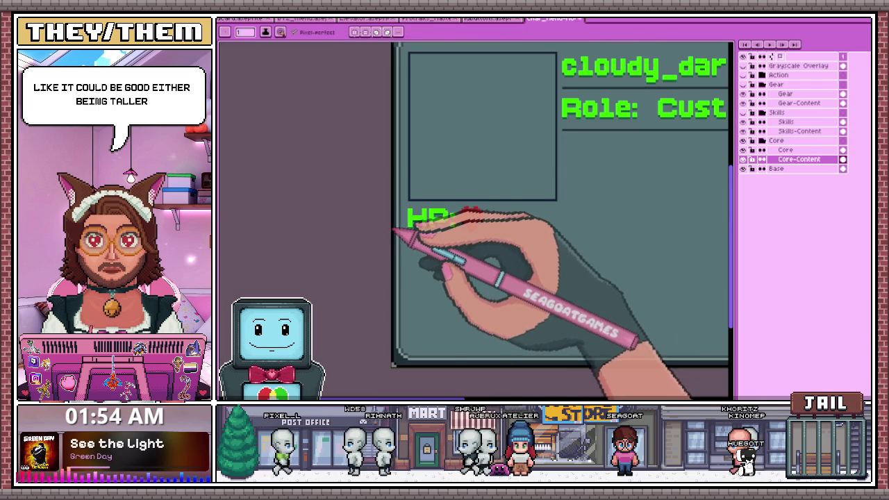
scroll(513, 217, up, 2)
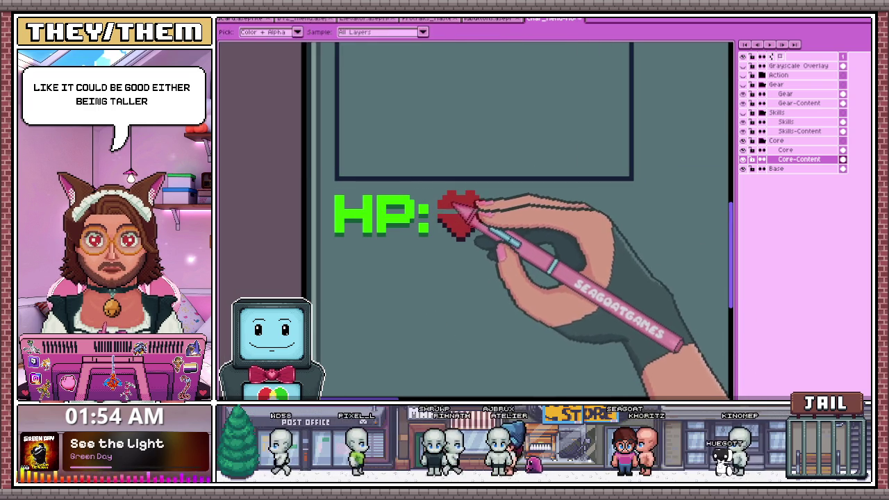
scroll(452, 207, up, 1)
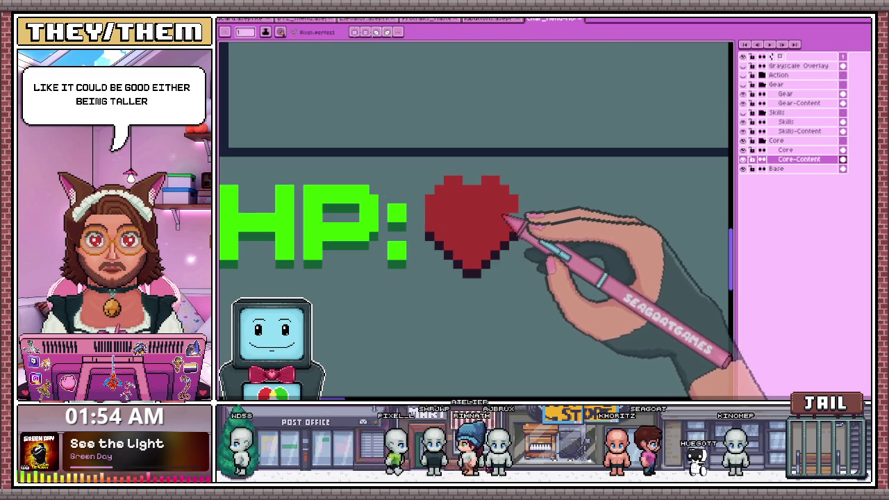
scroll(499, 216, down, 1)
key(m)
scroll(472, 216, up, 1)
Marquee-select the red heart and place a copy to its right
scroll(445, 205, up, 1)
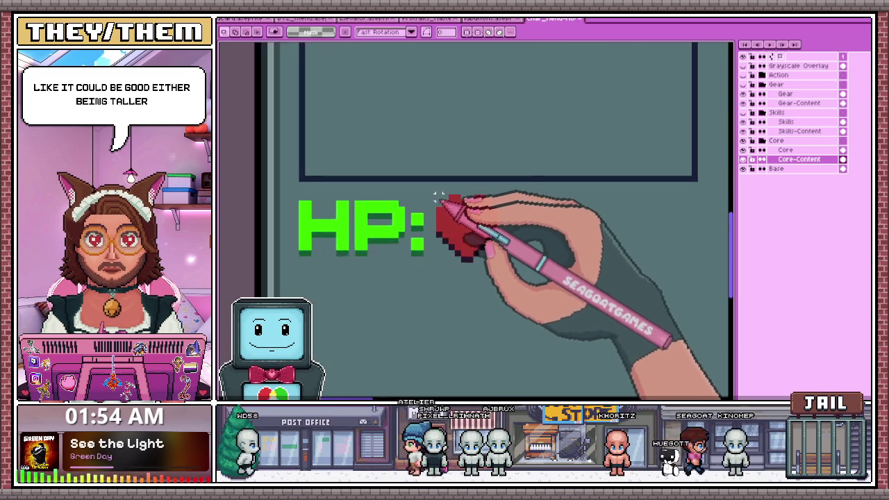
drag(437, 197, 494, 260)
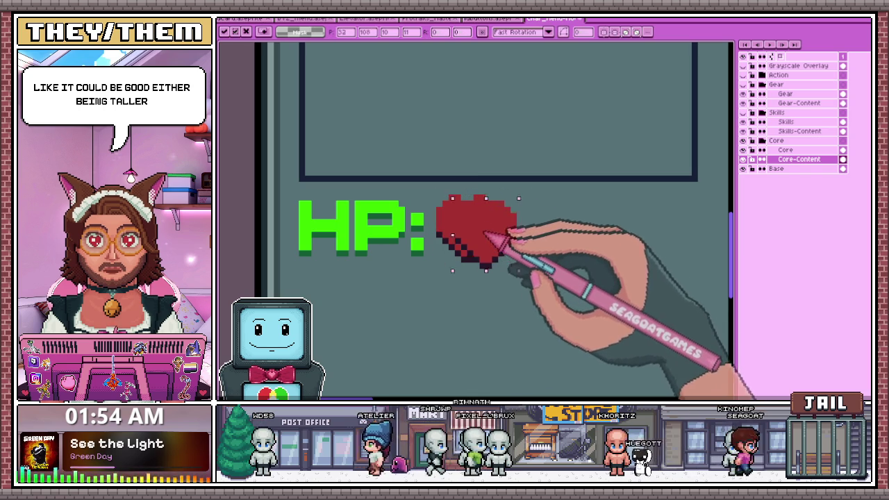
drag(480, 230, 544, 231)
scroll(553, 235, down, 1)
scroll(584, 239, up, 1)
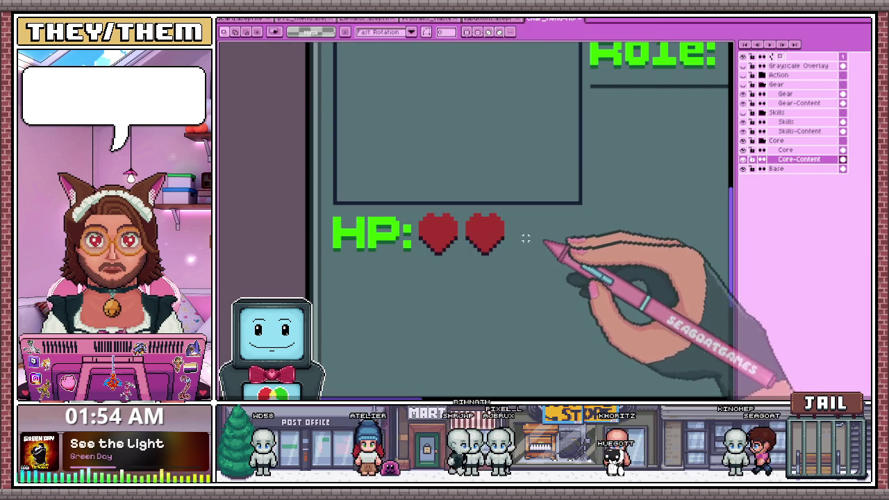
Place a third heart right of the second, completing a row of three
drag(485, 236, 535, 240)
scroll(544, 228, down, 1)
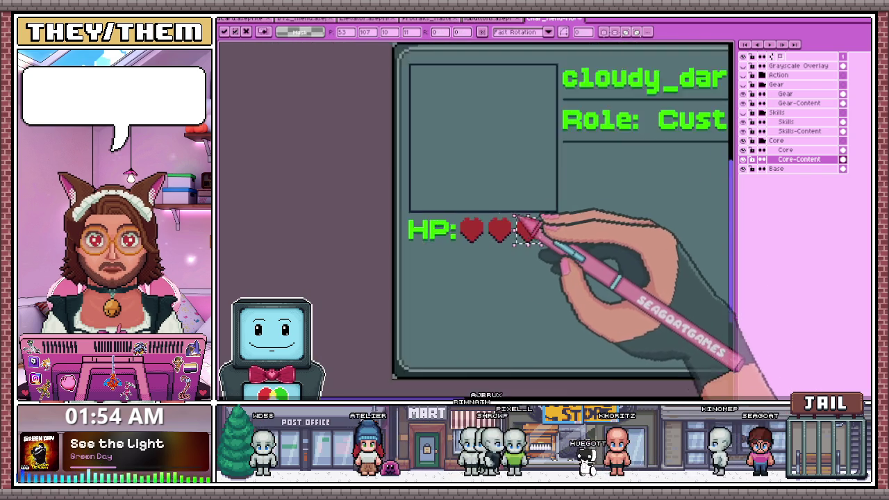
scroll(532, 212, down, 2)
scroll(511, 281, up, 1)
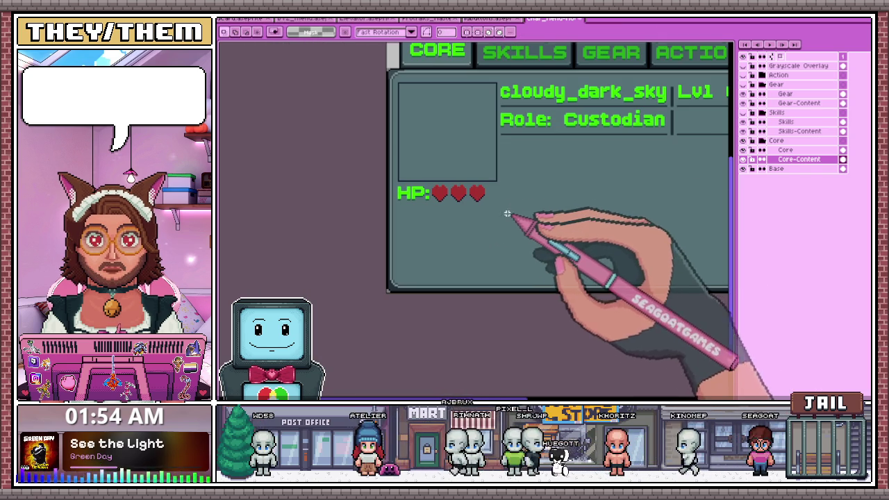
scroll(507, 212, up, 1)
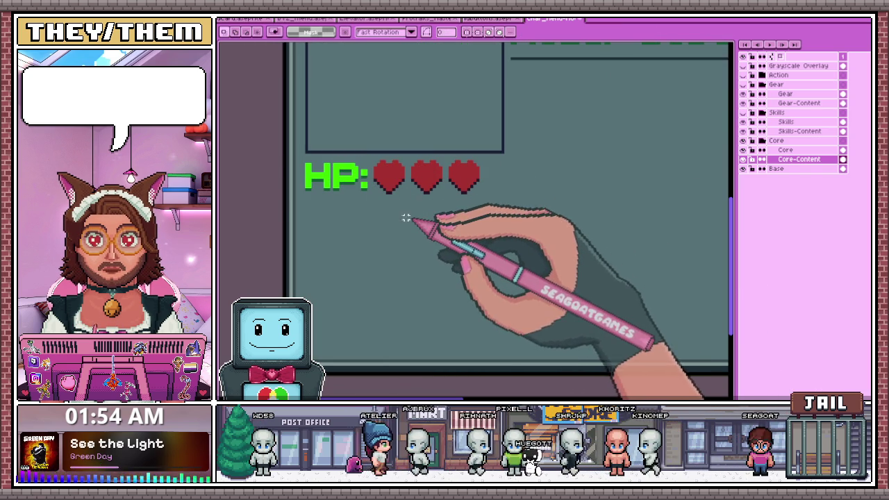
scroll(306, 198, down, 1)
scroll(304, 206, up, 1)
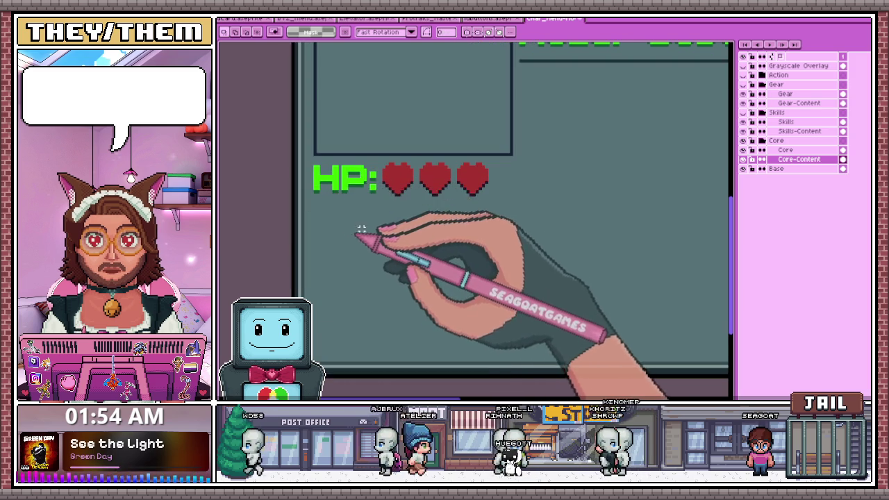
scroll(362, 194, down, 1)
scroll(354, 223, up, 1)
scroll(364, 194, down, 1)
scroll(364, 194, up, 1)
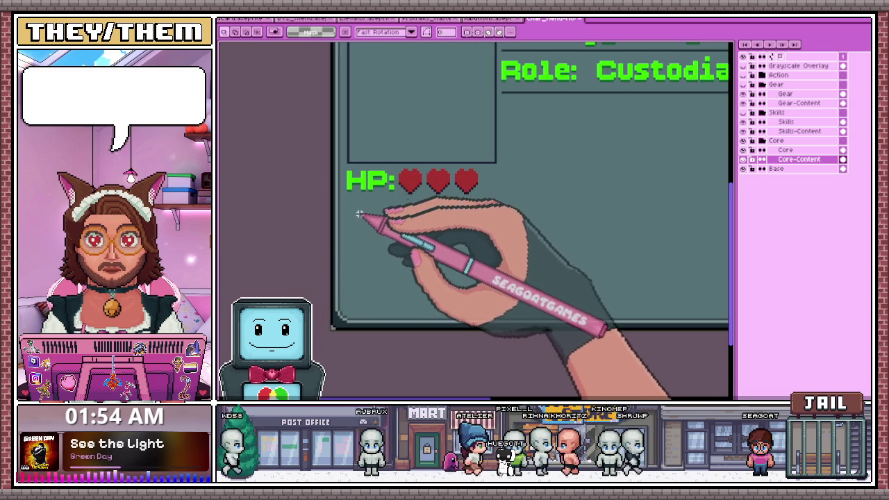
key(ctrl+t)
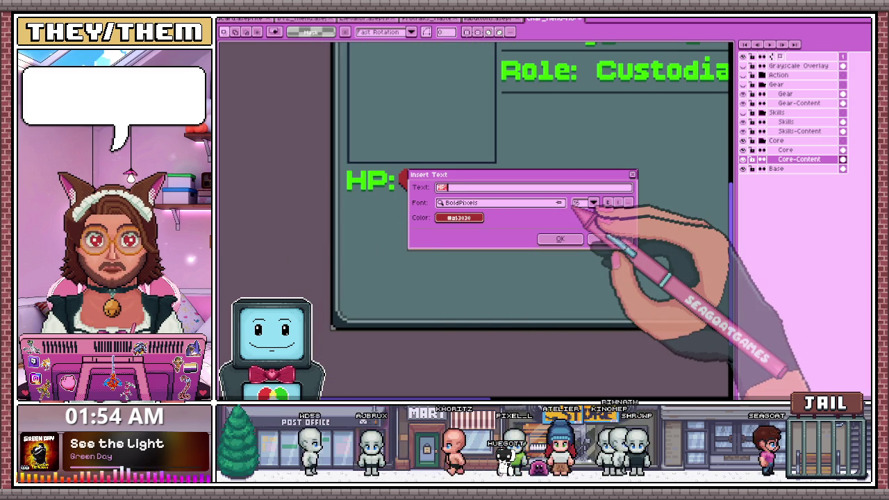
key(BackSpace)
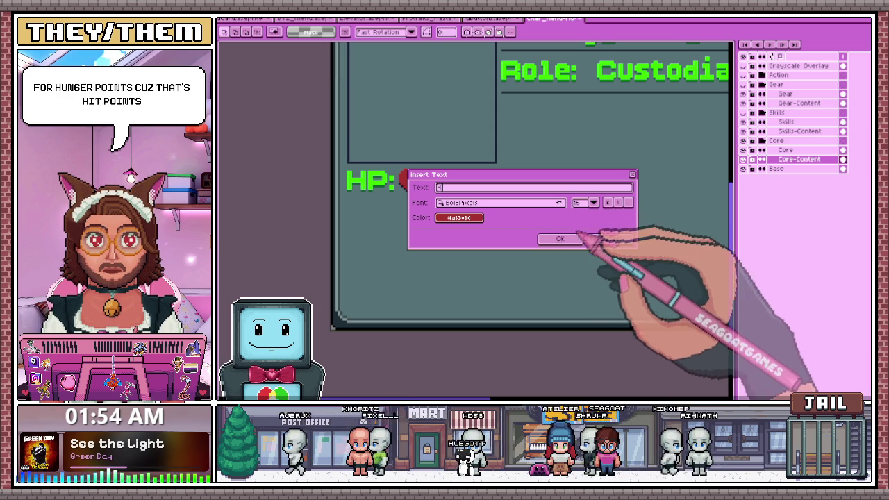
key(Return)
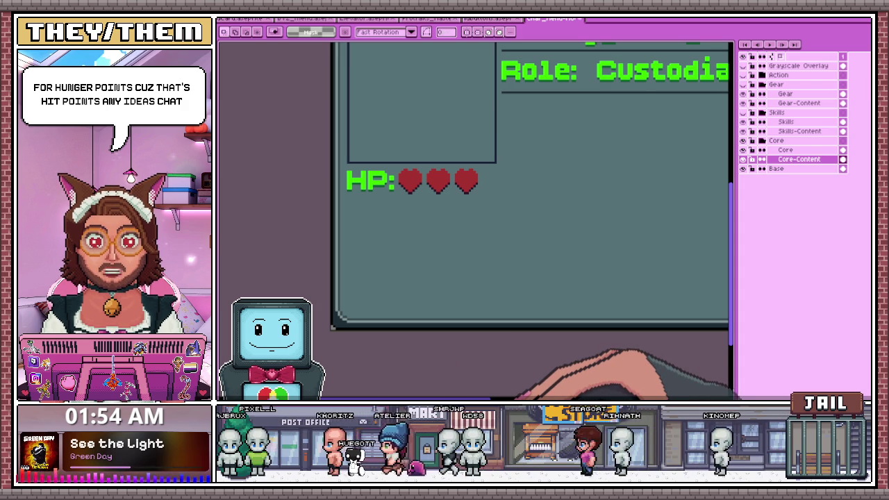
Check the panel zoomed out, then take the Pencil (B) to draw brown strokes below the hearts
scroll(488, 317, down, 3)
scroll(520, 262, up, 2)
scroll(566, 272, down, 1)
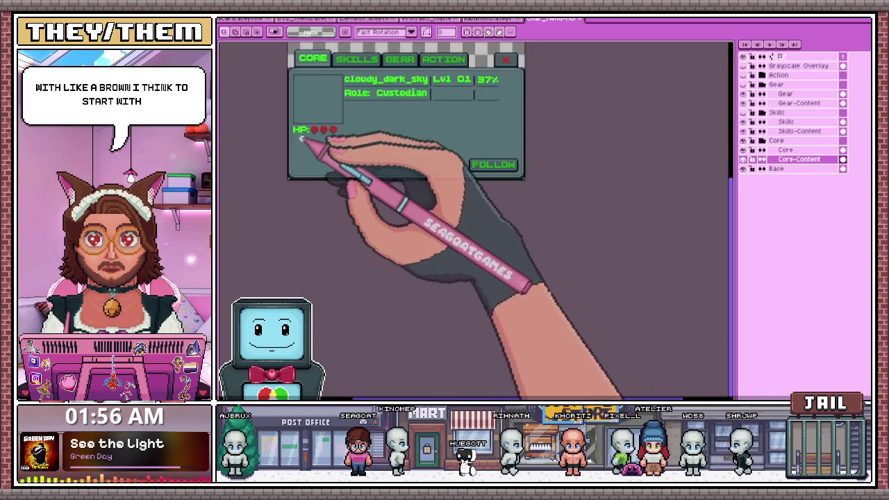
scroll(380, 203, up, 3)
key(b)
scroll(351, 119, up, 1)
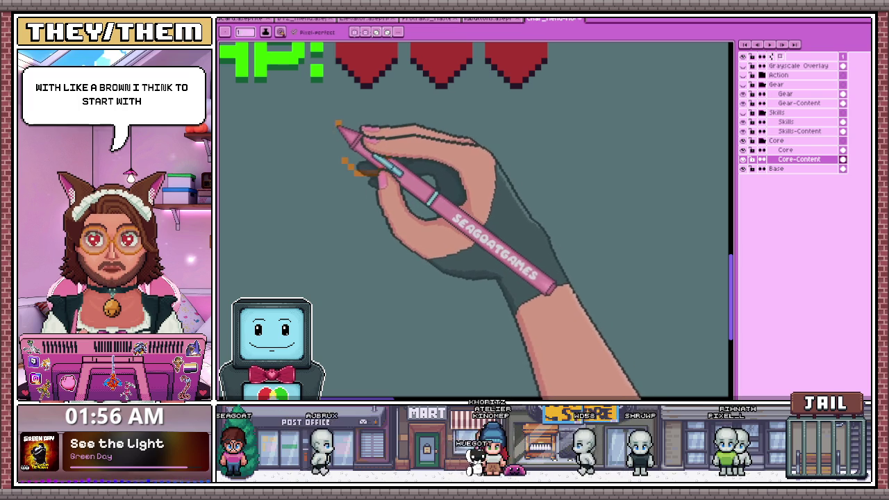
Draw a brown U-shaped curve below the HP hearts and extend its left side upward
mouse_move(338, 136)
mouse_down()
mouse_move(400, 155)
mouse_move(396, 147)
mouse_up()
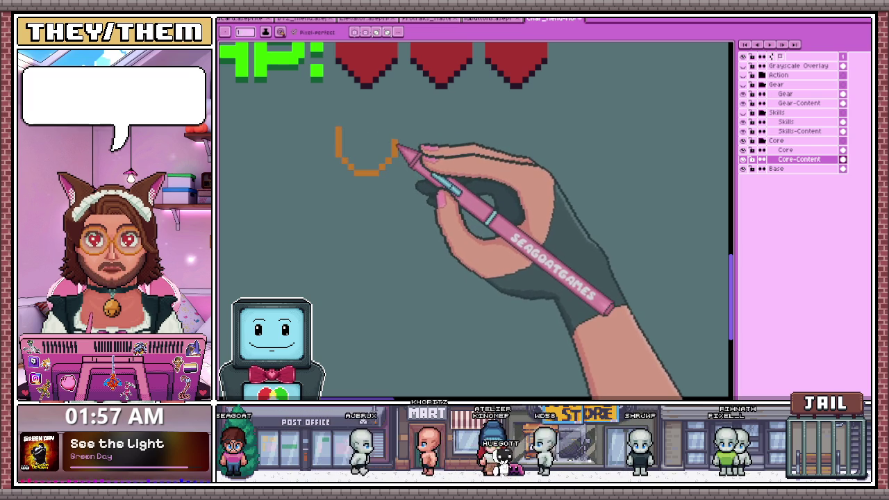
scroll(338, 129, up, 2)
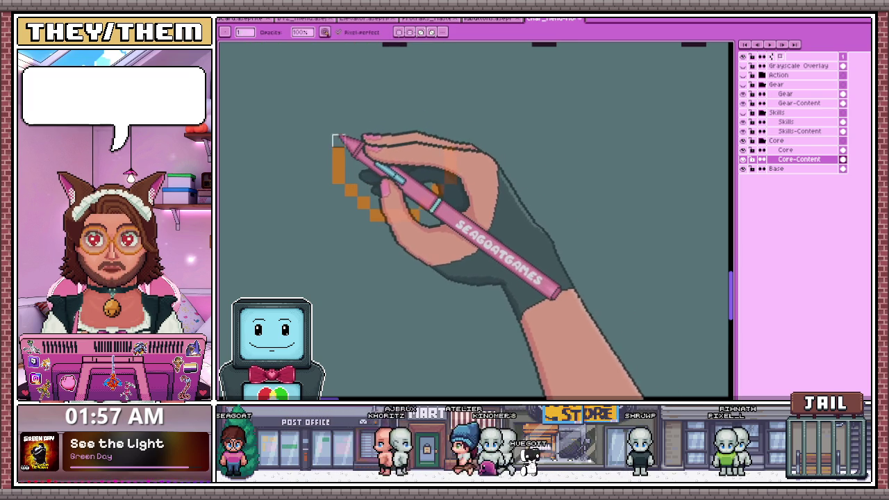
drag(375, 121, 386, 107)
scroll(422, 119, down, 2)
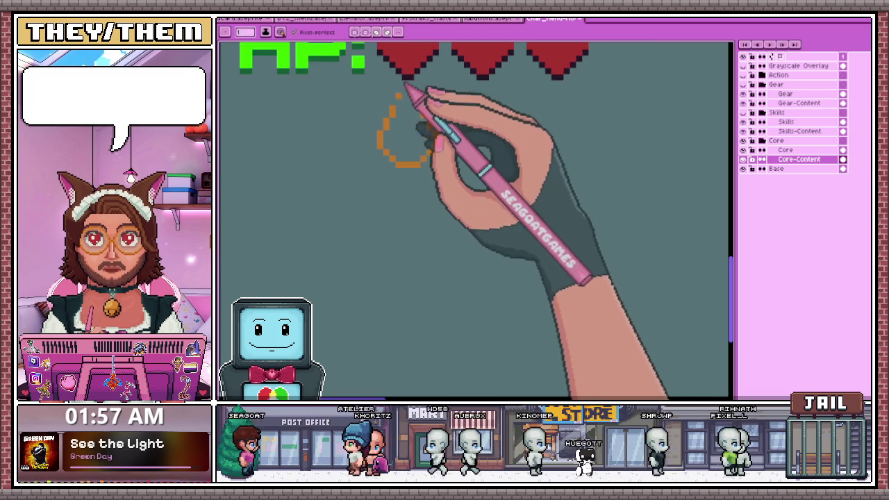
scroll(425, 117, down, 1)
scroll(396, 134, up, 1)
Marquee-select the brown curve and move it lower on the card
key(m)
mouse_move(365, 106)
mouse_down()
mouse_move(467, 200)
mouse_move(466, 266)
mouse_up()
key(ctrl+d)
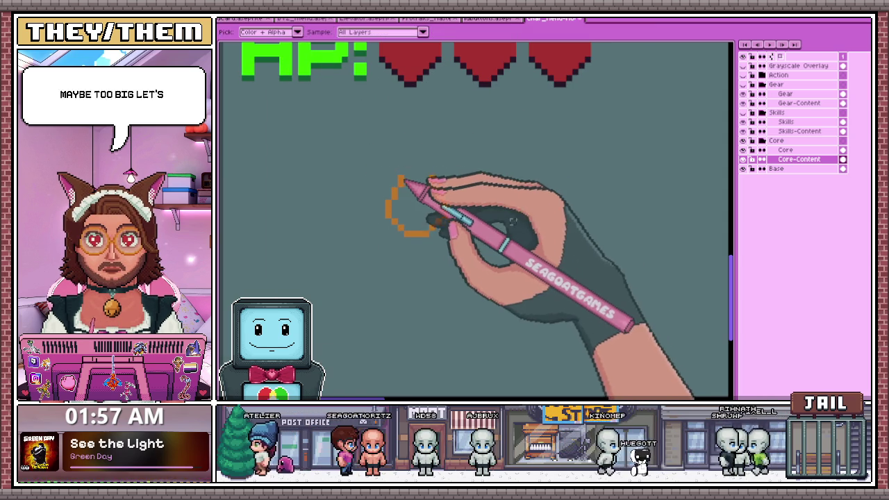
scroll(402, 186, down, 2)
scroll(407, 205, up, 1)
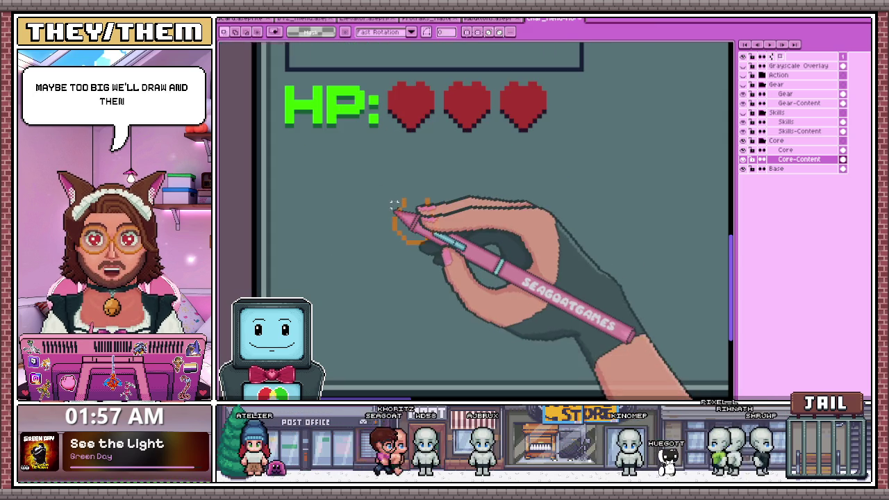
scroll(426, 198, up, 1)
scroll(410, 203, up, 1)
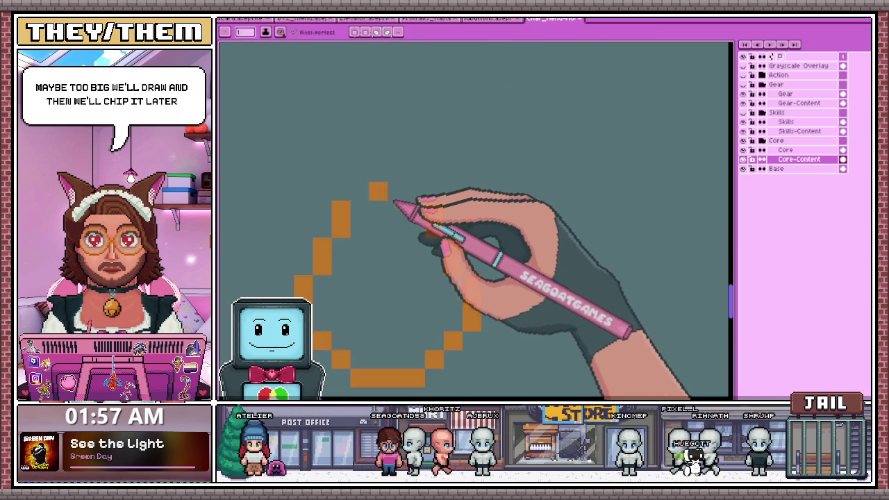
scroll(389, 191, down, 1)
With the Pencil, add a pixel atop the arc and draw the right side to nearly close the outline
key(b)
click(364, 158)
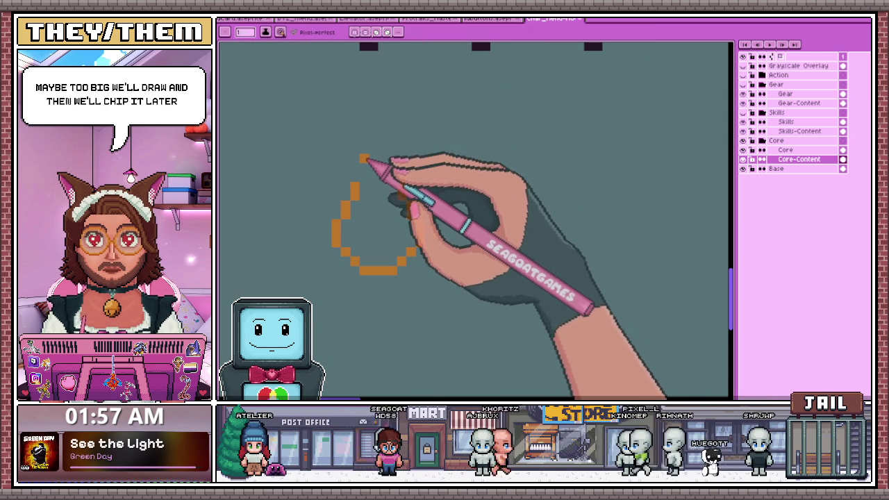
drag(419, 240, 385, 178)
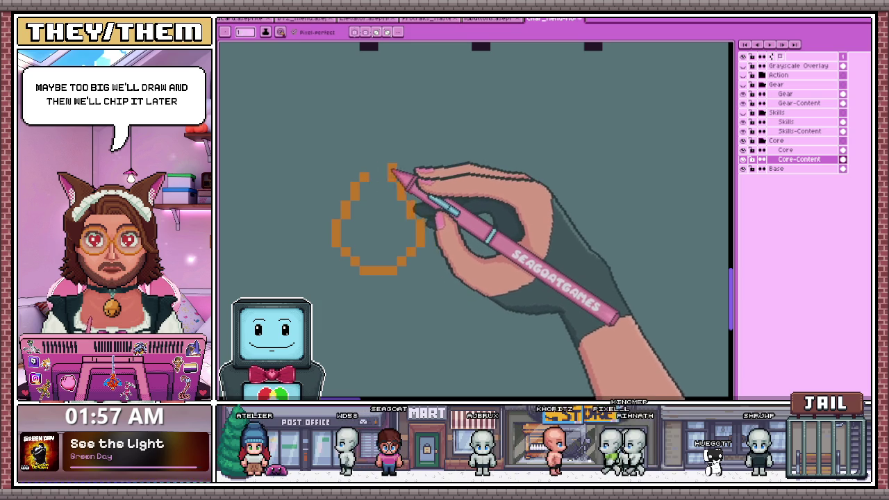
scroll(386, 161, down, 1)
scroll(383, 174, up, 2)
scroll(382, 153, down, 2)
scroll(397, 193, down, 1)
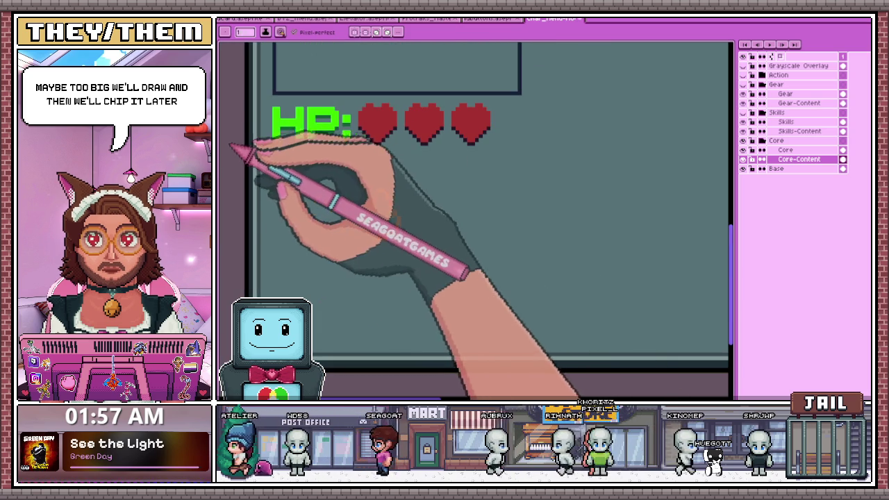
scroll(376, 191, up, 2)
scroll(372, 188, up, 1)
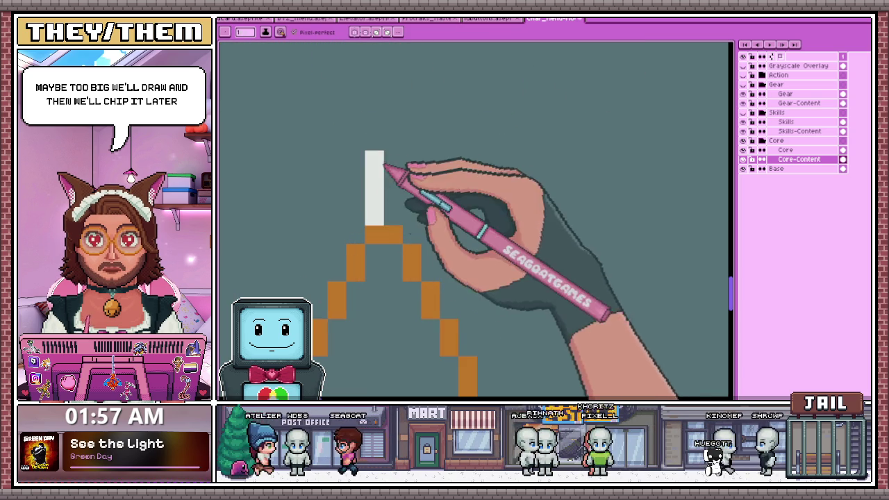
scroll(387, 174, down, 2)
scroll(393, 182, down, 1)
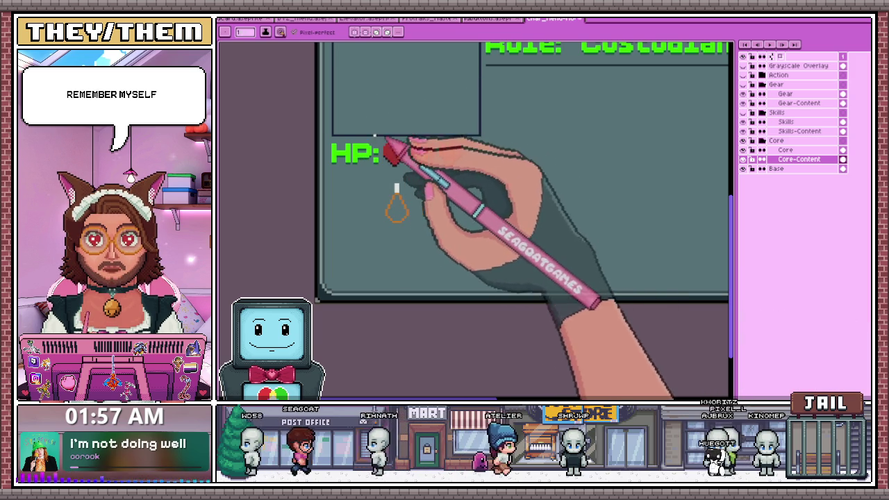
Fill the interior of the drumstick outline with solid orange
scroll(410, 232, up, 1)
scroll(410, 232, up, 3)
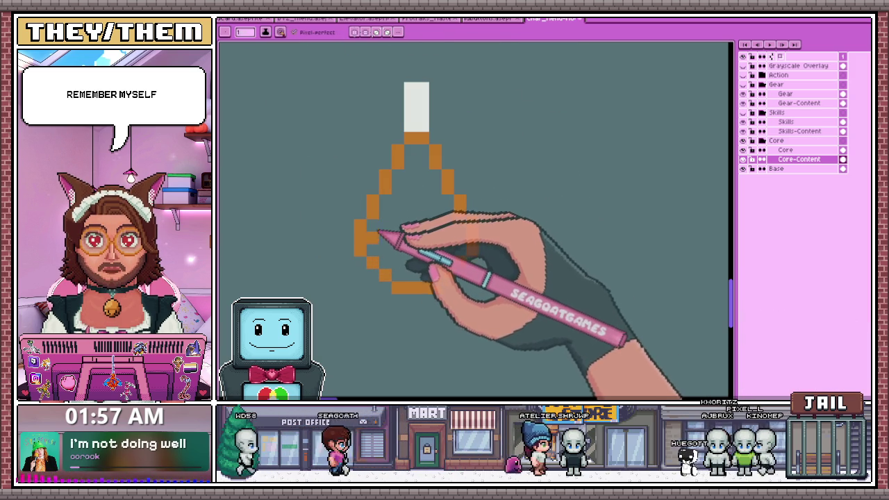
mouse_move(407, 222)
mouse_down()
mouse_move(421, 178)
mouse_move(403, 268)
mouse_move(391, 201)
mouse_move(447, 278)
mouse_move(457, 233)
mouse_move(422, 207)
mouse_move(431, 199)
mouse_up()
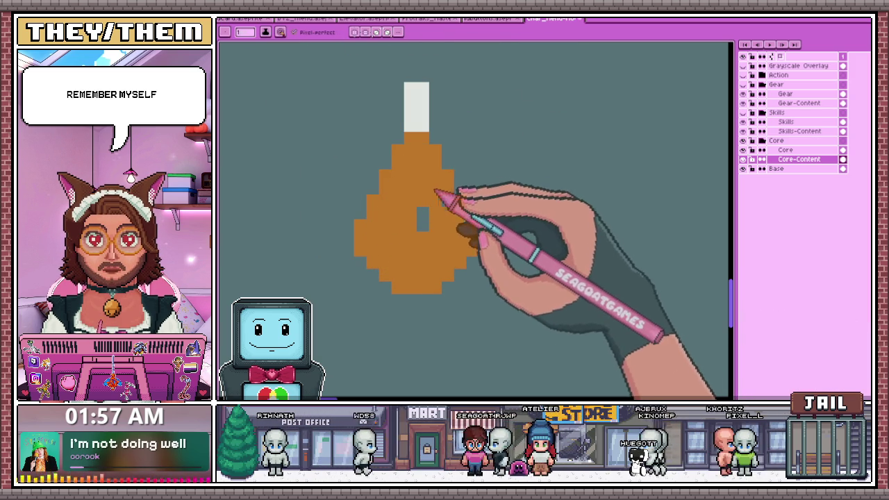
scroll(438, 195, down, 1)
scroll(444, 171, up, 2)
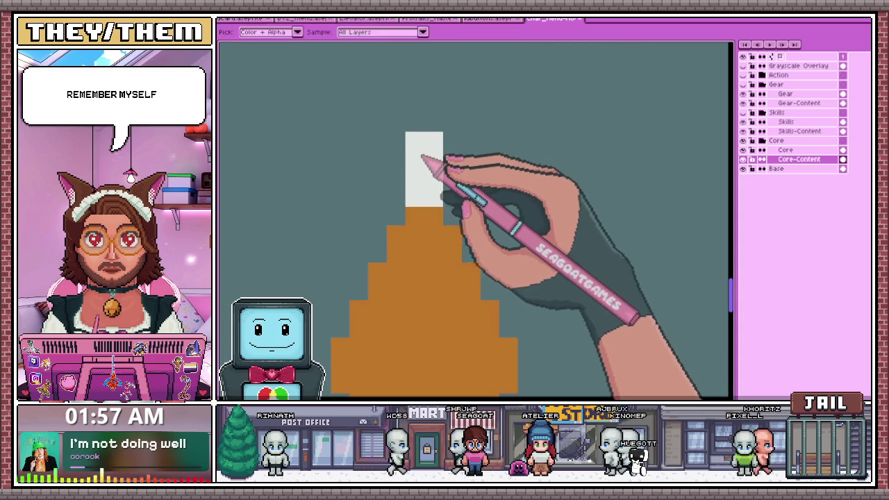
Draw a white horizontal crossbar across the top of the bone stem
drag(391, 140, 457, 140)
scroll(444, 144, down, 1)
scroll(458, 201, down, 2)
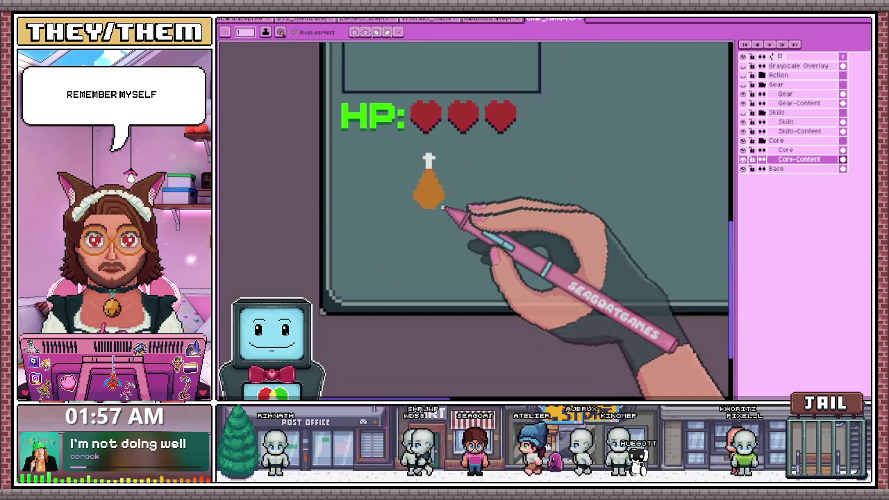
scroll(434, 153, down, 1)
scroll(448, 198, up, 1)
scroll(446, 202, down, 2)
scroll(436, 227, up, 1)
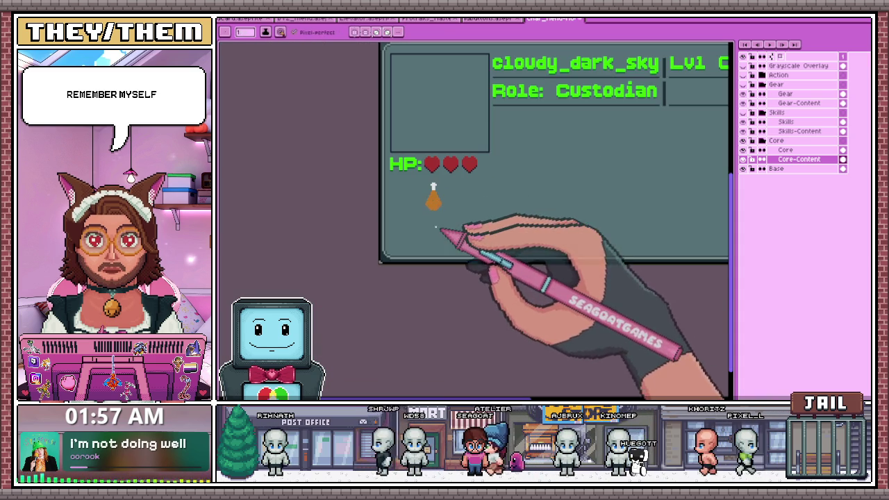
scroll(425, 200, up, 1)
scroll(431, 198, up, 1)
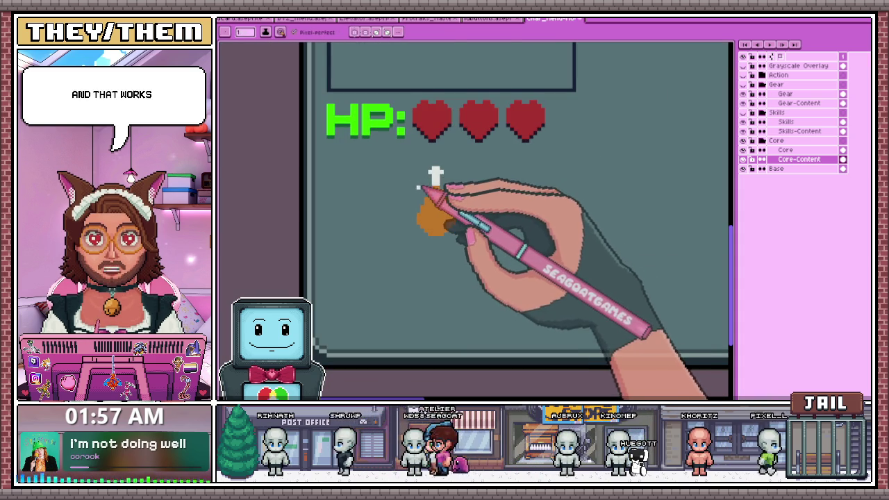
Marquee-select a vertical strip of the drumstick to rework the orange meat into a wider, shorter blob, then deselect
key(m)
drag(435, 169, 435, 234)
scroll(436, 234, up, 1)
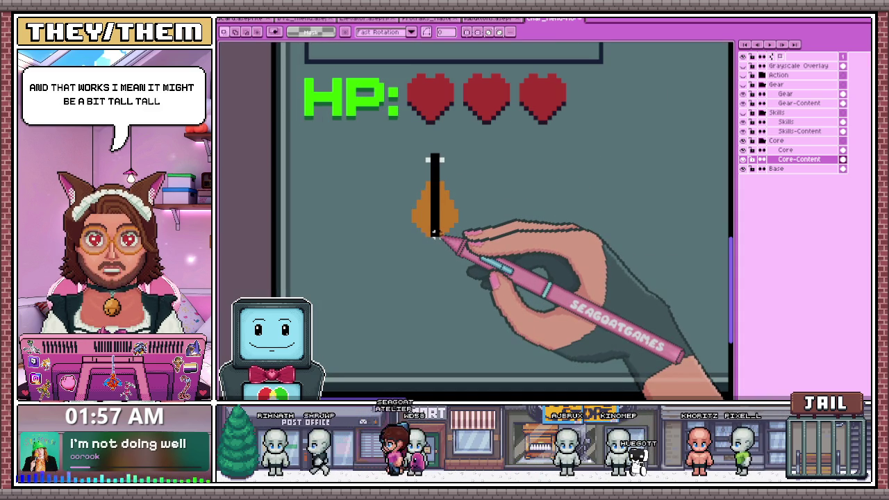
click(496, 205)
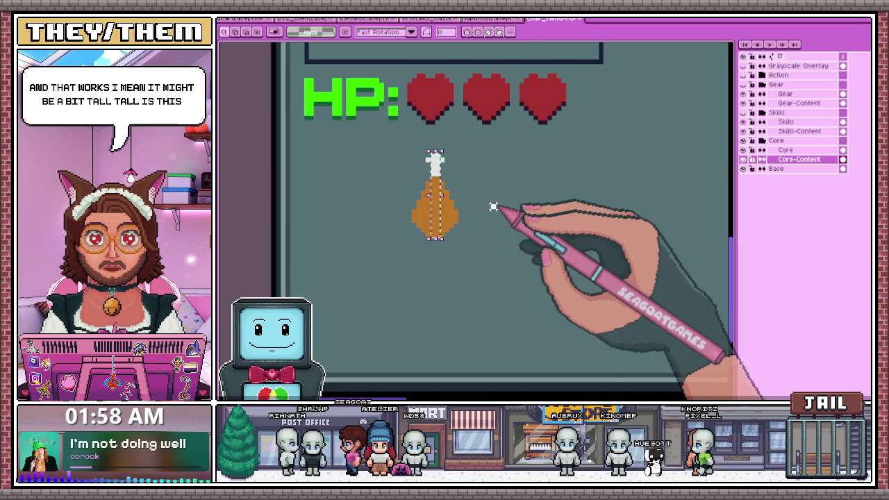
scroll(407, 224, up, 1)
scroll(406, 210, up, 1)
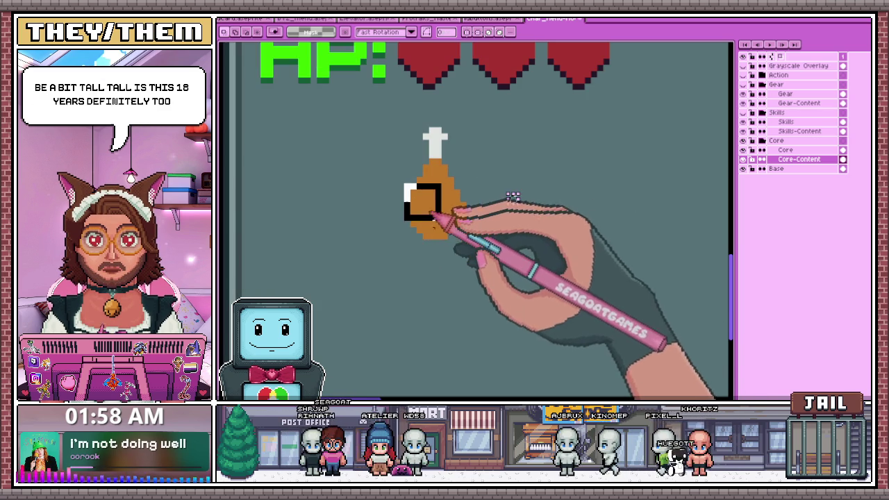
click(584, 171)
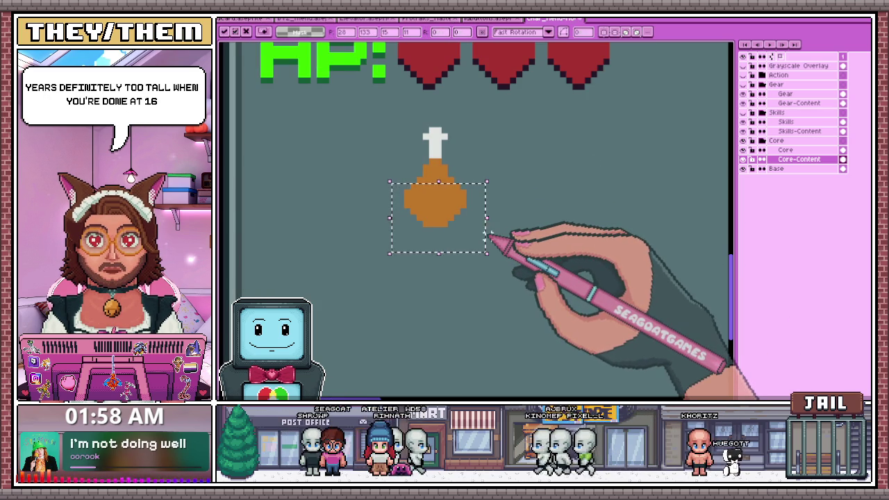
scroll(469, 238, down, 2)
scroll(472, 211, down, 1)
scroll(457, 196, up, 4)
scroll(459, 197, up, 3)
key(b)
scroll(532, 178, down, 1)
scroll(514, 216, down, 2)
scroll(487, 248, down, 2)
scroll(494, 223, up, 3)
scroll(473, 209, up, 1)
scroll(467, 232, down, 1)
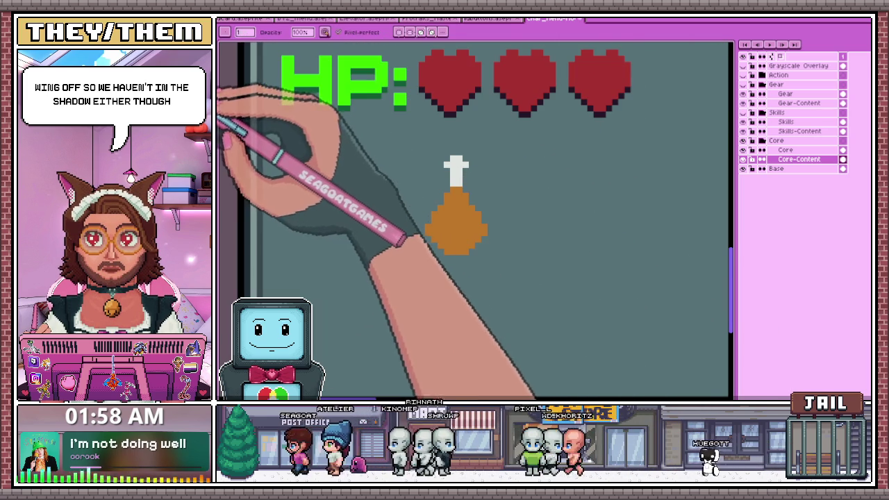
Place dark red-brown shadow pixels along the drumstick's left edge
key(m)
scroll(417, 236, up, 2)
key(b)
click(432, 235)
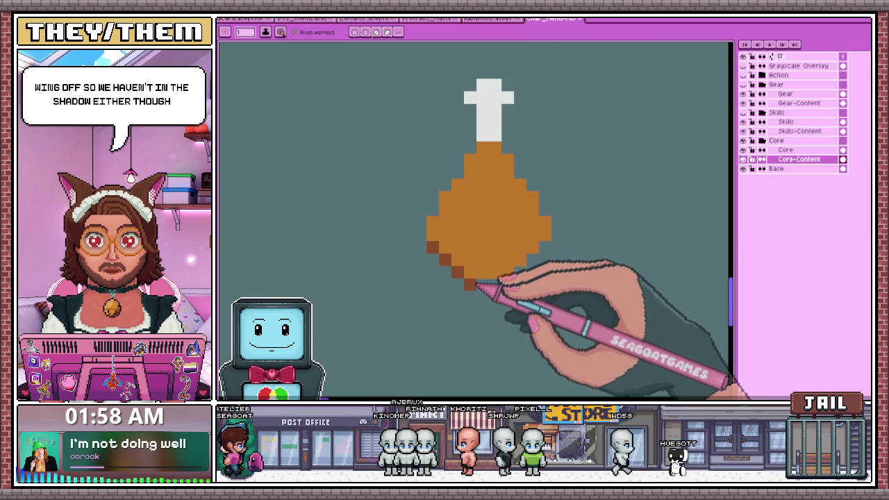
click(432, 247)
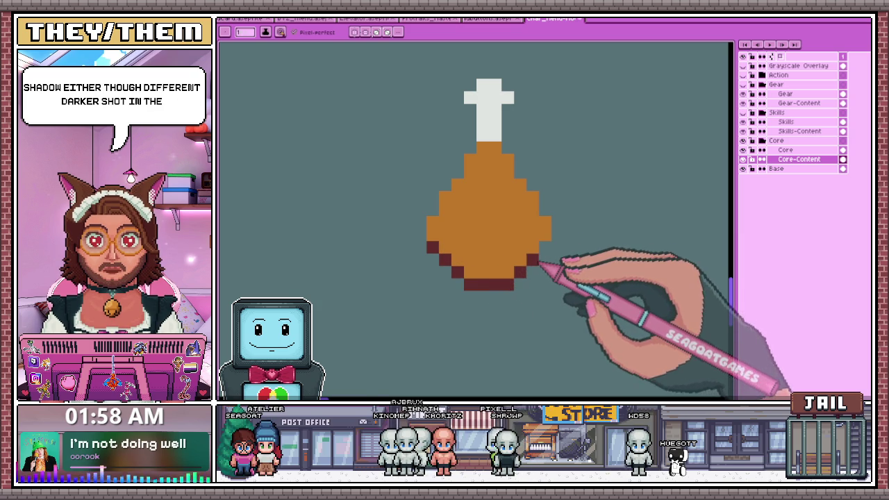
Paint a dark red-brown shadow row where the meat meets the bone's base
scroll(528, 271, down, 3)
scroll(465, 250, down, 3)
scroll(472, 257, down, 2)
scroll(475, 261, up, 3)
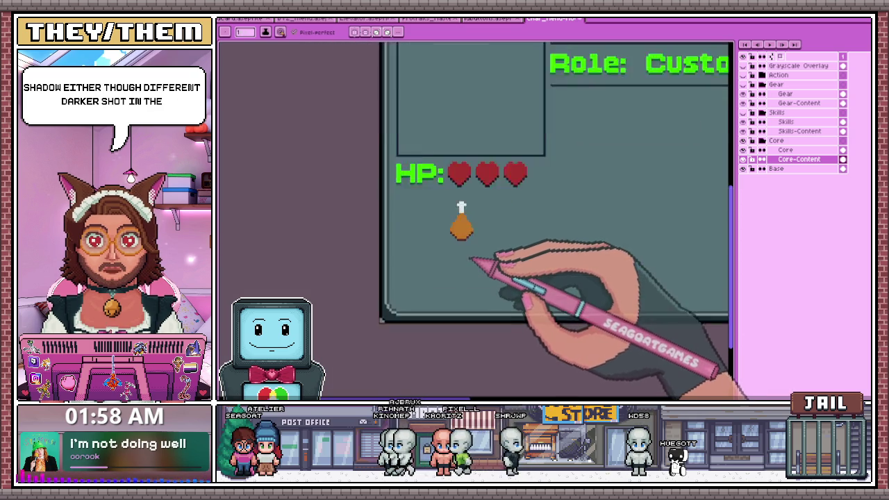
scroll(476, 254, up, 2)
scroll(452, 234, up, 1)
scroll(529, 215, down, 1)
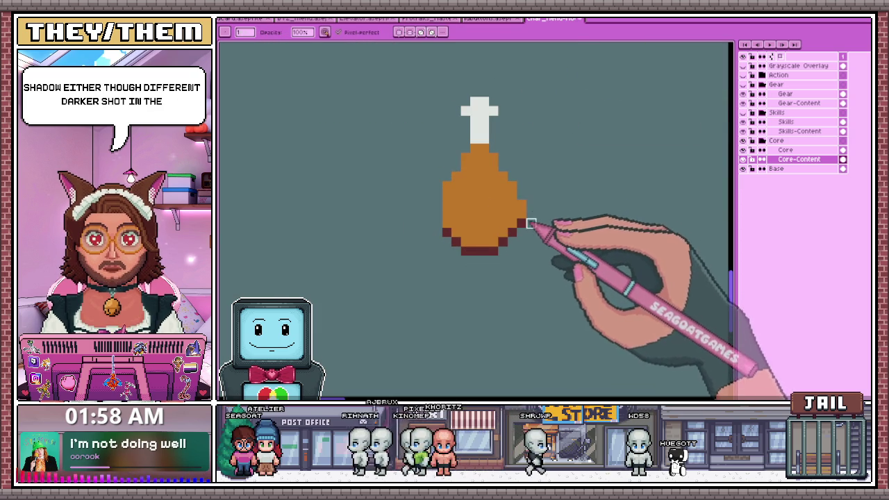
scroll(535, 232, down, 2)
scroll(497, 248, down, 2)
scroll(500, 263, up, 1)
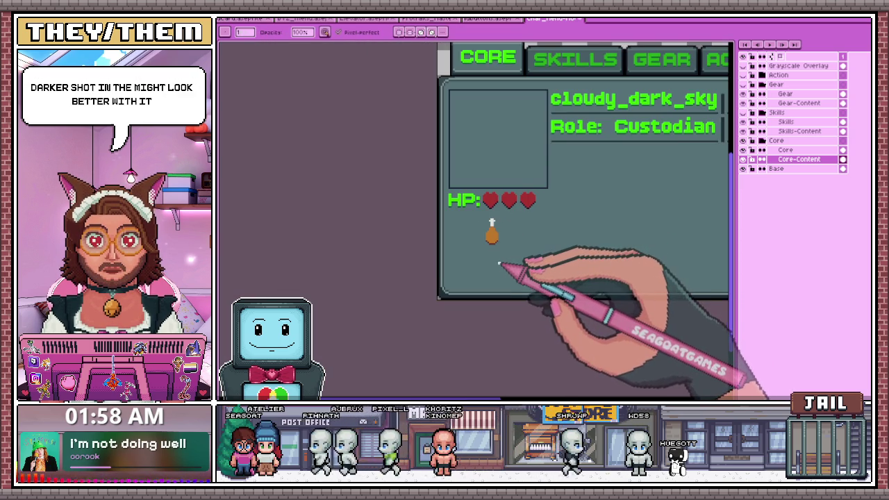
scroll(494, 236, up, 1)
scroll(473, 203, up, 1)
scroll(478, 202, up, 2)
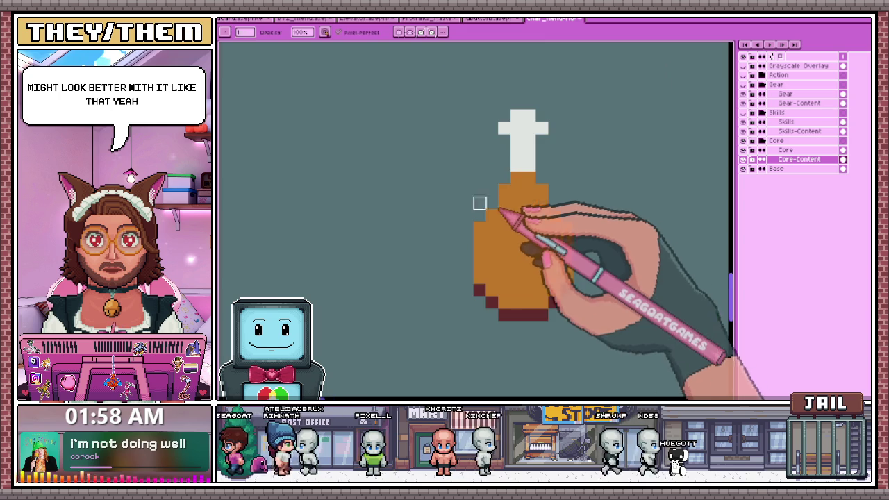
scroll(498, 184, up, 1)
drag(502, 199, 483, 199)
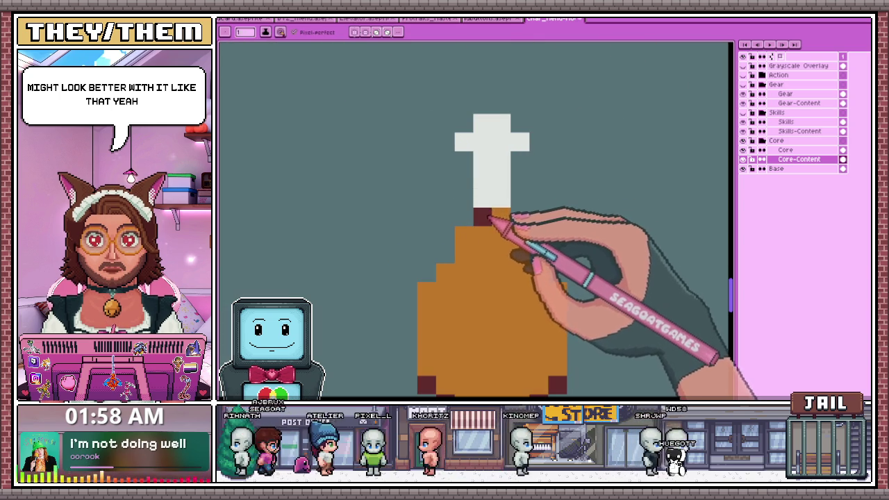
scroll(501, 219, down, 1)
scroll(501, 220, down, 2)
scroll(470, 234, down, 1)
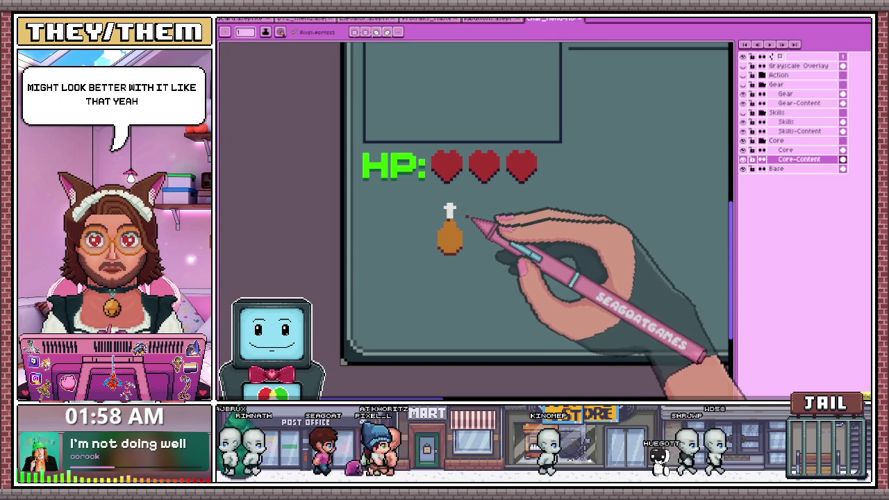
scroll(457, 222, up, 2)
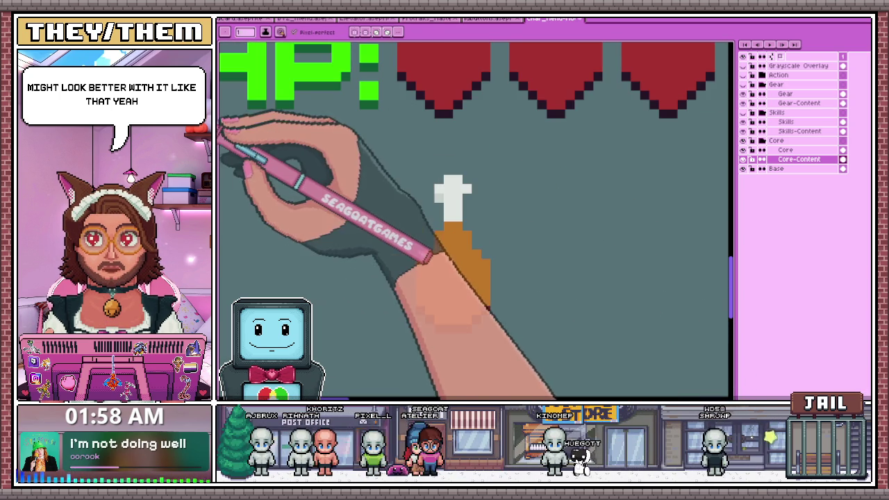
Remove the grey pixel beside the bone top and add orange highlights to the first and third hearts
click(440, 198)
scroll(464, 200, down, 2)
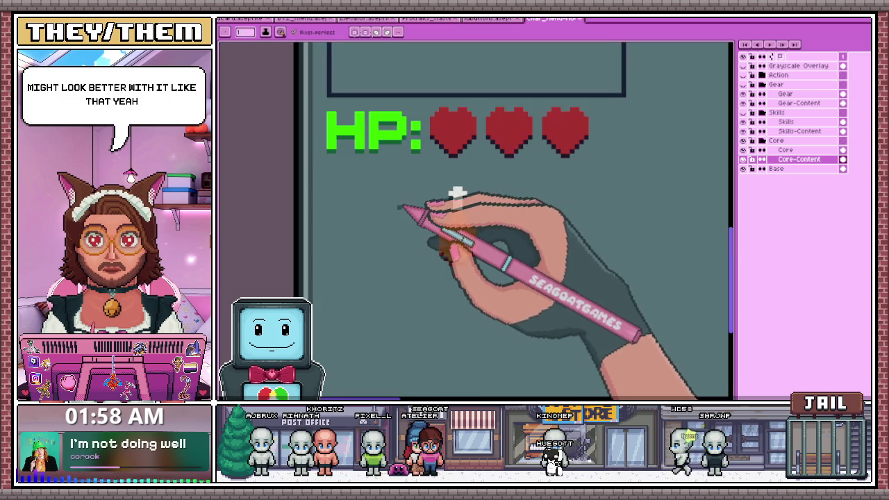
scroll(440, 199, down, 2)
scroll(441, 239, up, 2)
scroll(457, 238, up, 1)
scroll(440, 248, up, 2)
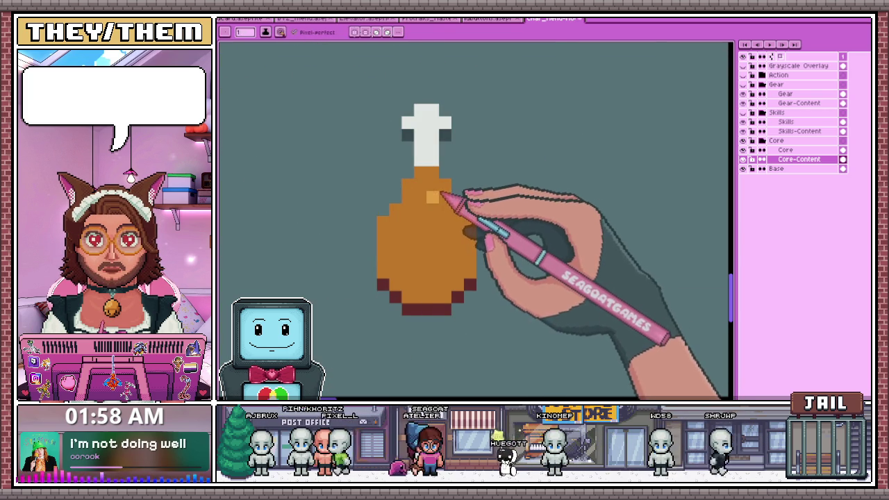
scroll(438, 201, down, 3)
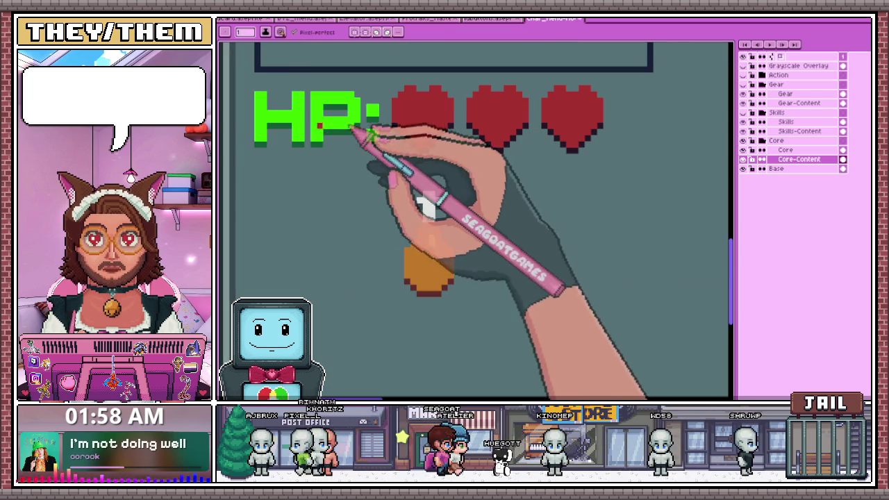
scroll(434, 97, up, 1)
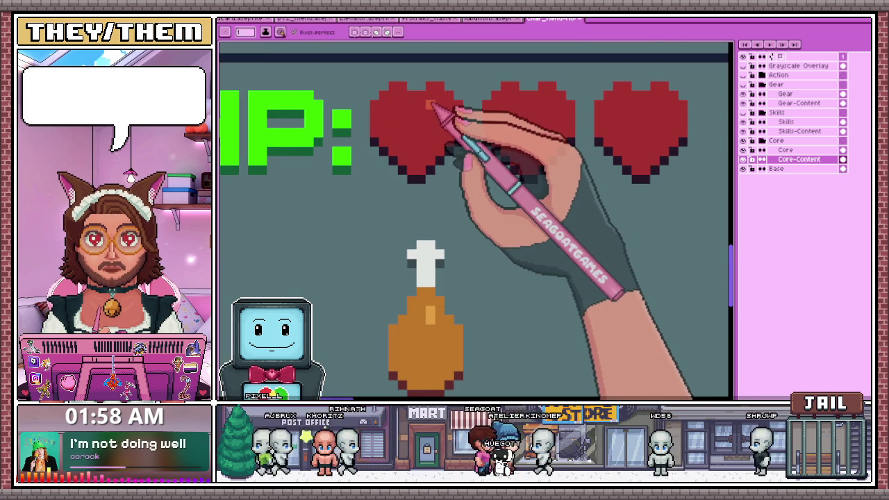
drag(431, 104, 431, 113)
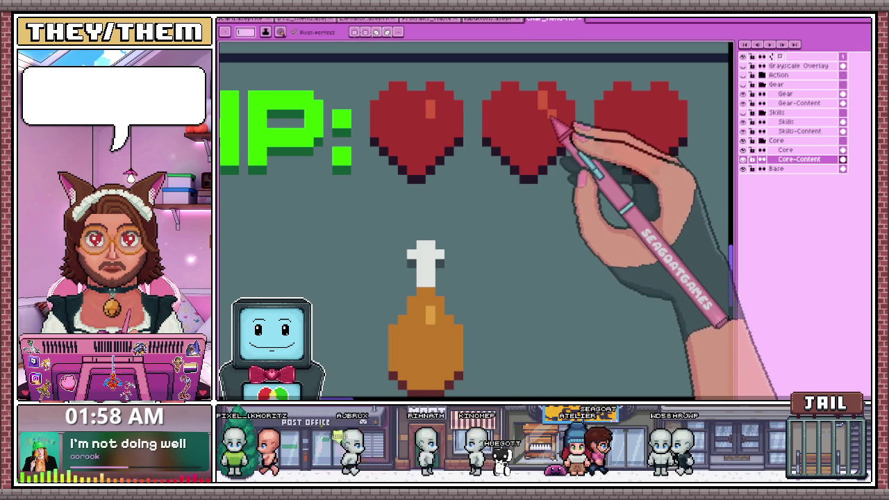
drag(665, 104, 669, 113)
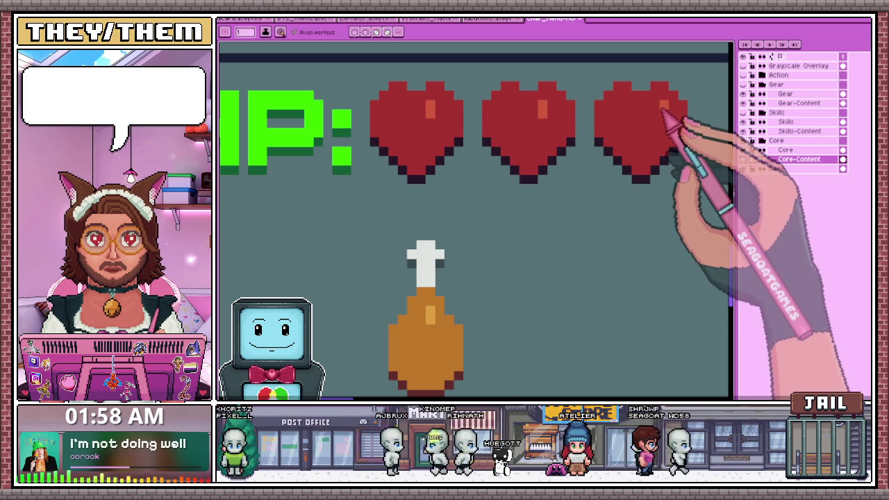
scroll(669, 114, down, 2)
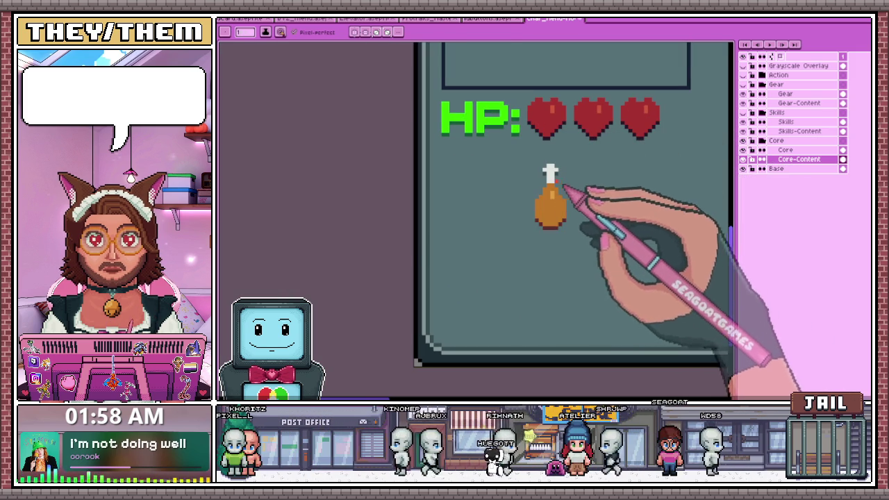
Marquee-select the drumstick, move it up and left under the first heart, and drop the selection
key(m)
scroll(549, 195, up, 1)
drag(534, 164, 593, 272)
drag(564, 208, 556, 186)
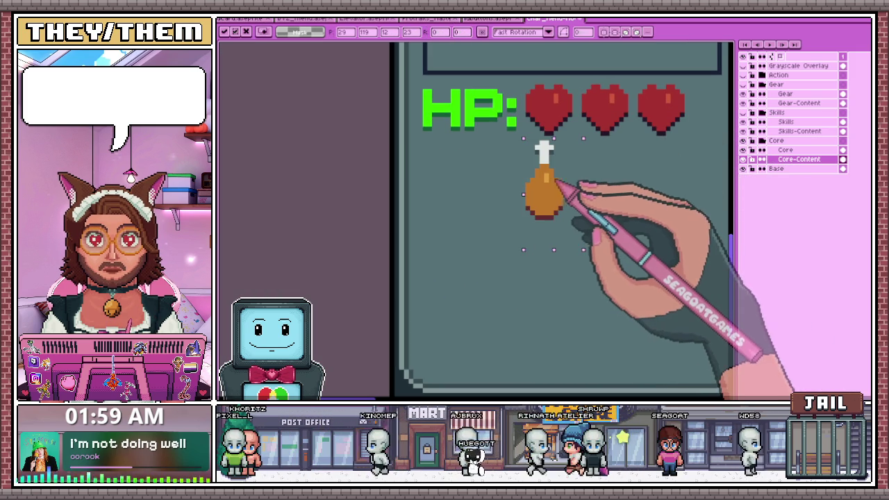
scroll(560, 190, down, 1)
scroll(561, 204, down, 2)
key(Return)
scroll(572, 238, up, 2)
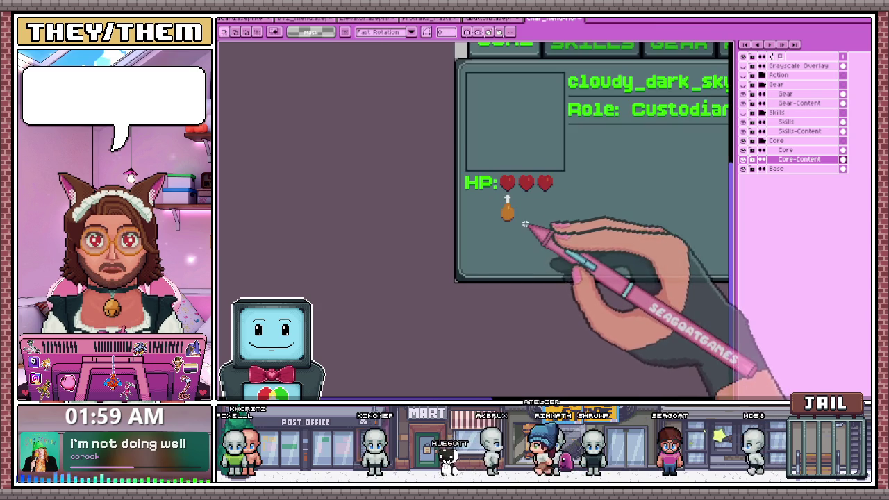
scroll(532, 229, up, 1)
scroll(514, 213, up, 3)
drag(473, 216, 591, 278)
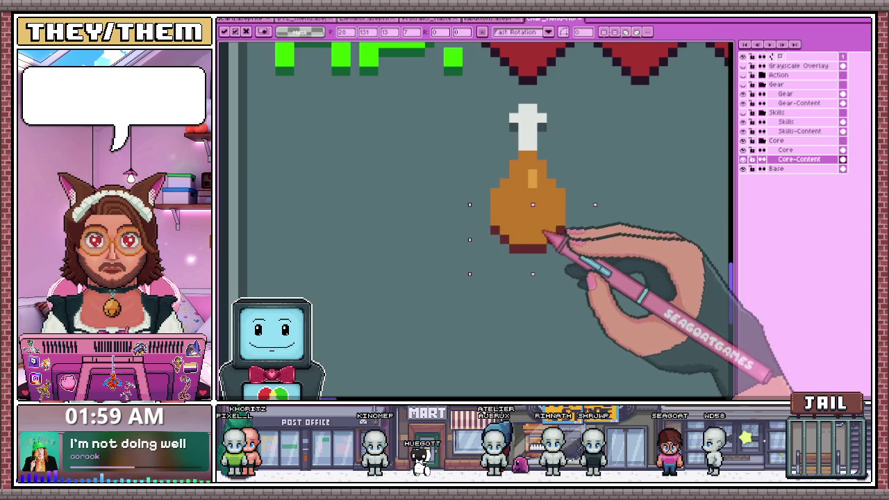
scroll(556, 239, down, 3)
scroll(504, 291, down, 2)
key(Return)
scroll(498, 245, up, 3)
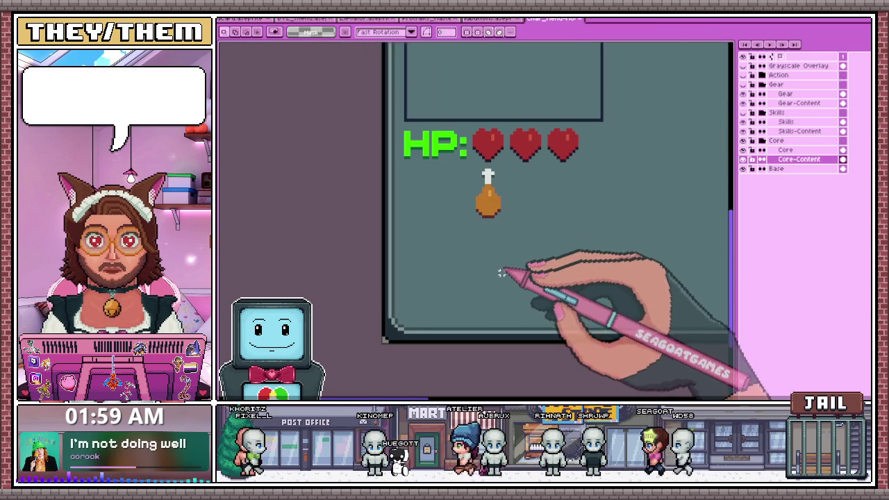
Select the drumstick under the first heart and copy it beneath the second heart
scroll(503, 273, down, 1)
scroll(502, 259, down, 2)
scroll(508, 256, up, 1)
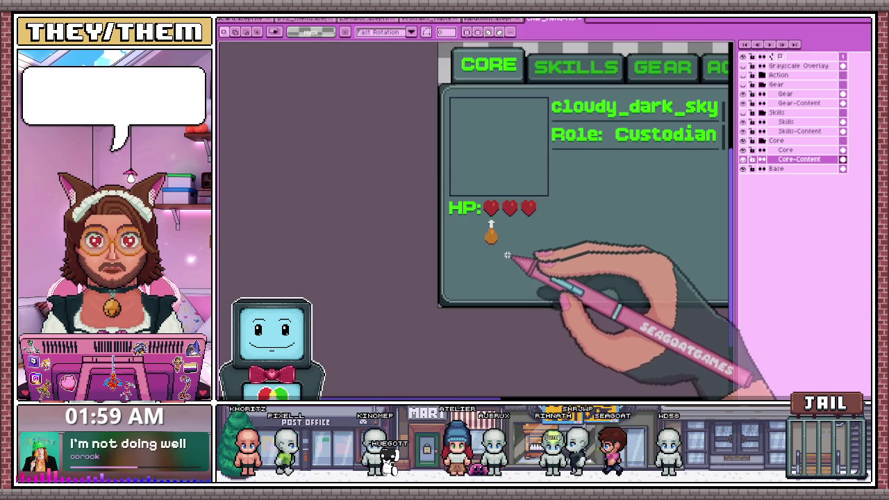
scroll(510, 226, up, 2)
scroll(480, 209, down, 1)
scroll(466, 206, up, 1)
scroll(460, 199, up, 1)
scroll(452, 196, down, 1)
scroll(458, 223, down, 3)
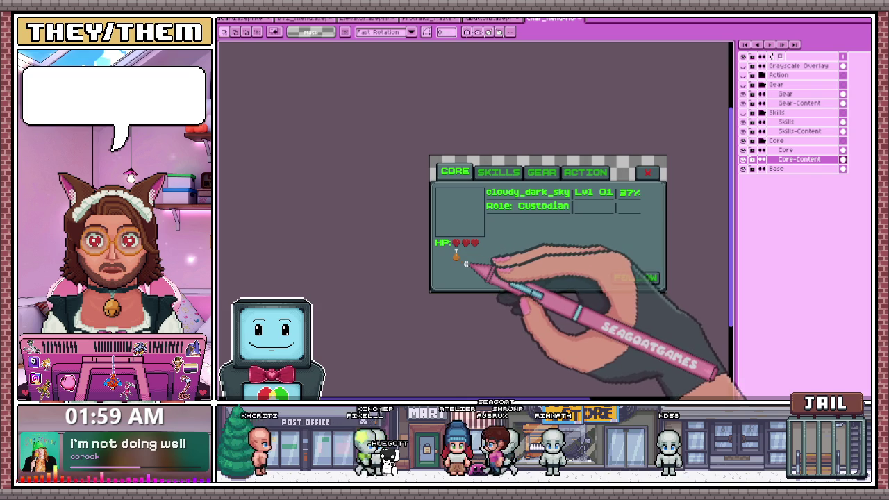
scroll(466, 265, up, 1)
scroll(462, 252, down, 1)
scroll(470, 258, up, 2)
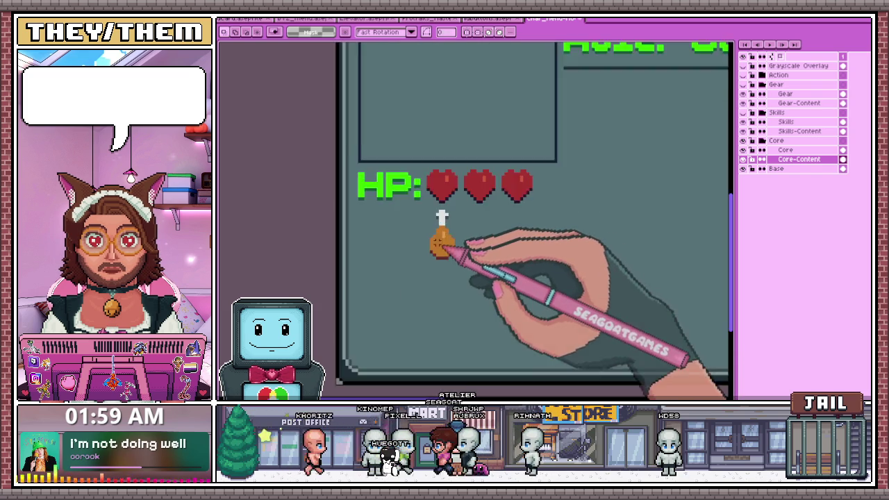
scroll(440, 215, up, 1)
drag(420, 198, 480, 301)
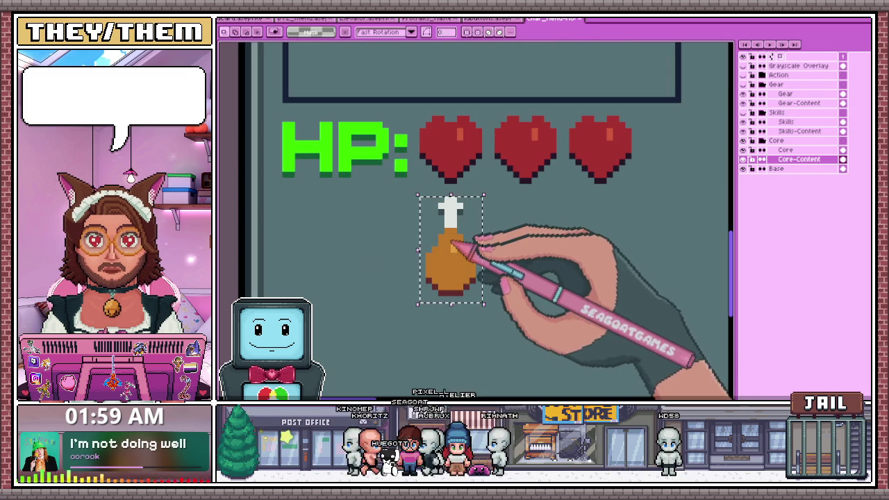
drag(451, 245, 485, 249)
Copy another drumstick beneath the third heart to complete the row of three
scroll(553, 255, down, 1)
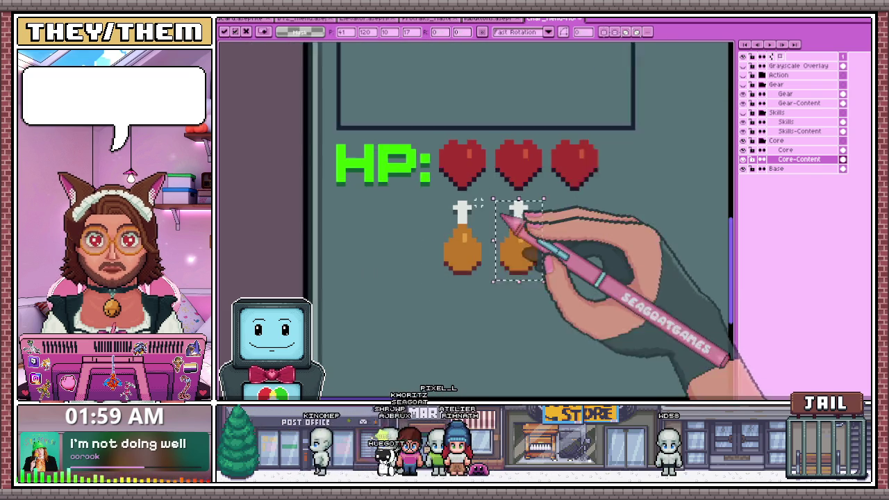
scroll(536, 218, down, 1)
scroll(569, 223, up, 1)
mouse_move(512, 248)
mouse_down()
mouse_move(459, 239)
mouse_move(567, 241)
mouse_up()
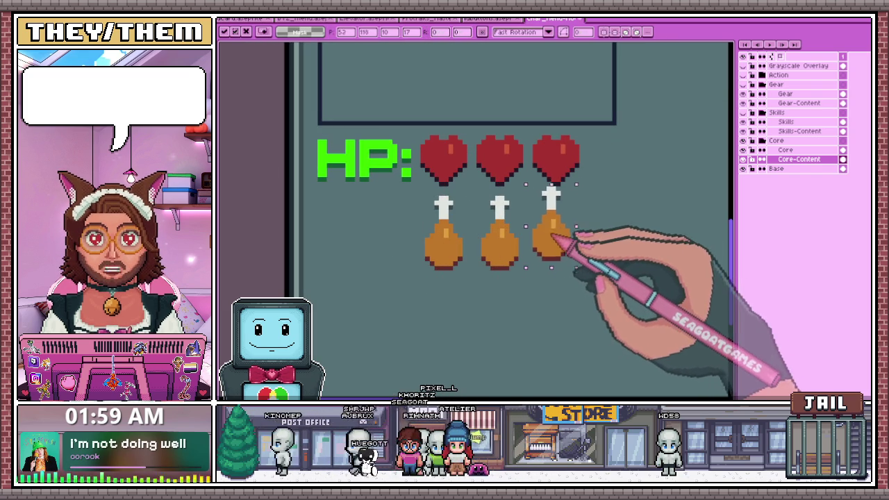
scroll(528, 208, down, 2)
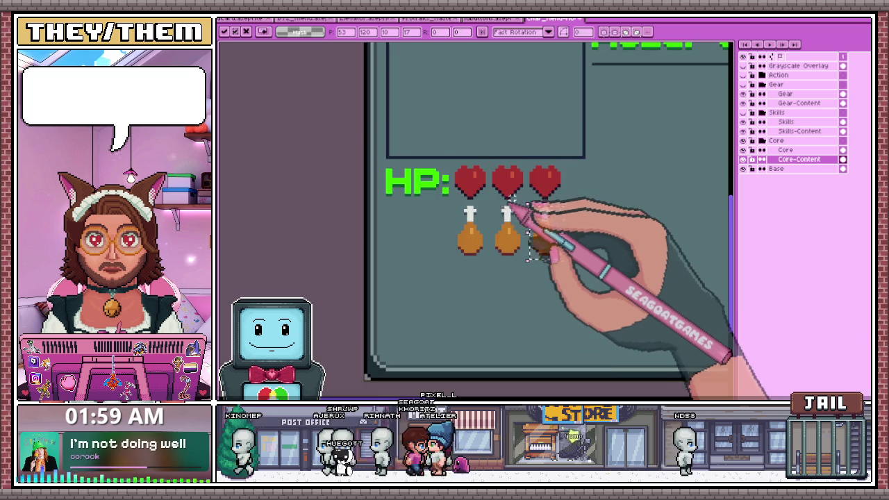
scroll(514, 209, up, 1)
scroll(514, 209, up, 2)
scroll(486, 264, down, 3)
scroll(482, 292, down, 1)
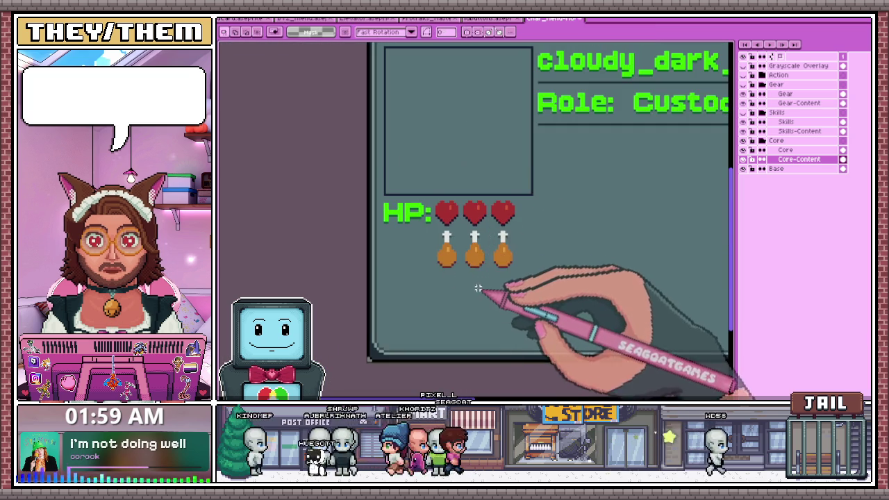
scroll(393, 228, up, 2)
scroll(424, 225, up, 1)
scroll(418, 195, up, 1)
click(419, 197)
text(FP:)
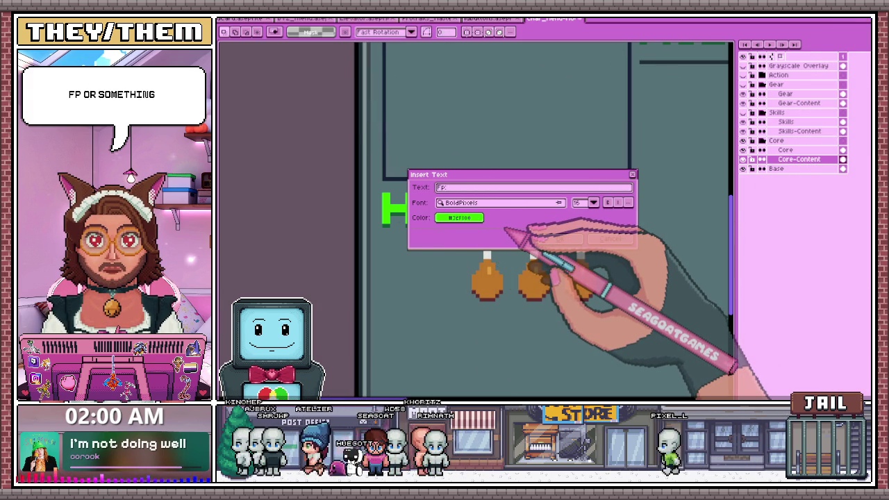
Apply a lowercase 'Fp' text label beside the drumstick row
click(559, 238)
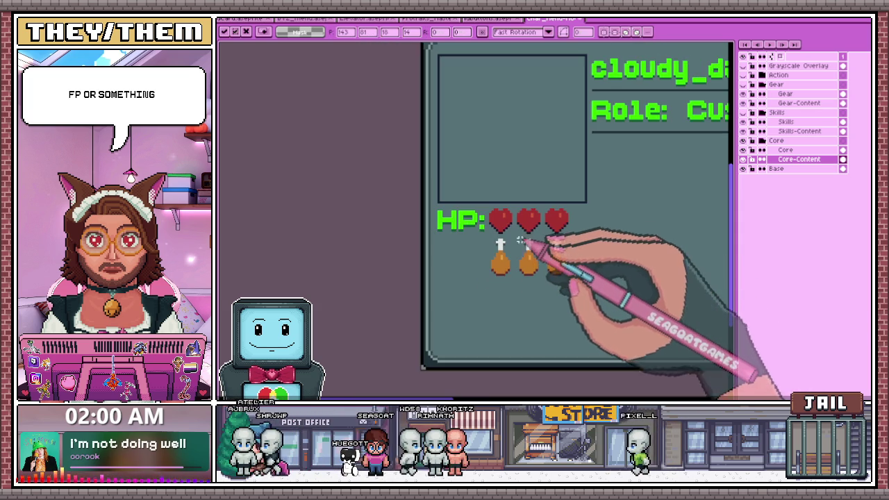
scroll(549, 236, down, 3)
scroll(556, 229, up, 1)
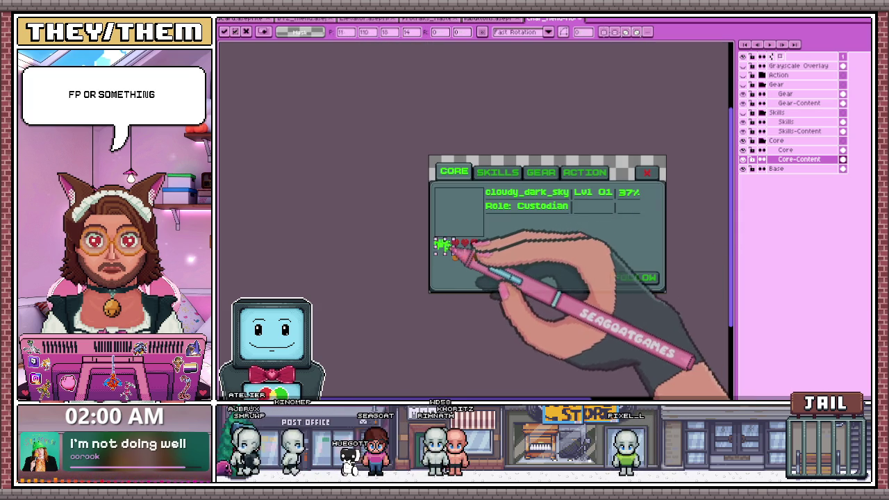
scroll(465, 256, up, 2)
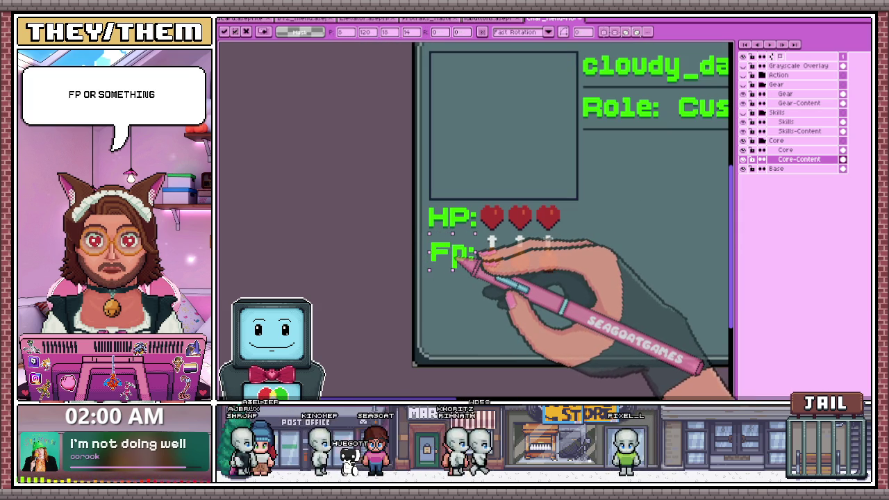
click(611, 267)
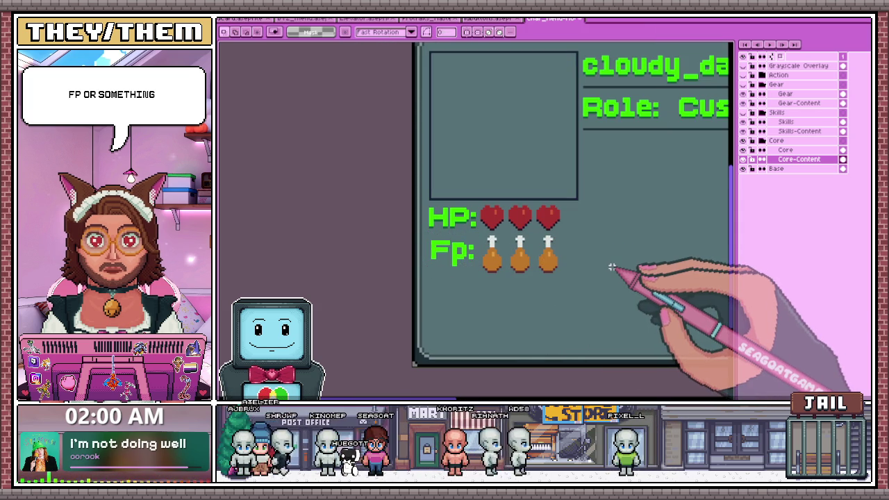
scroll(417, 152, up, 2)
scroll(458, 233, up, 1)
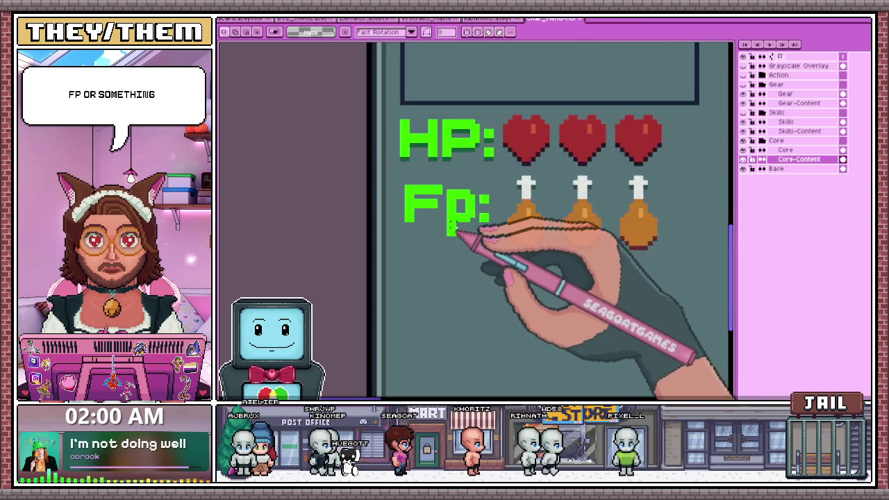
scroll(389, 174, up, 2)
scroll(382, 166, down, 2)
scroll(375, 173, up, 1)
scroll(386, 191, down, 2)
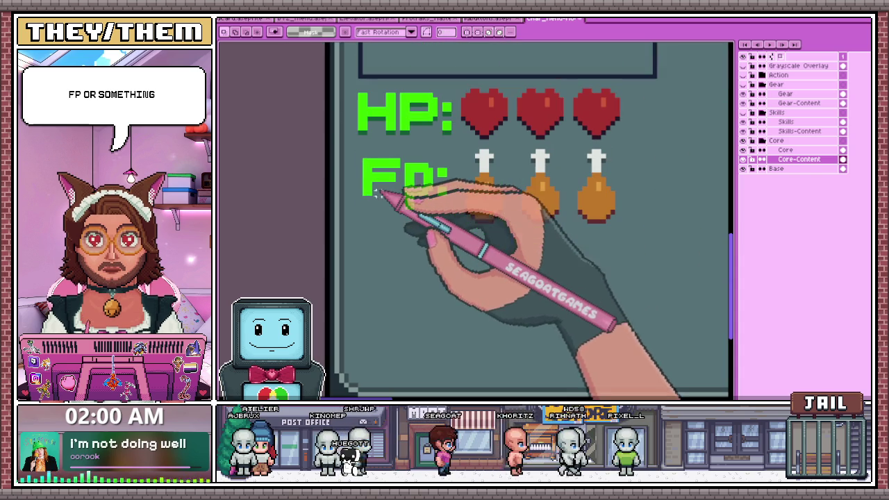
click(388, 207)
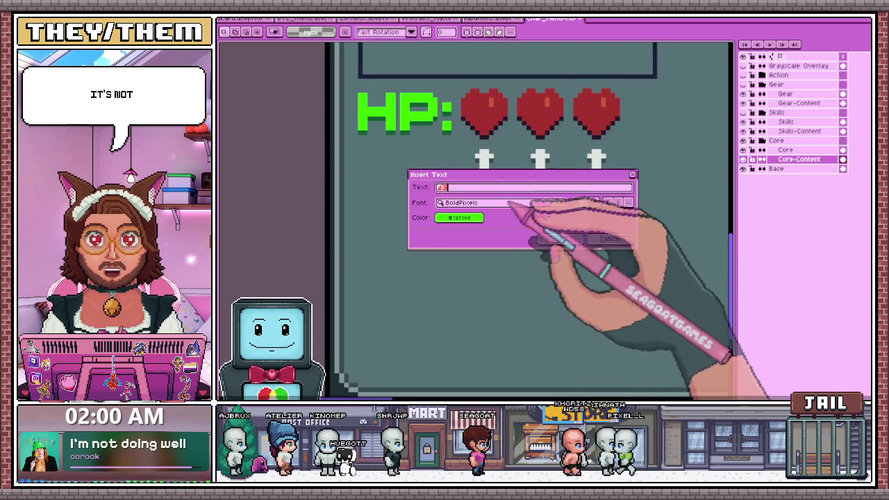
click(560, 240)
scroll(530, 206, down, 3)
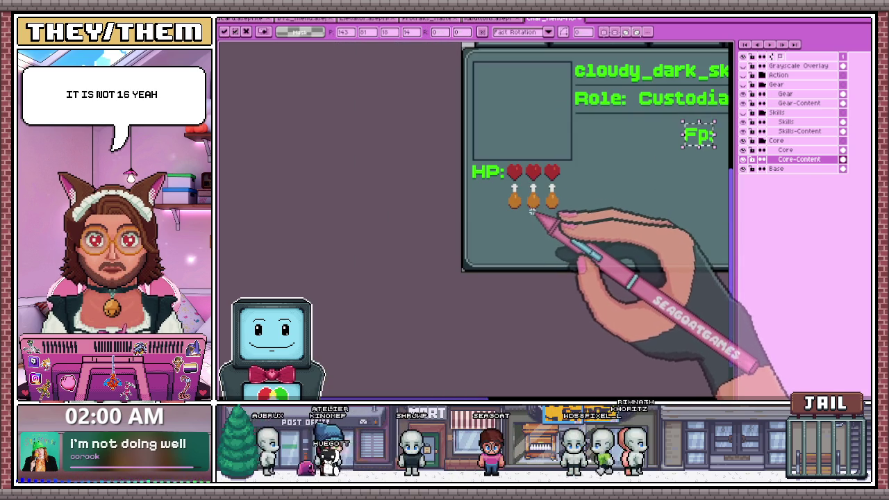
Redo the label as capitalised 'FP:' and commit it beneath the HP: label
click(517, 212)
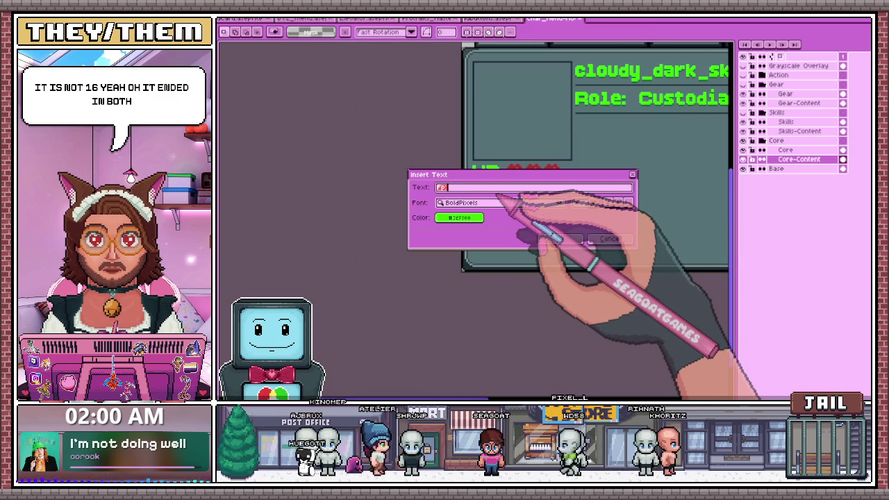
click(559, 239)
scroll(698, 142, up, 2)
mouse_move(699, 142)
mouse_down()
mouse_move(511, 198)
mouse_move(454, 201)
mouse_up()
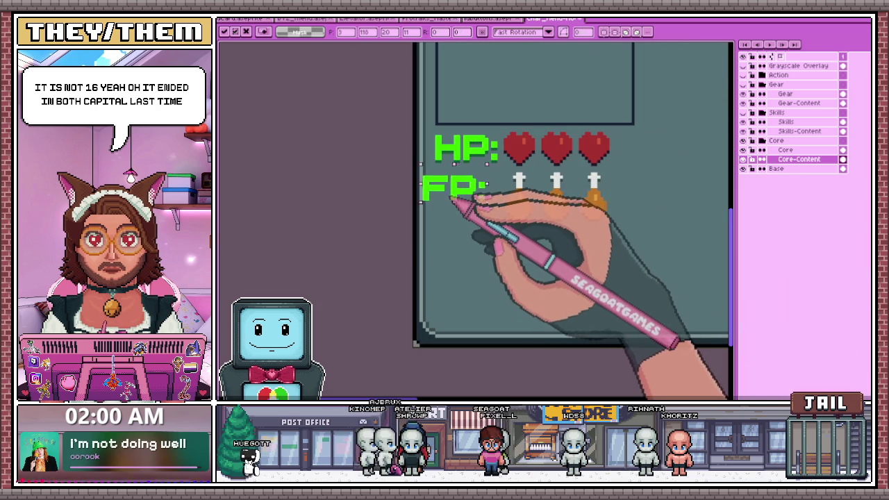
scroll(466, 198, up, 1)
scroll(526, 175, down, 2)
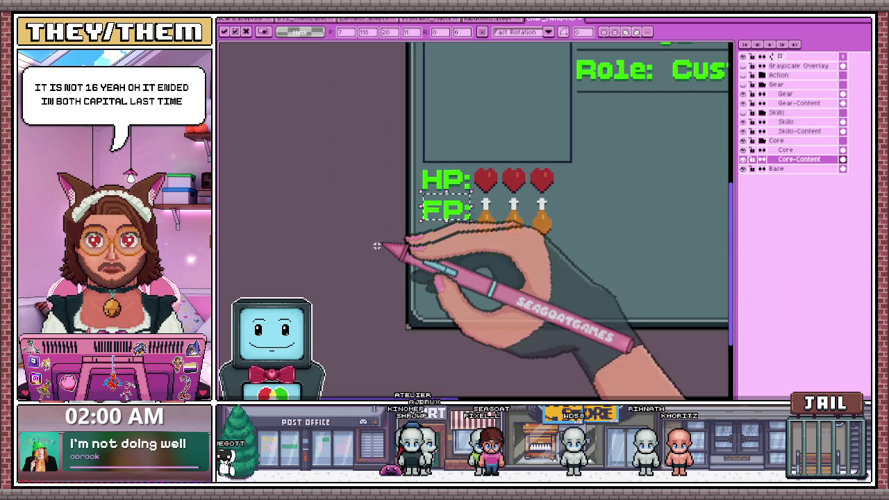
scroll(377, 246, up, 2)
key(Return)
scroll(453, 212, up, 2)
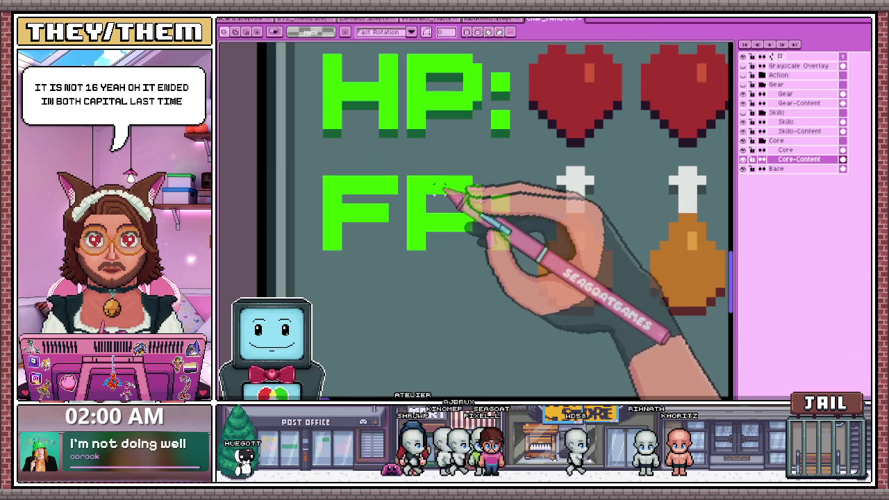
key(b)
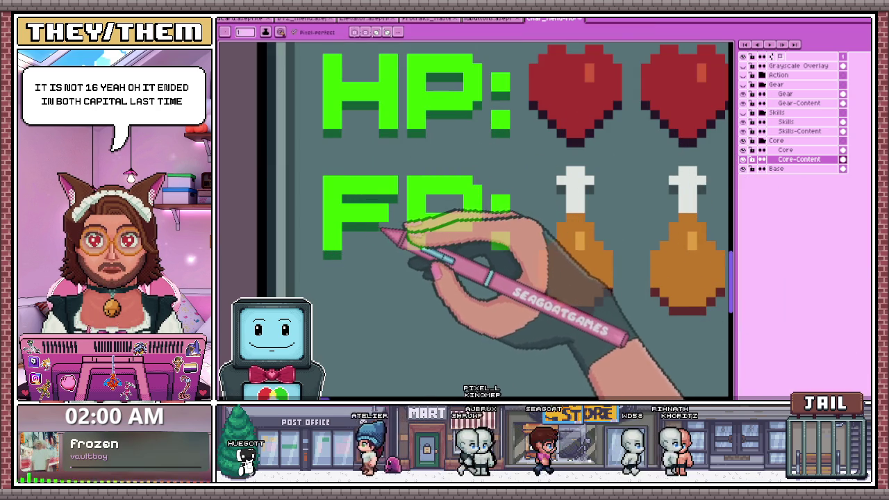
scroll(371, 170, down, 2)
scroll(427, 230, up, 1)
scroll(416, 231, up, 1)
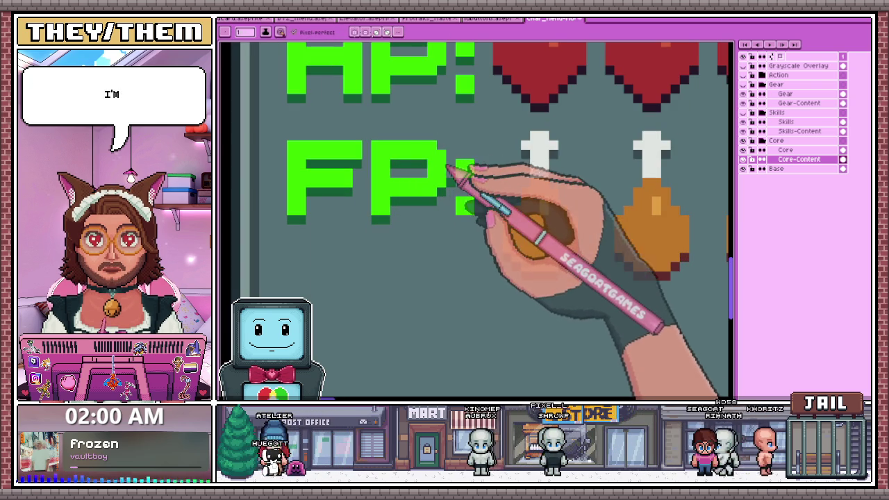
scroll(467, 220, down, 1)
scroll(493, 228, down, 1)
scroll(441, 223, down, 1)
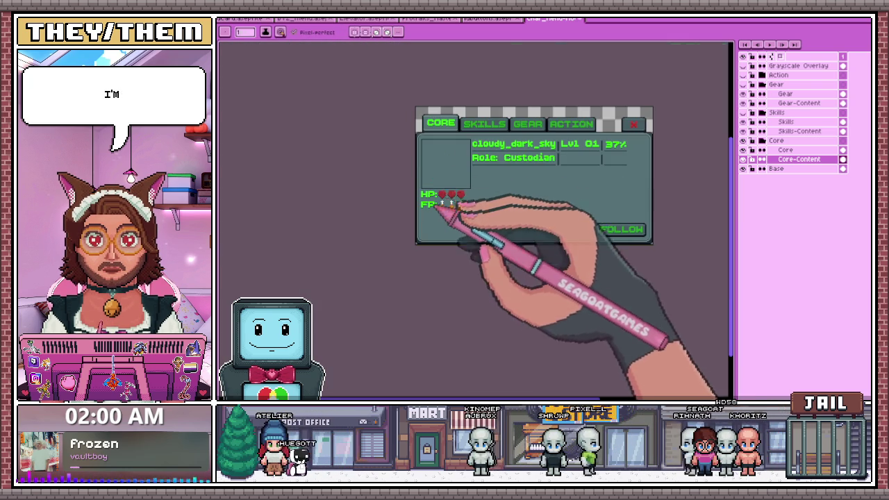
scroll(435, 221, up, 2)
scroll(452, 190, down, 1)
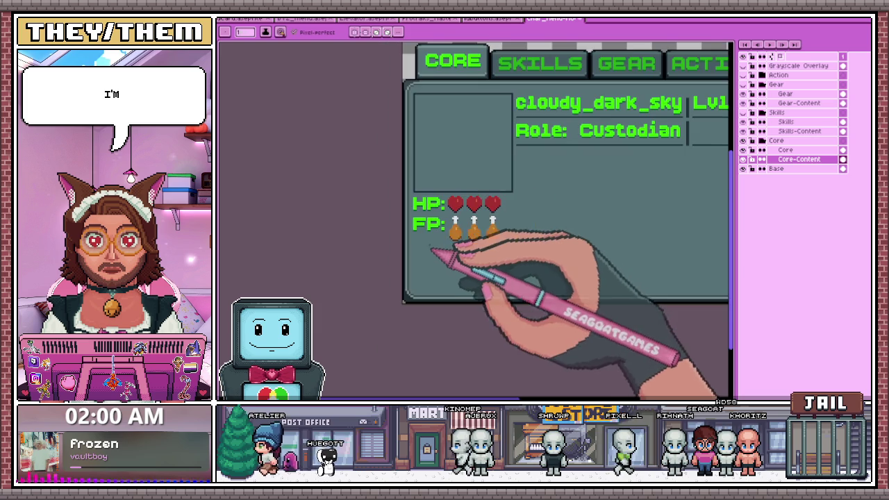
scroll(443, 235, up, 1)
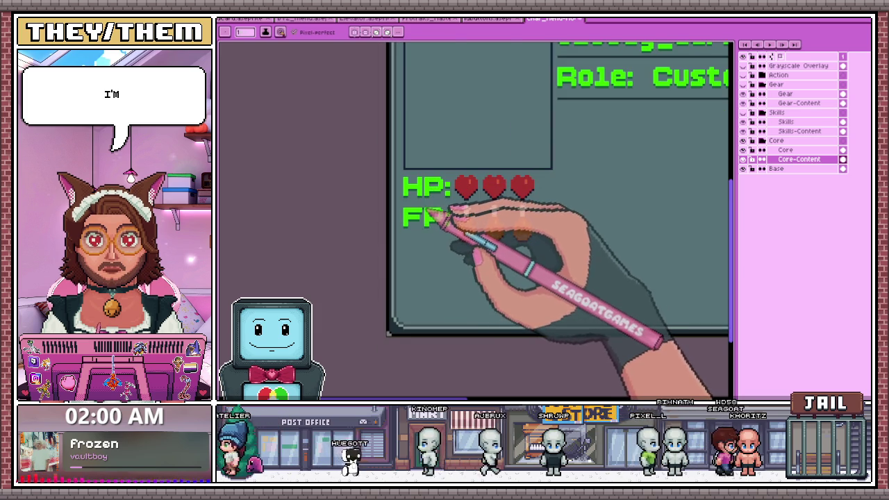
scroll(424, 207, up, 1)
scroll(415, 205, up, 1)
scroll(407, 203, up, 1)
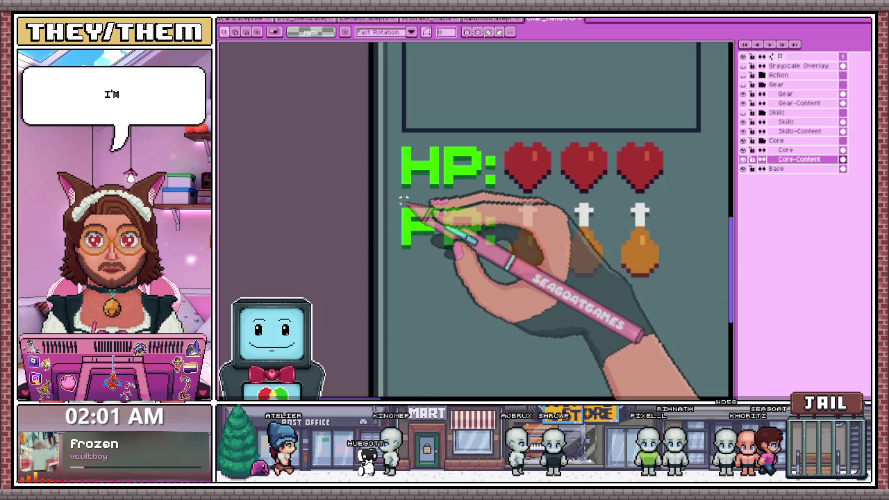
Select the FP: letters and nudge them down a pixel
drag(402, 200, 472, 261)
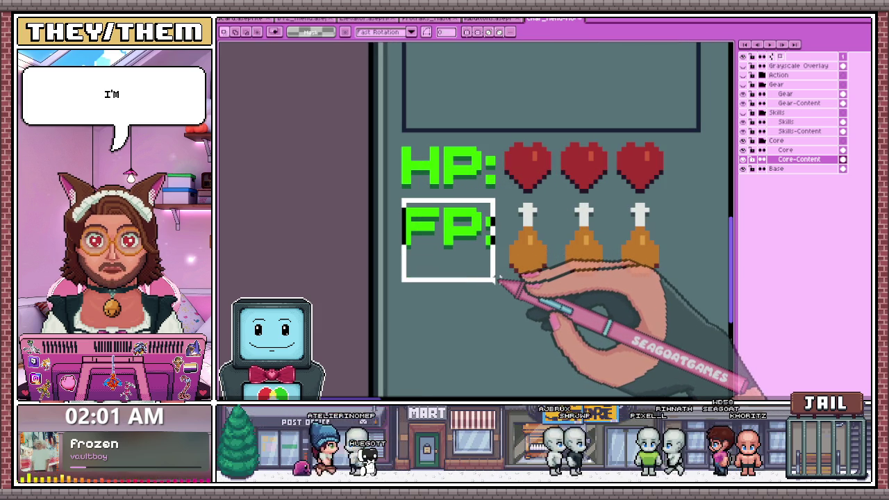
scroll(496, 278, up, 2)
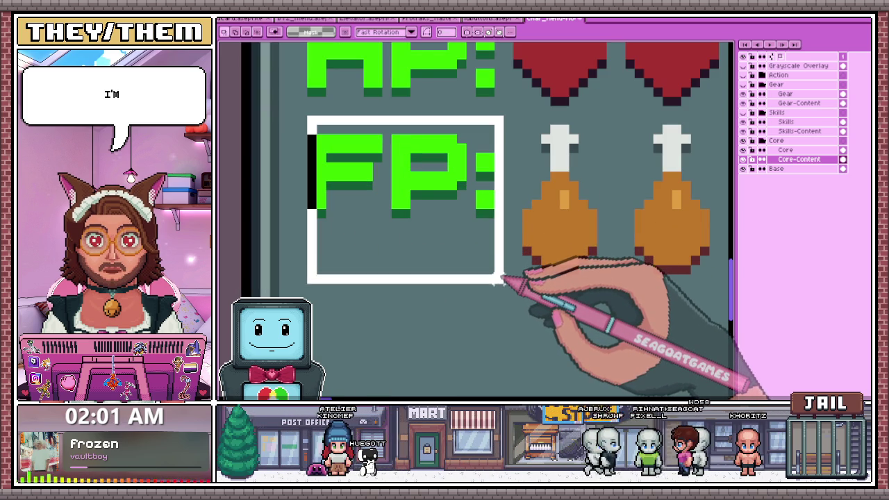
key(Down)
key(Down)
key(Down)
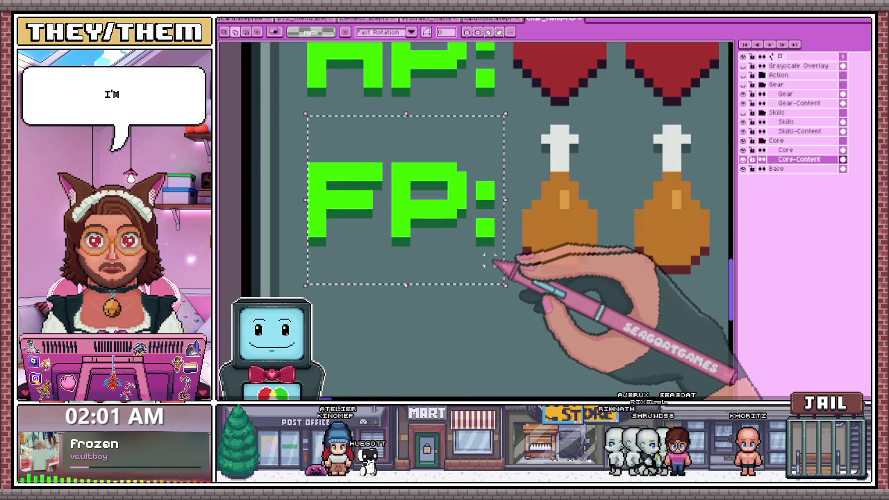
scroll(455, 239, down, 4)
scroll(434, 295, down, 2)
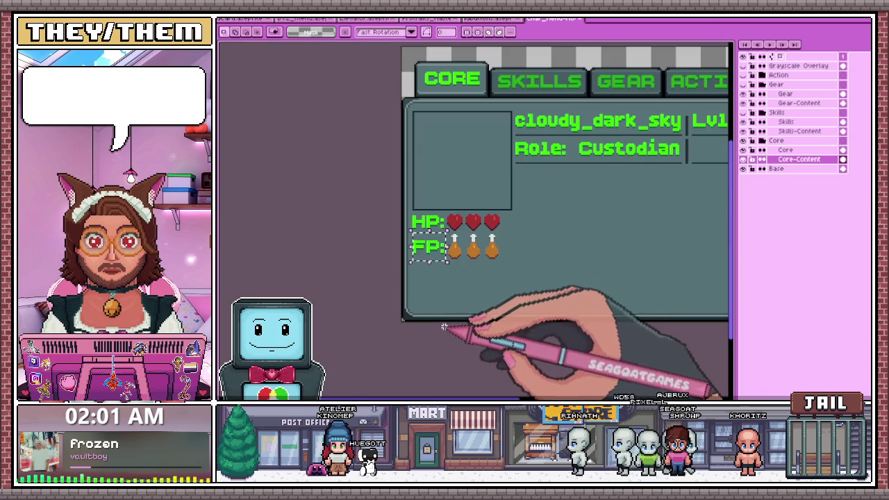
scroll(444, 208, up, 3)
scroll(448, 197, down, 1)
scroll(464, 236, up, 2)
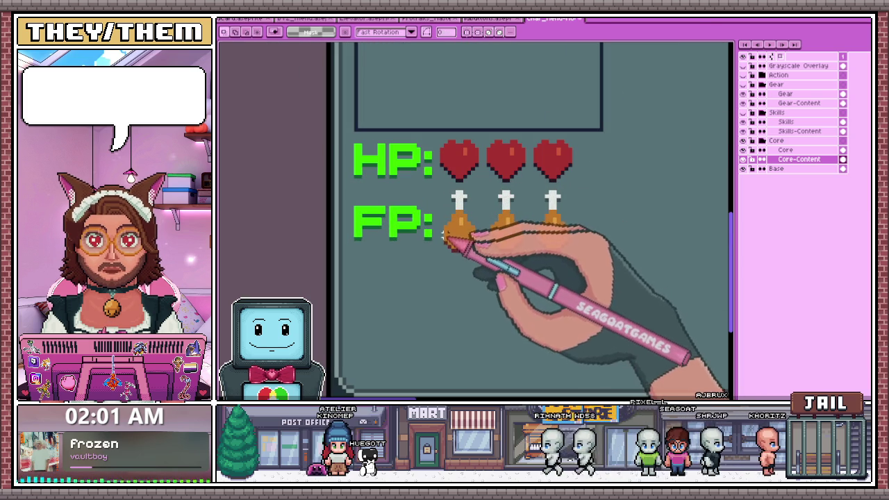
Scale the three drumsticks down so they are slightly shorter
drag(441, 233, 577, 281)
key(ctrl+t)
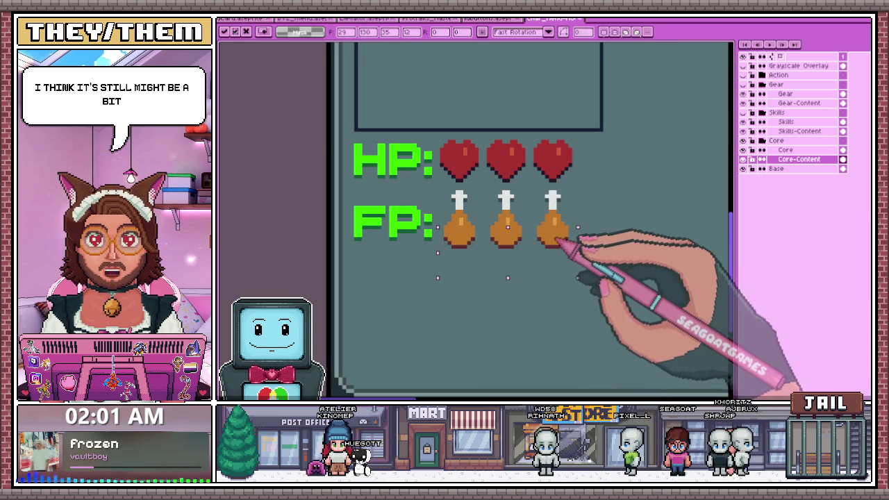
scroll(570, 250, down, 2)
scroll(555, 278, up, 2)
scroll(500, 278, up, 2)
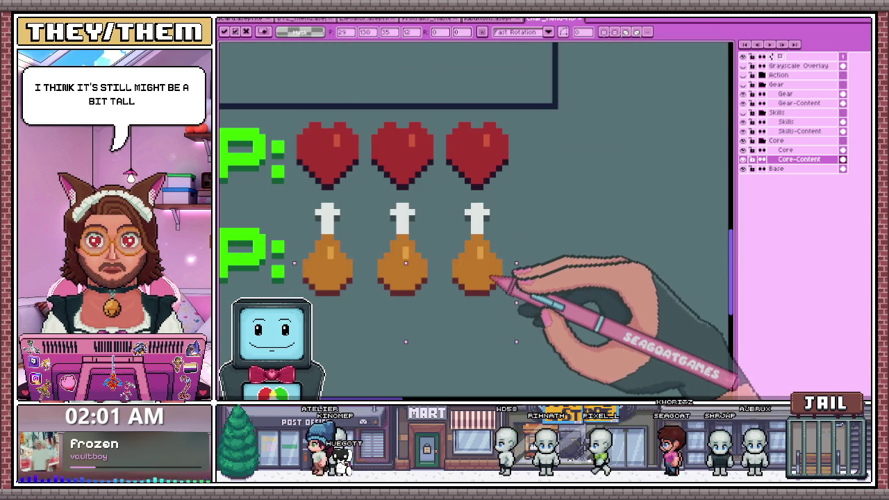
scroll(492, 278, down, 1)
scroll(496, 204, down, 1)
key(Return)
Shrink the drumsticks' bone tips to match the shorter drumsticks
scroll(476, 341, up, 1)
scroll(461, 232, up, 1)
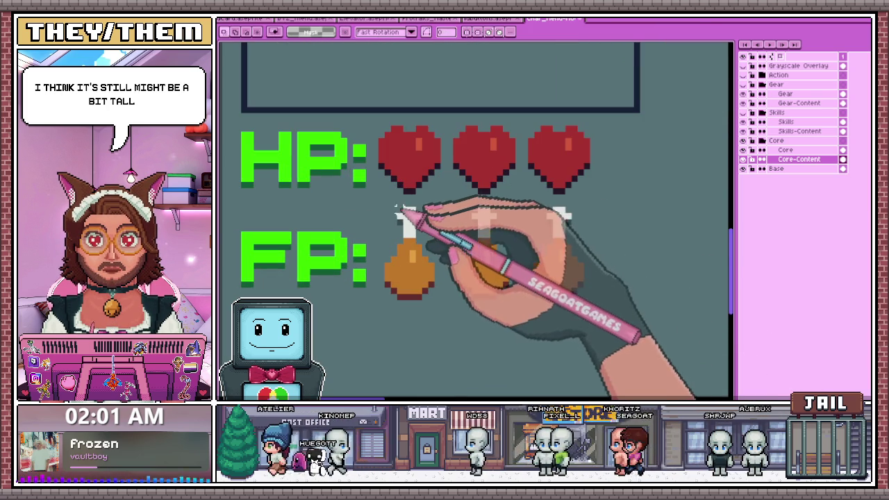
drag(398, 206, 576, 226)
key(ctrl+t)
scroll(542, 219, down, 1)
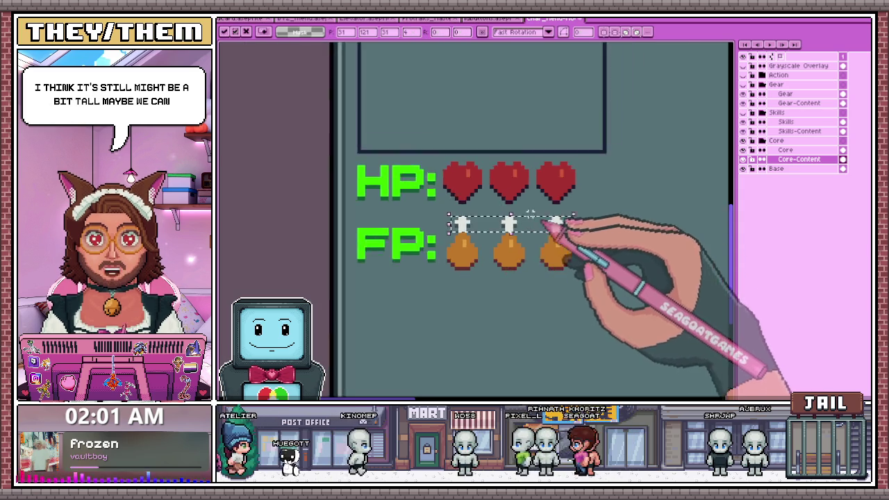
key(Return)
scroll(530, 214, down, 2)
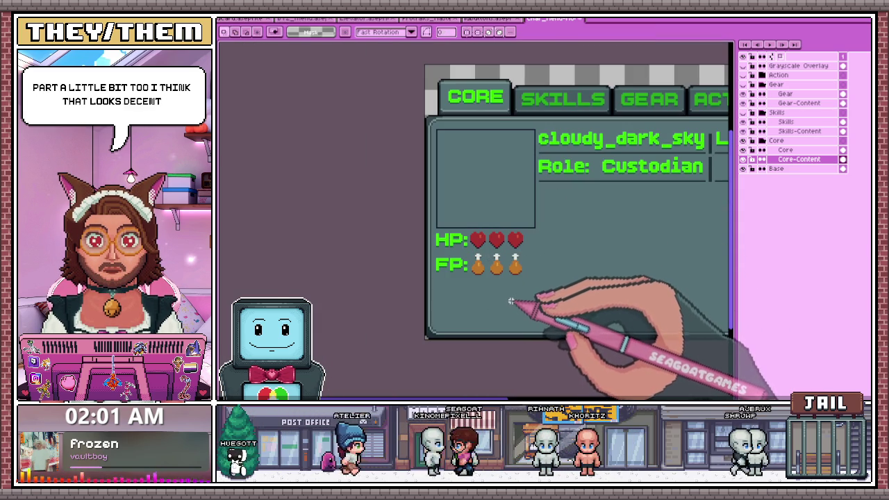
Draw a dark outline-coloured divider between the HP hearts and FP drumsticks rows
scroll(509, 304, up, 3)
scroll(500, 278, up, 1)
scroll(289, 184, up, 1)
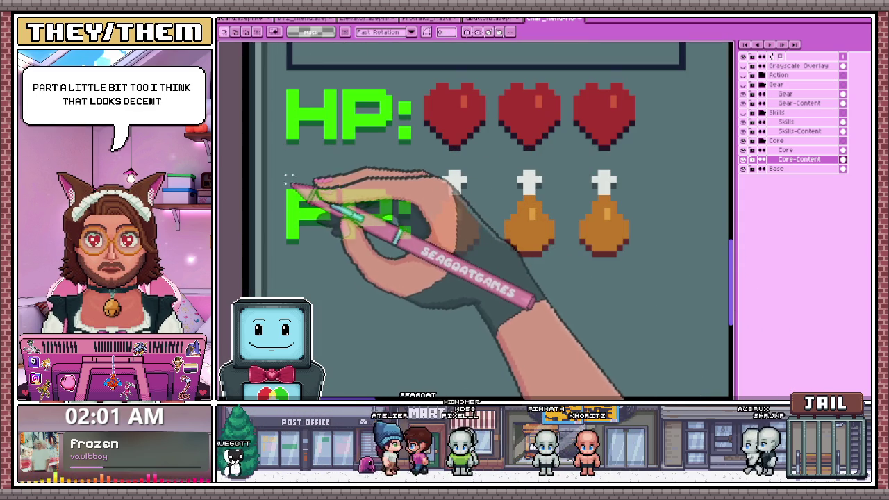
drag(288, 184, 417, 252)
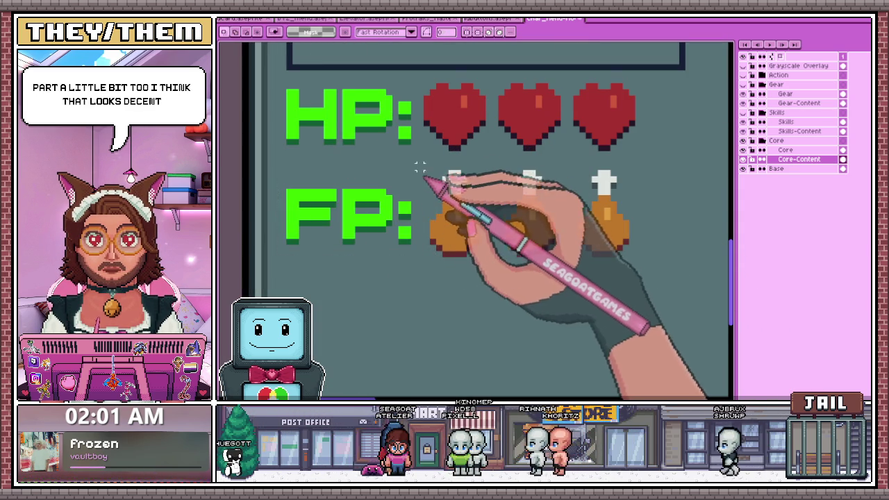
scroll(414, 166, down, 1)
scroll(386, 140, up, 2)
key(b)
scroll(518, 177, down, 1)
drag(503, 179, 689, 180)
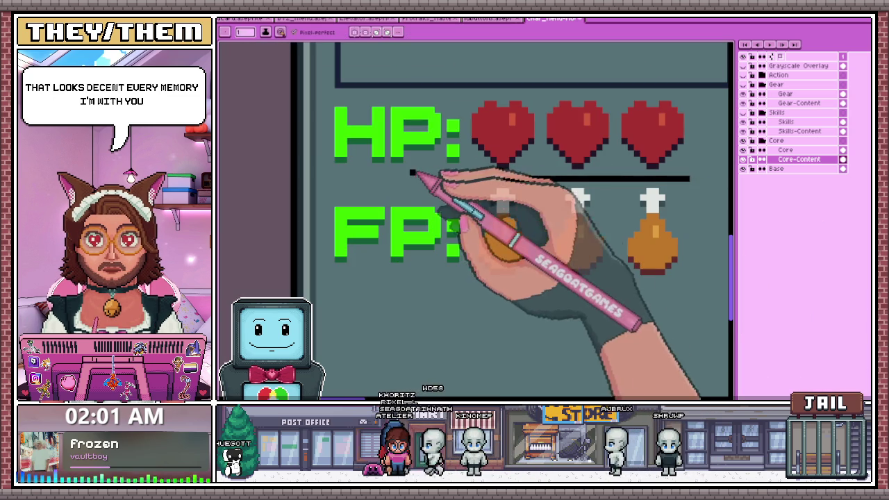
key(i)
click(688, 179)
key(b)
drag(689, 179, 350, 182)
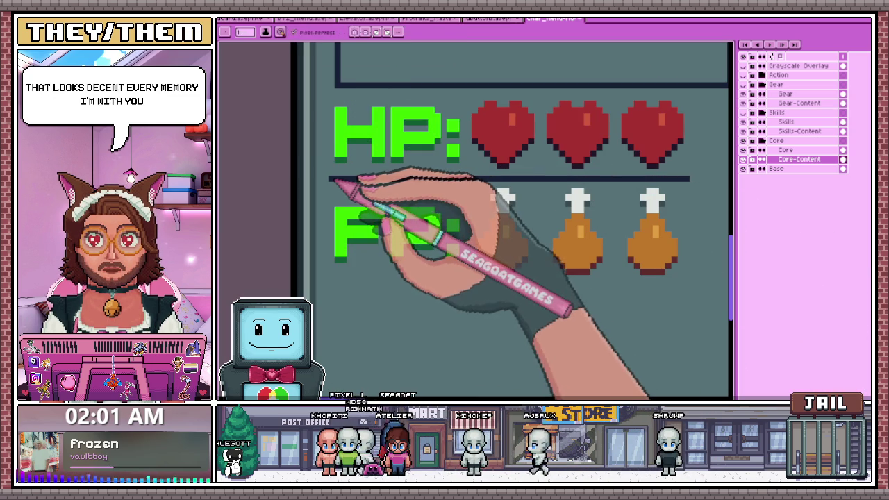
scroll(364, 201, down, 1)
scroll(564, 198, up, 1)
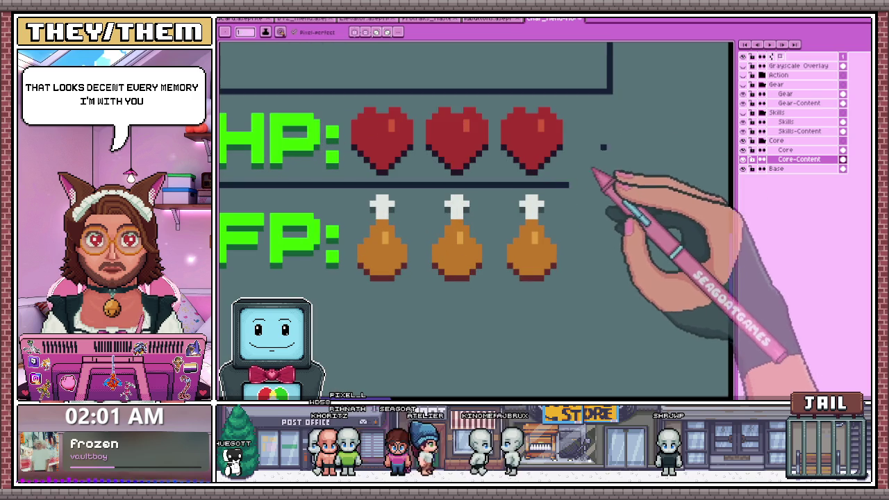
Draw vertical lines and a bottom edge boxing in the FP row
drag(611, 100, 612, 192)
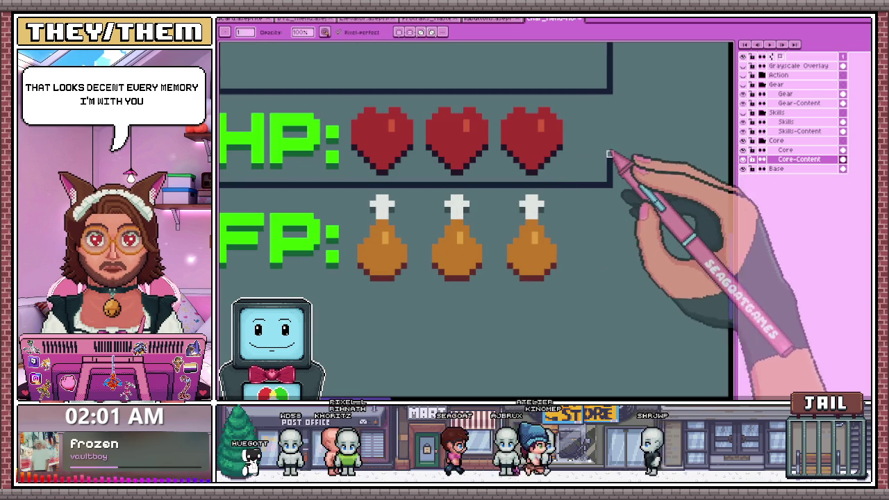
scroll(612, 174, down, 1)
scroll(480, 244, up, 1)
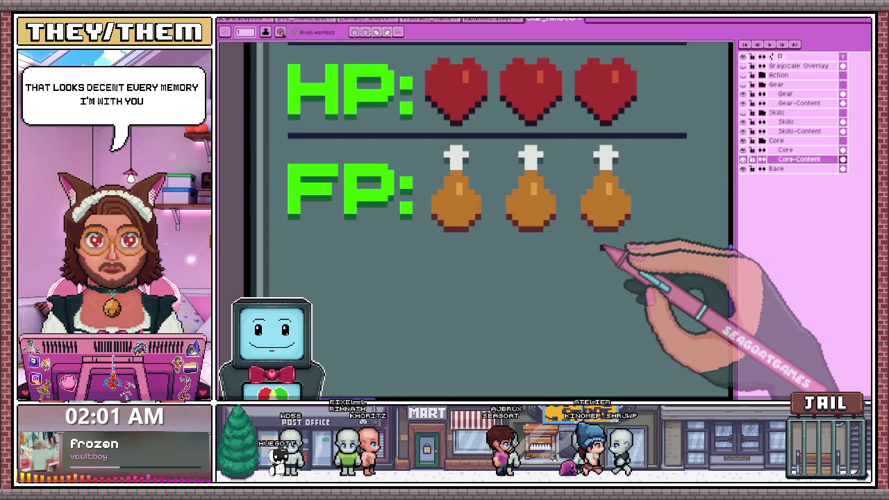
scroll(601, 242, down, 1)
drag(665, 163, 666, 241)
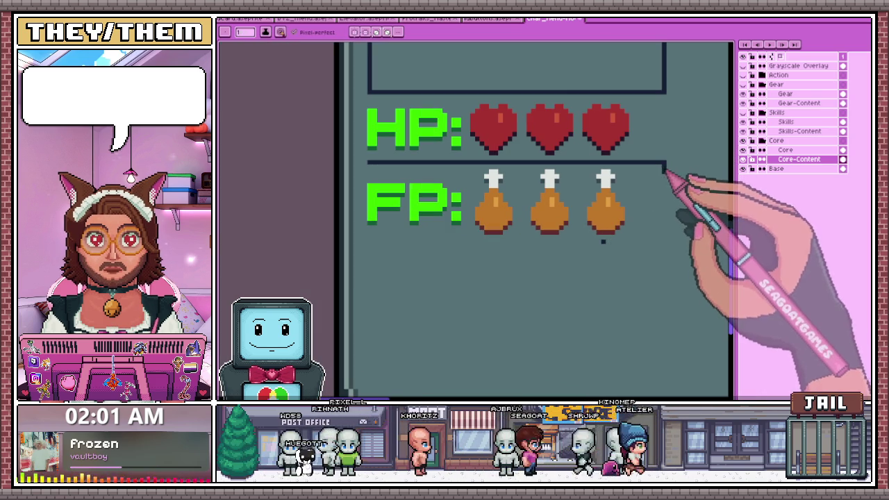
drag(602, 241, 666, 242)
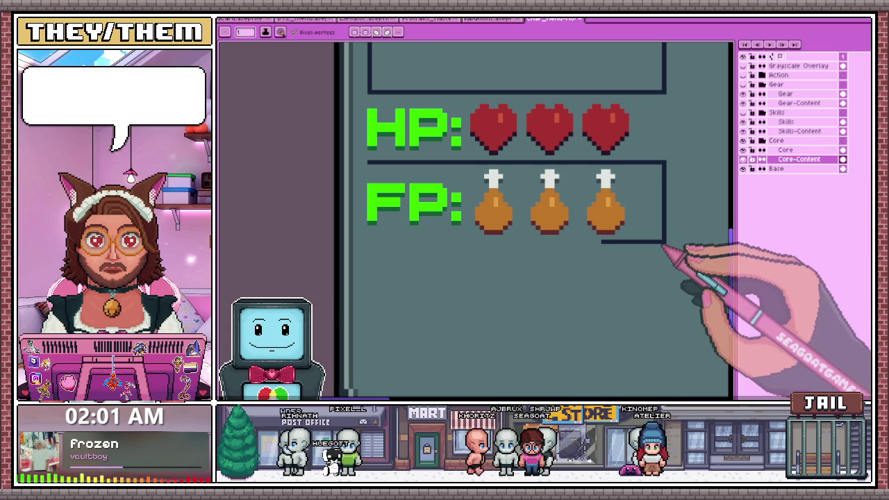
scroll(667, 237, up, 1)
Erase the box's right side and draw a full-width line under the FP row
key(e)
drag(665, 245, 663, 139)
key(b)
drag(580, 245, 268, 244)
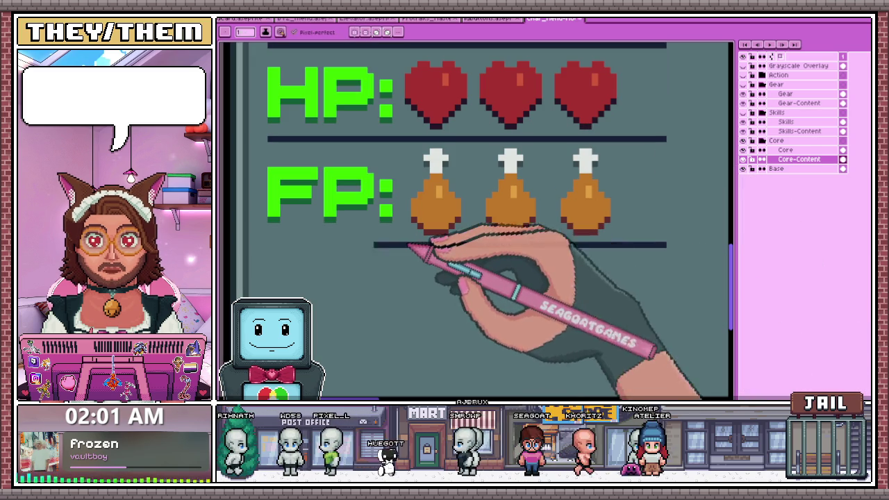
scroll(361, 257, down, 3)
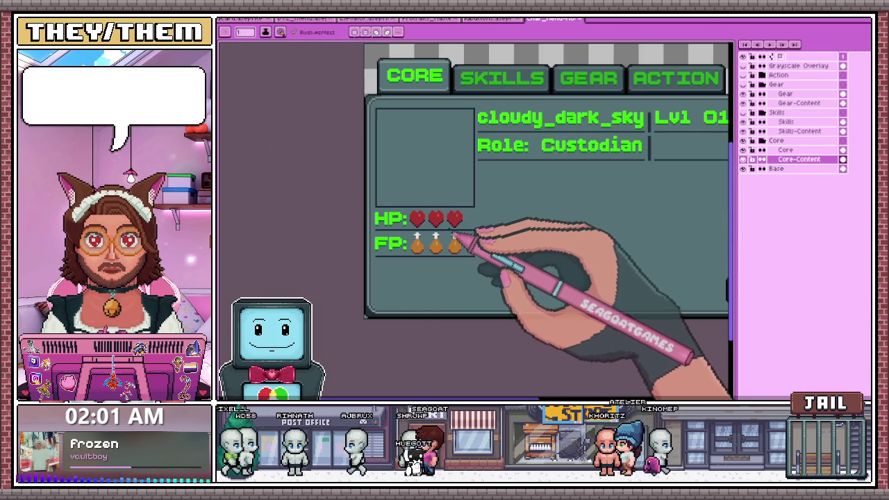
scroll(462, 257, down, 2)
scroll(455, 281, up, 2)
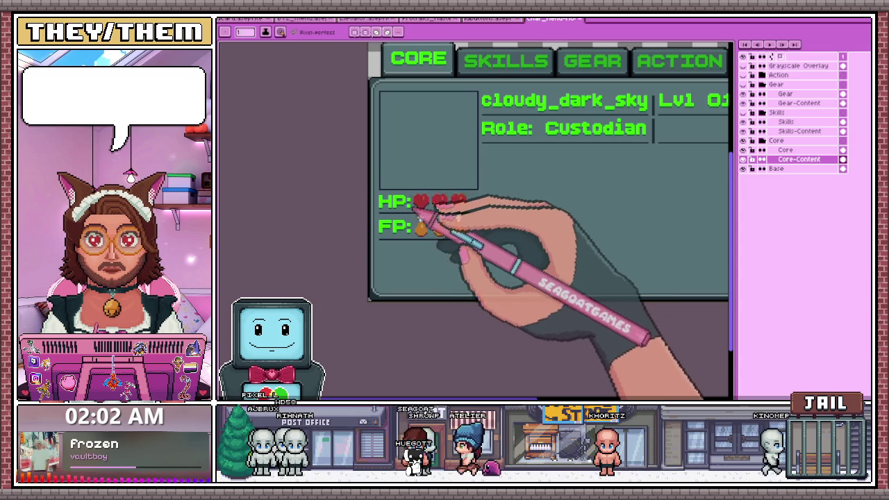
scroll(454, 223, down, 2)
scroll(441, 228, up, 2)
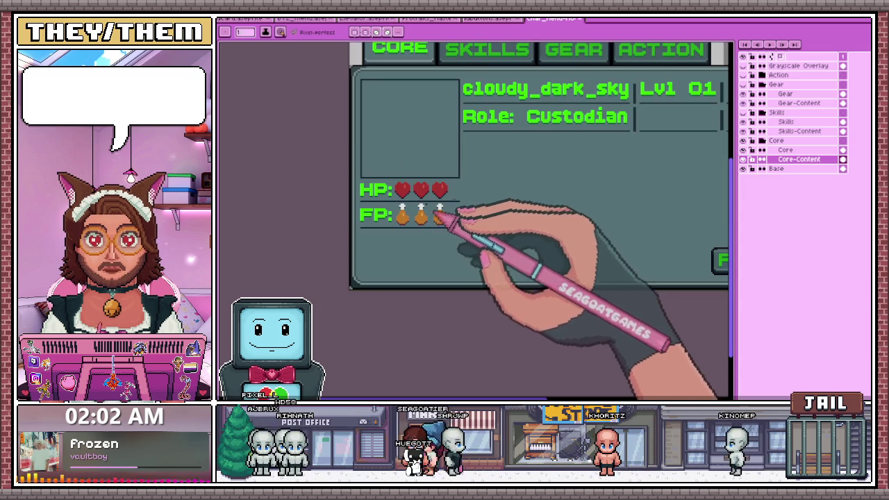
scroll(444, 218, down, 2)
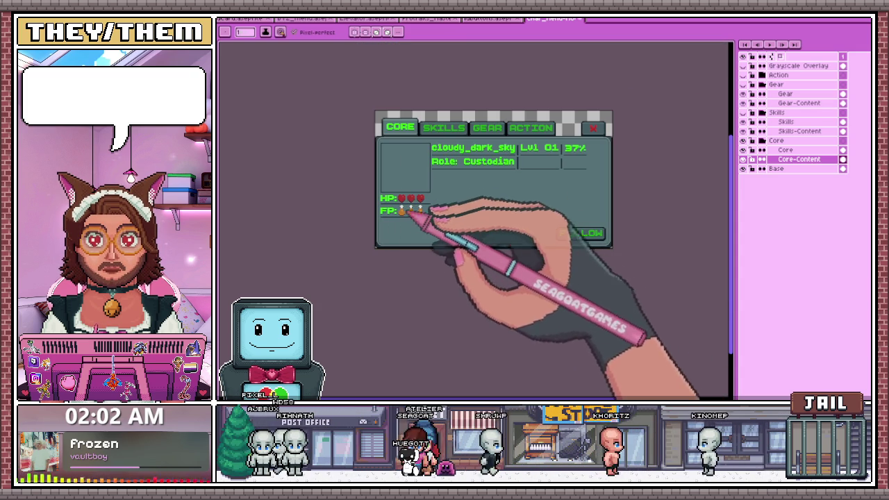
scroll(397, 213, up, 1)
scroll(407, 215, down, 2)
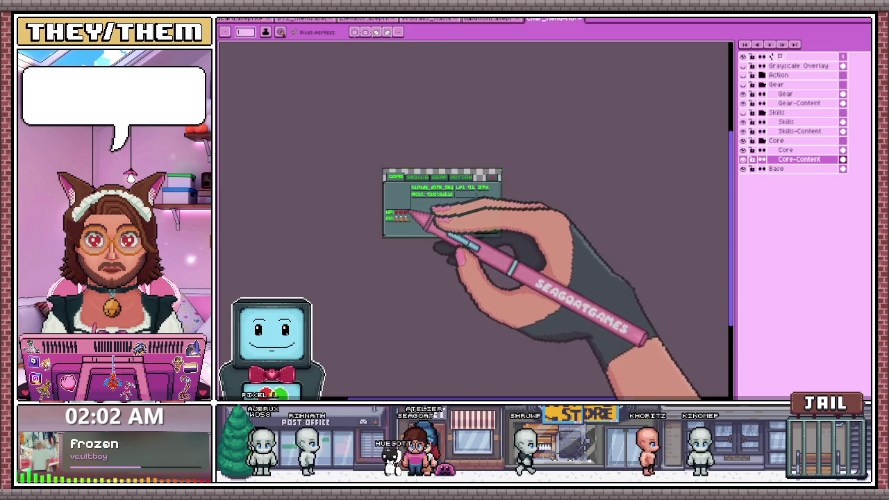
scroll(441, 213, up, 1)
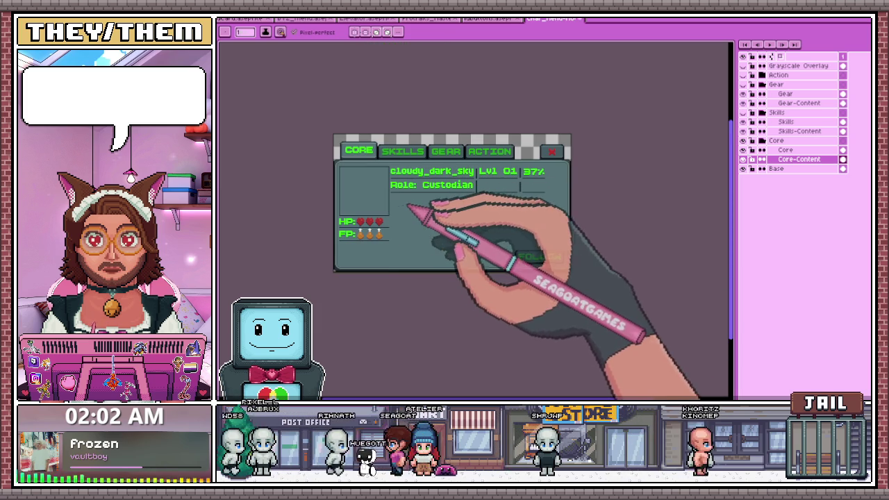
scroll(354, 224, up, 1)
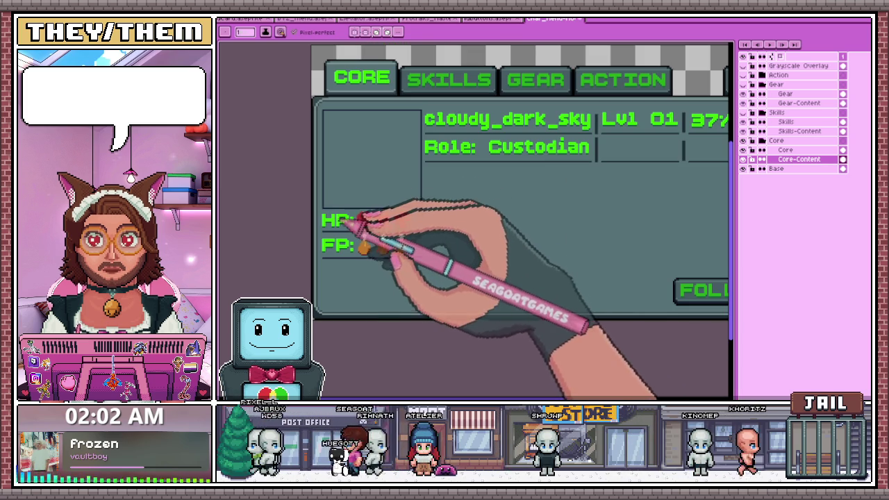
scroll(417, 177, down, 1)
scroll(379, 208, up, 1)
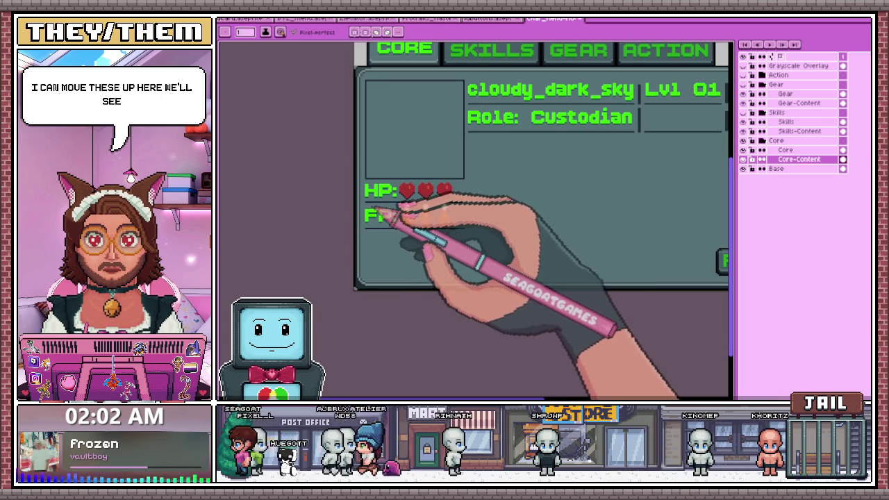
Duplicate the FP row downward to form a third row
scroll(366, 201, up, 1)
key(m)
scroll(365, 201, up, 1)
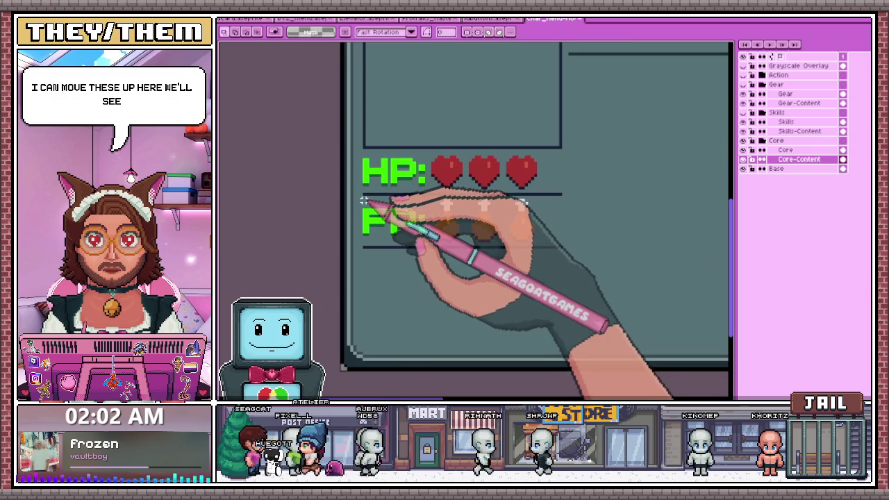
drag(363, 198, 556, 267)
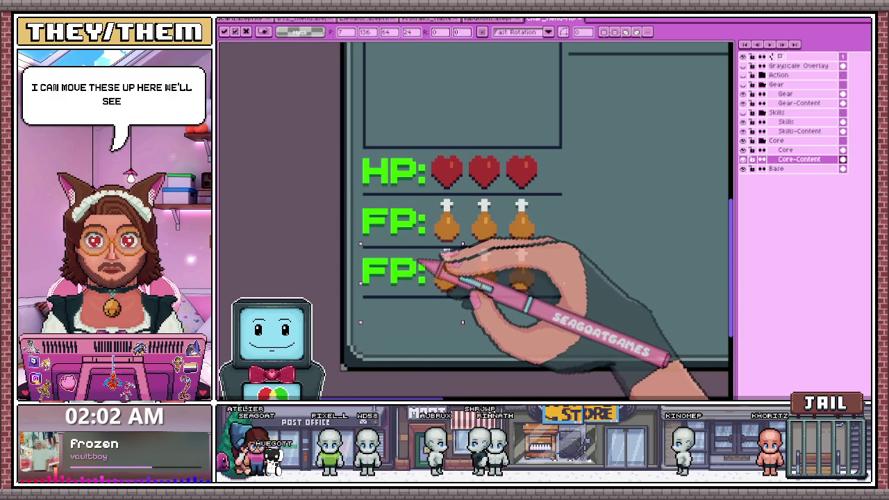
key(ctrl+d)
scroll(427, 207, down, 2)
scroll(401, 222, up, 1)
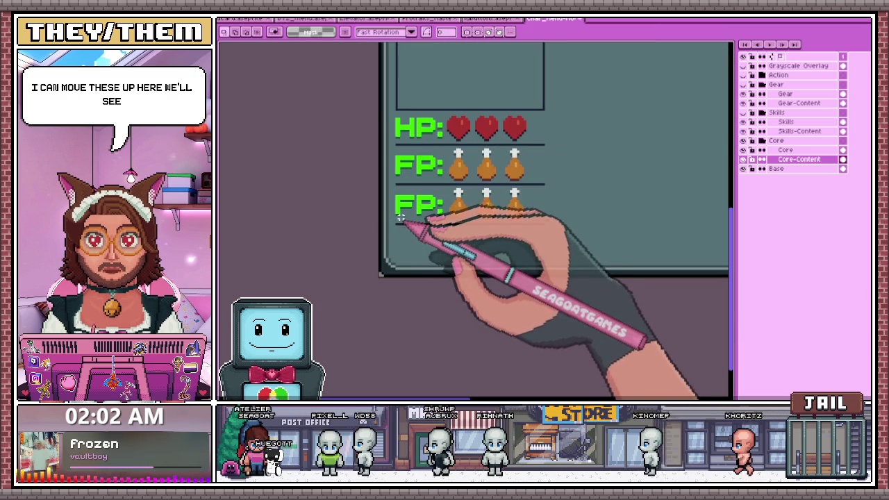
click(546, 234)
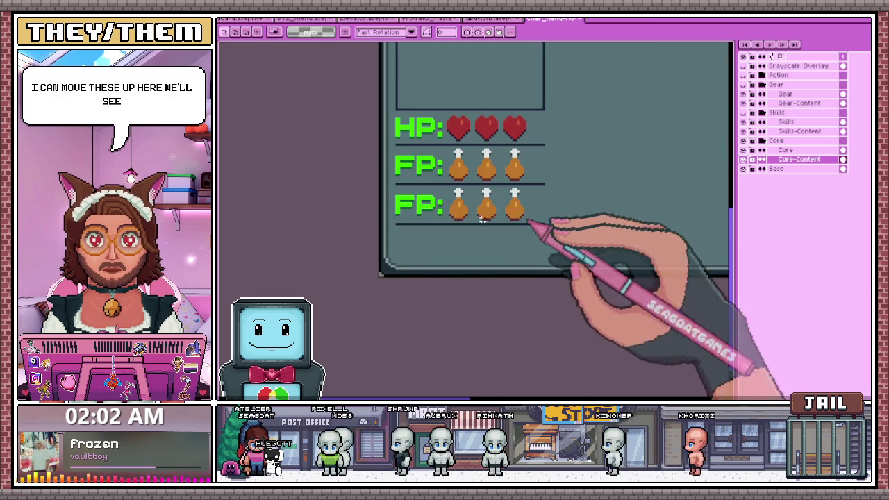
key(i)
Insert a green 'WP:' label in BoldPixels and move it beside the new row
key(t)
text(WP:)
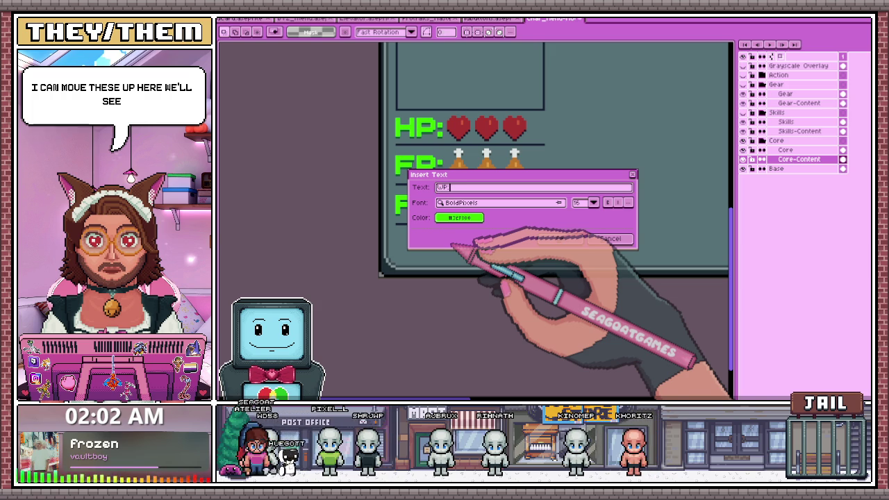
click(556, 239)
mouse_move(719, 78)
mouse_down()
mouse_move(707, 104)
mouse_move(585, 232)
mouse_up()
key(Return)
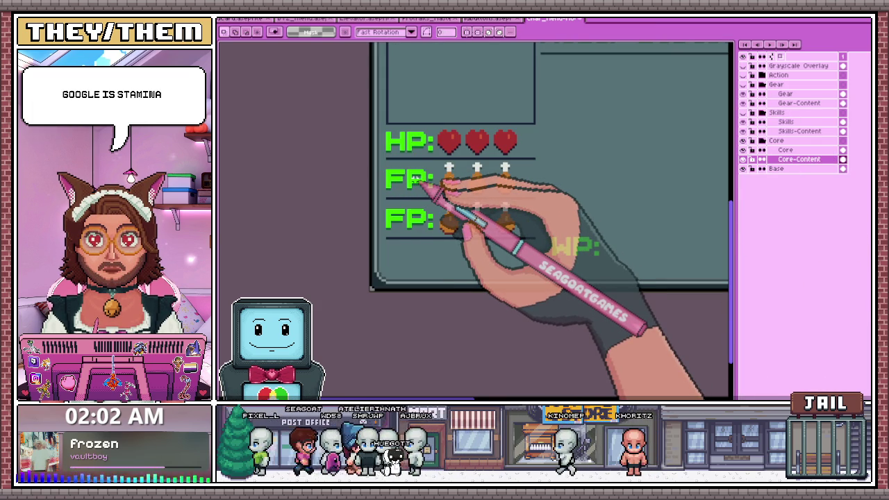
scroll(484, 233, up, 1)
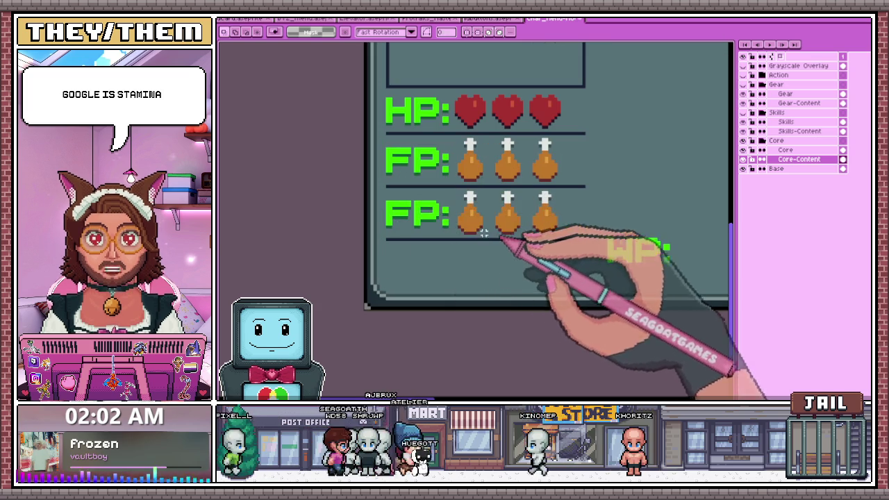
scroll(486, 208, down, 3)
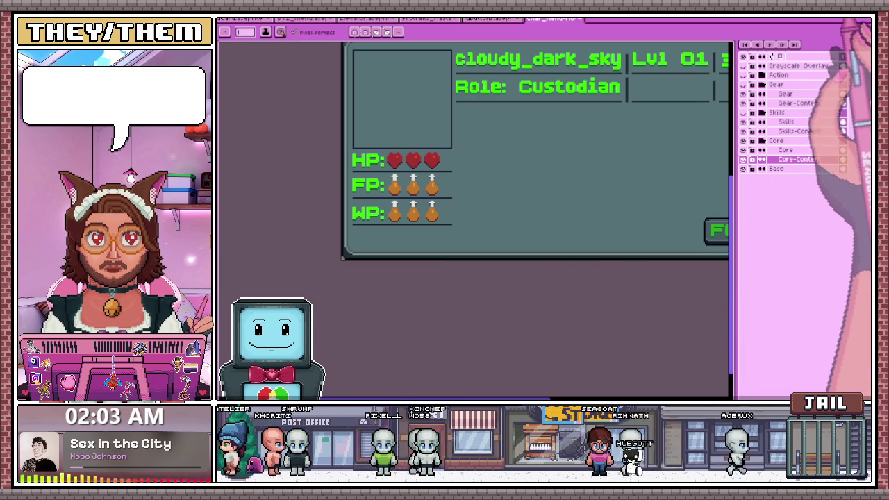
scroll(423, 205, down, 2)
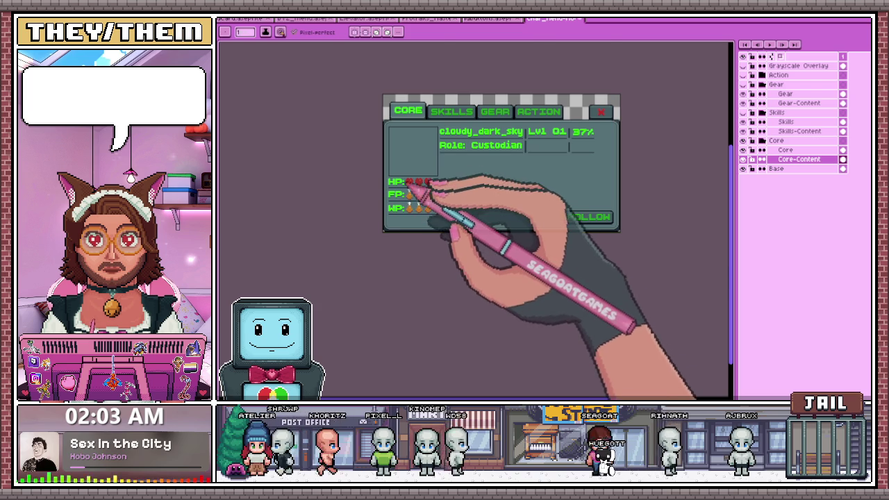
scroll(416, 191, up, 2)
scroll(416, 262, up, 1)
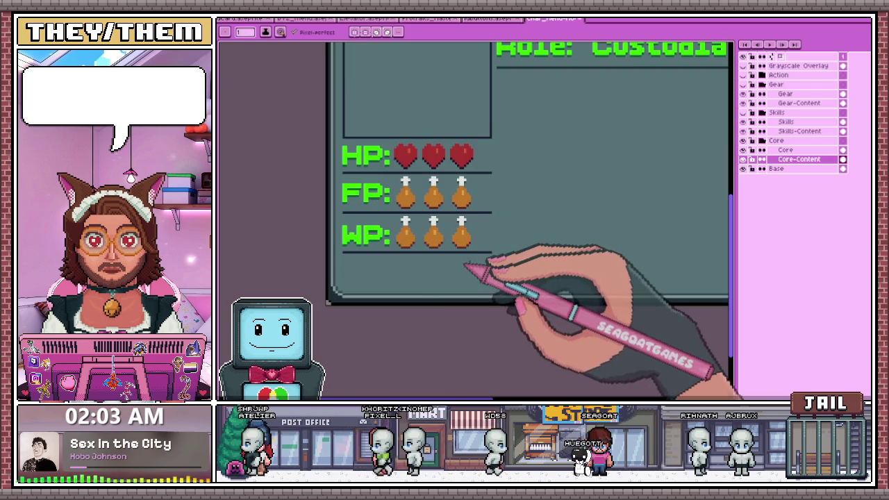
scroll(473, 236, down, 3)
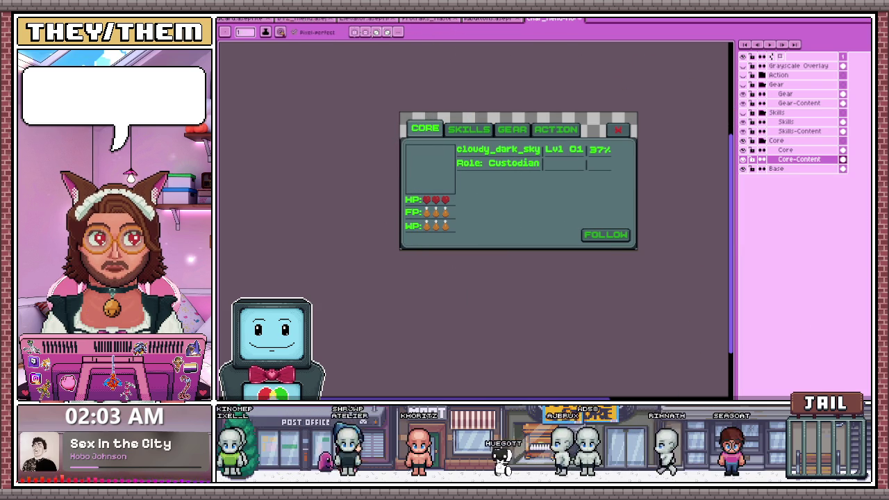
scroll(423, 205, up, 4)
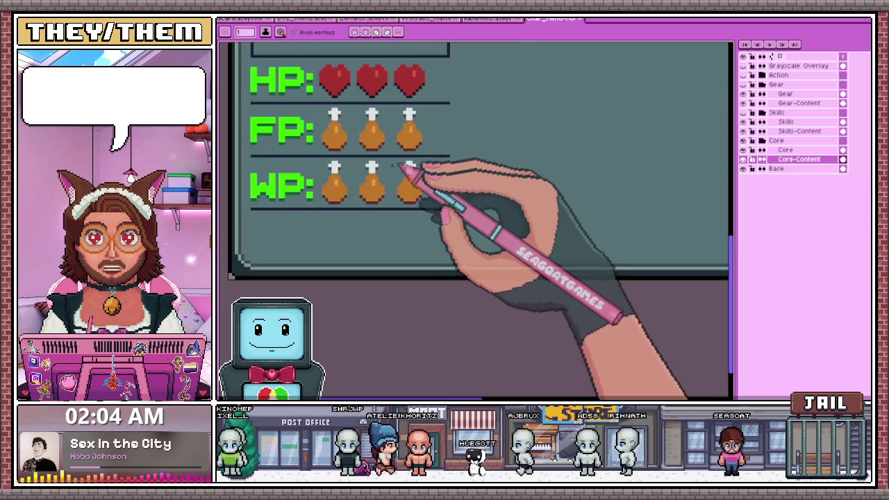
scroll(352, 178, up, 2)
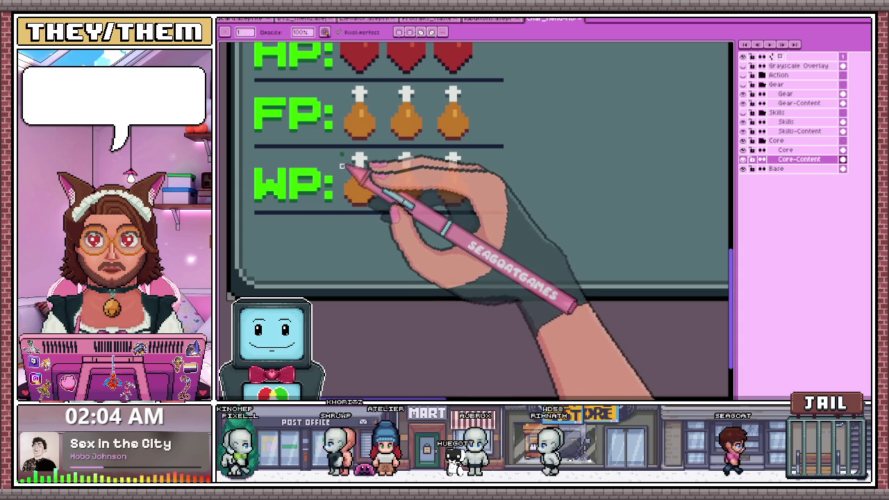
Select the three WP drumsticks and pick a colour from the artwork
drag(340, 154, 493, 207)
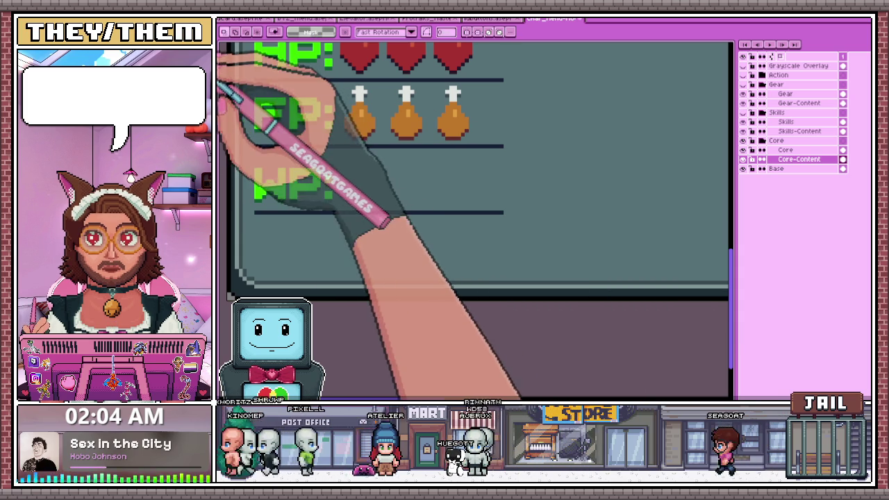
key(i)
key(b)
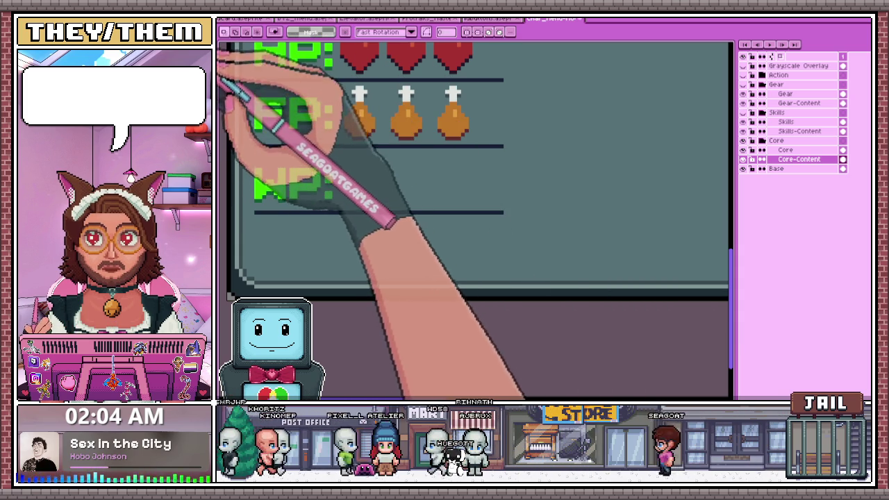
scroll(356, 148, up, 1)
scroll(356, 149, up, 2)
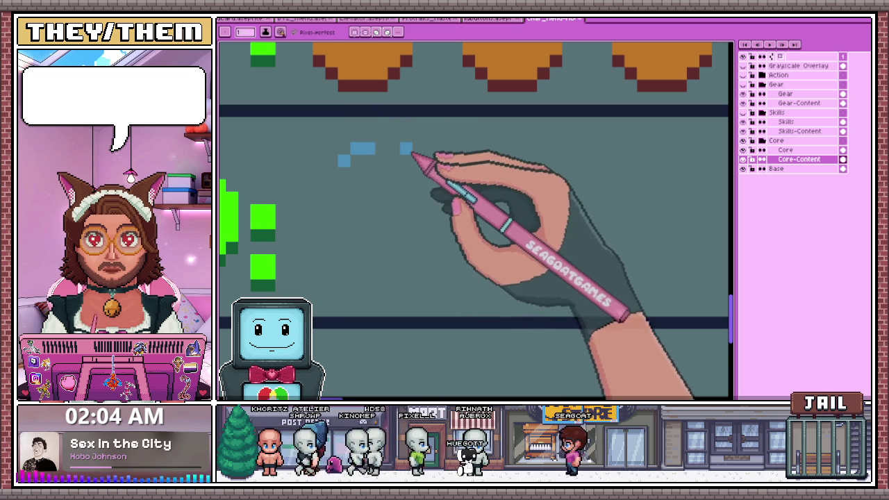
scroll(402, 151, down, 2)
scroll(396, 151, up, 1)
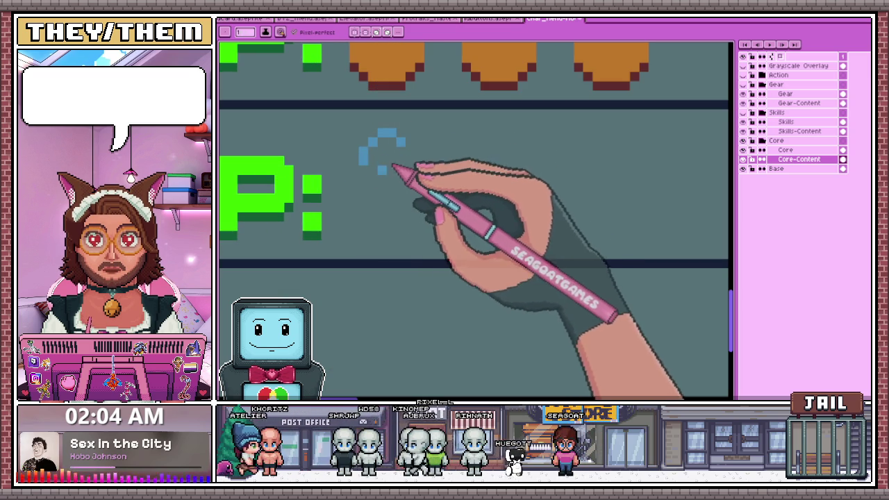
Draw a blue water-drop outline: top arc, pointed tip, rounded bottom and joined sides
drag(352, 176, 382, 158)
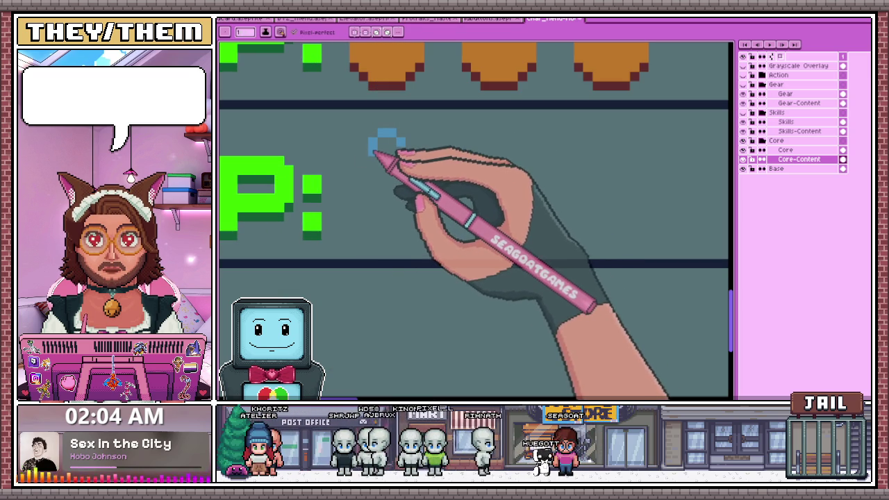
drag(387, 132, 387, 154)
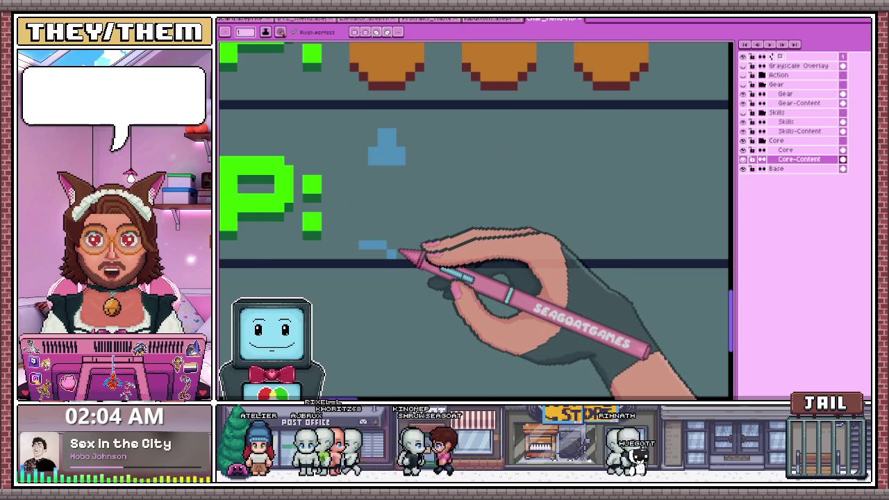
key(e)
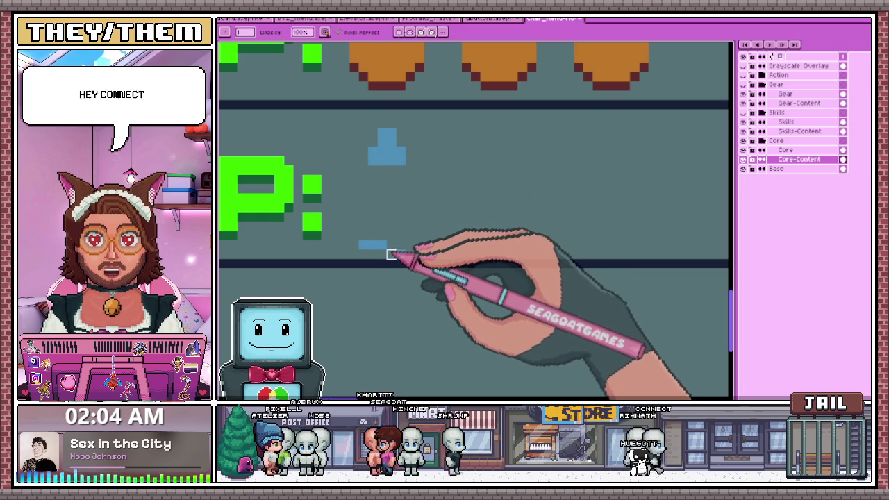
key(b)
click(391, 189)
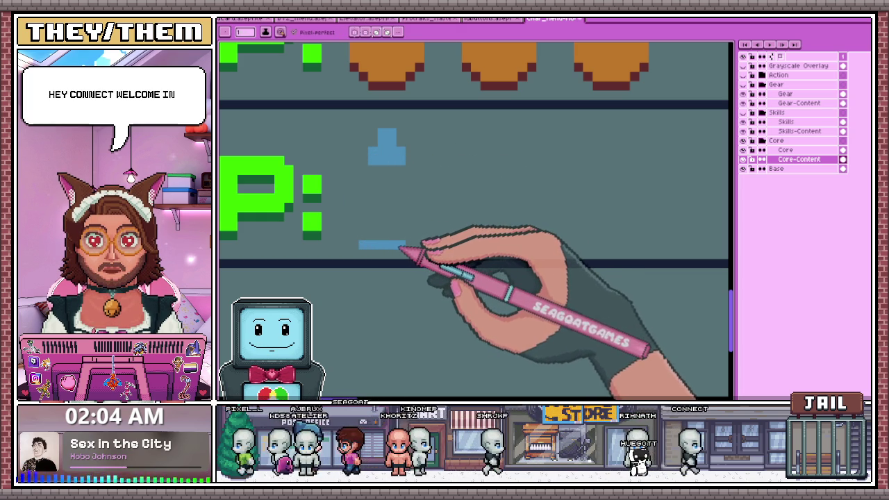
scroll(362, 221, up, 1)
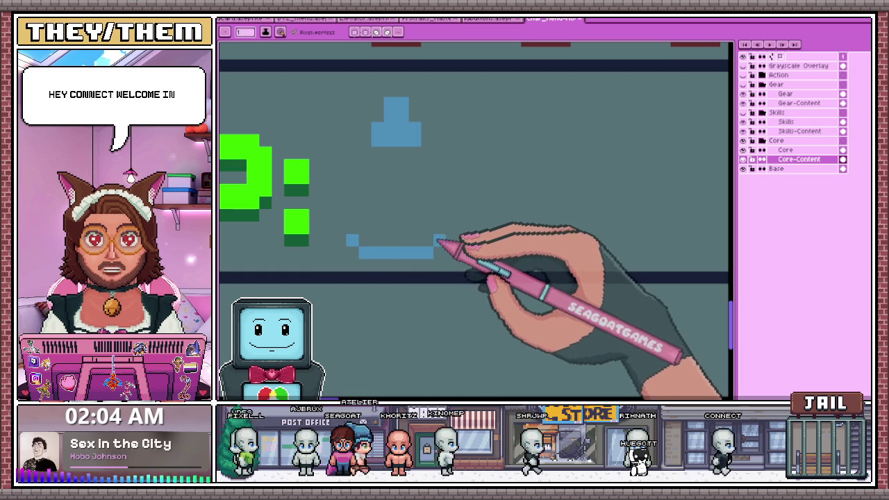
mouse_move(352, 226)
mouse_down()
mouse_move(353, 201)
mouse_move(448, 225)
mouse_move(368, 188)
mouse_up()
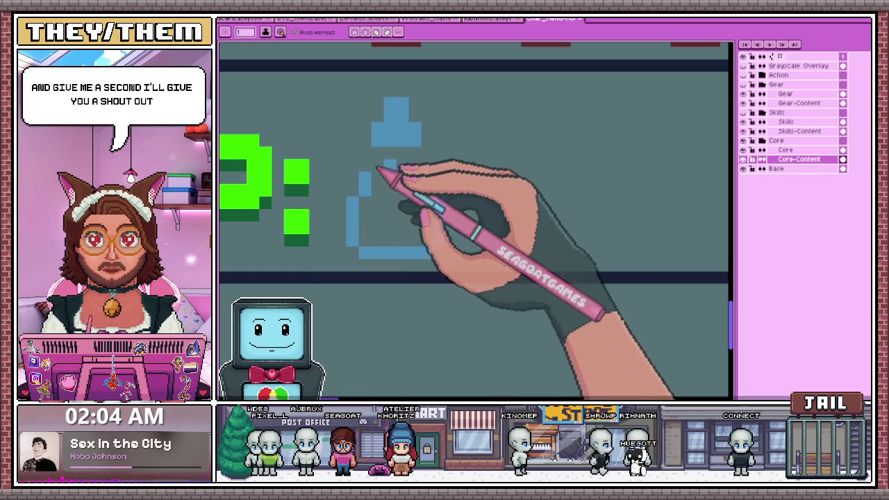
drag(425, 161, 428, 165)
drag(368, 163, 387, 149)
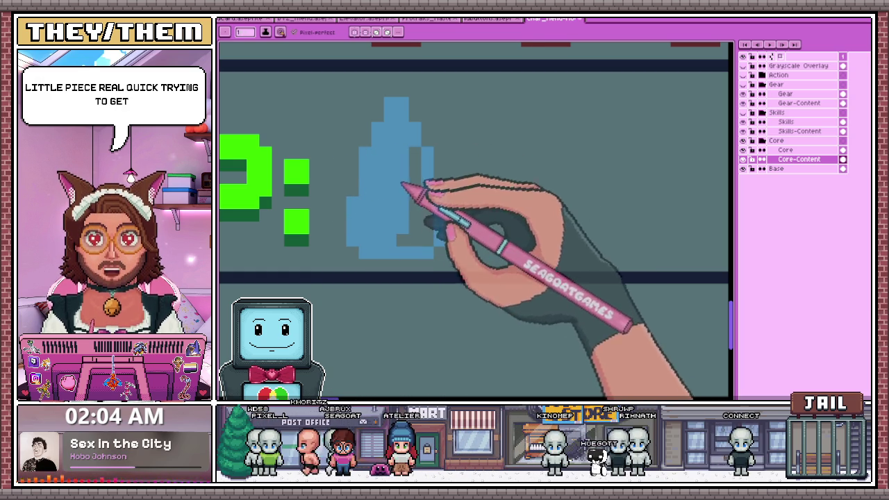
scroll(435, 224, down, 2)
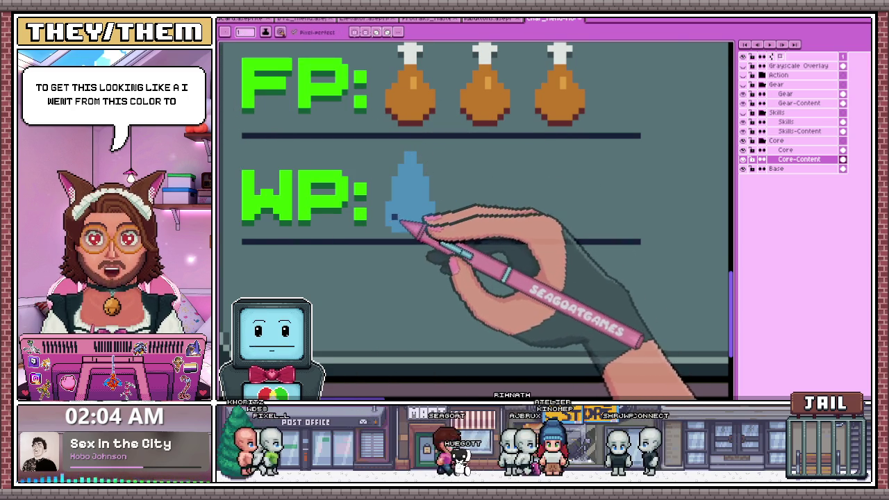
Shade the water drop's lower-right edge in dark blue
scroll(394, 224, up, 1)
scroll(471, 225, down, 2)
scroll(484, 207, up, 1)
scroll(449, 223, up, 1)
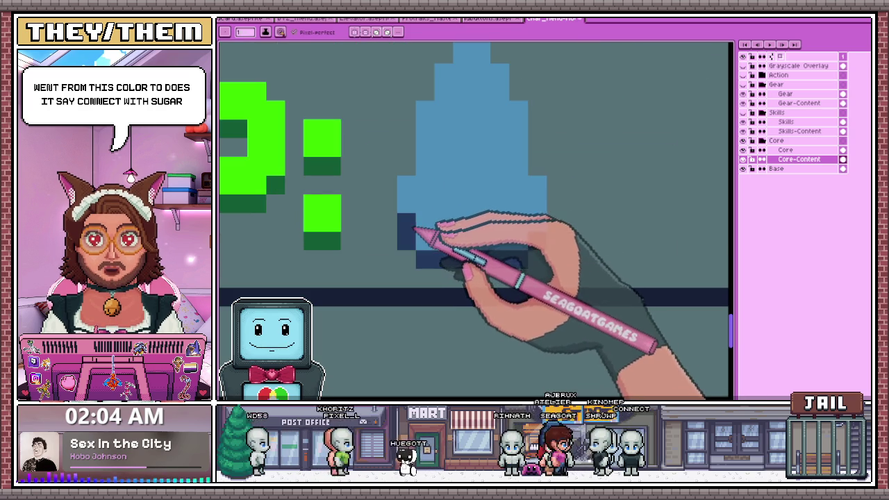
drag(537, 221, 518, 258)
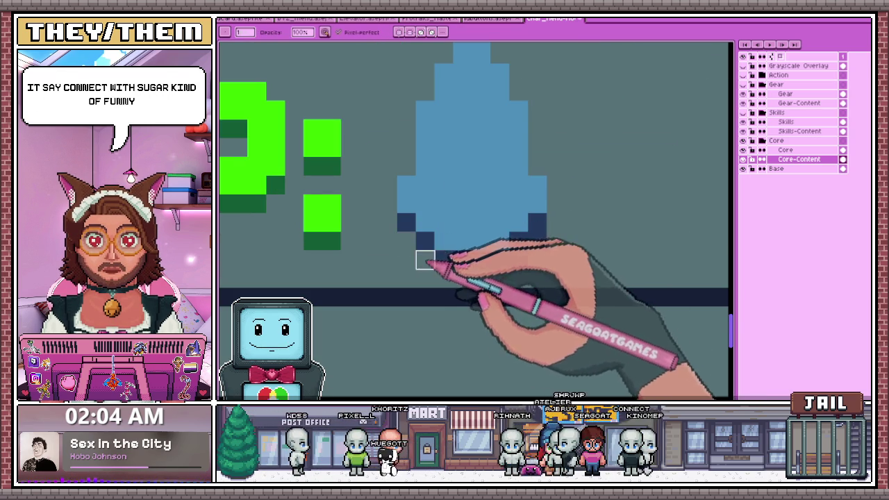
scroll(487, 236, down, 2)
scroll(487, 215, up, 1)
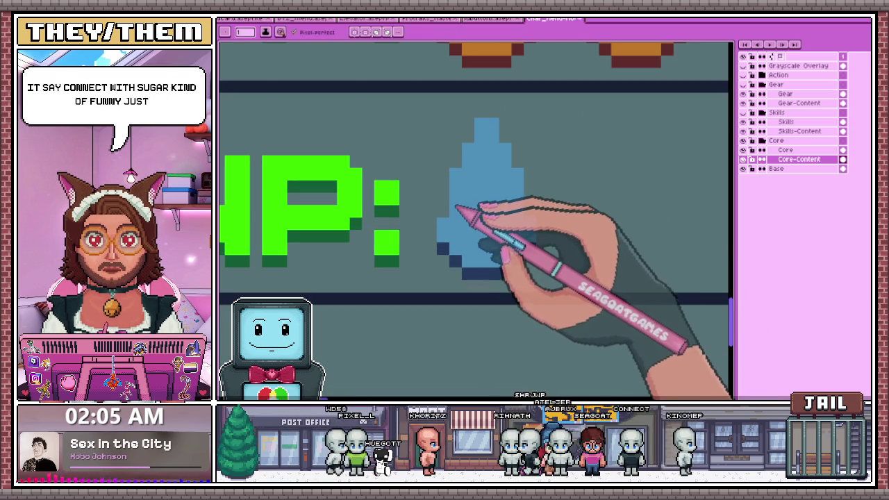
scroll(427, 234, down, 2)
scroll(456, 263, down, 1)
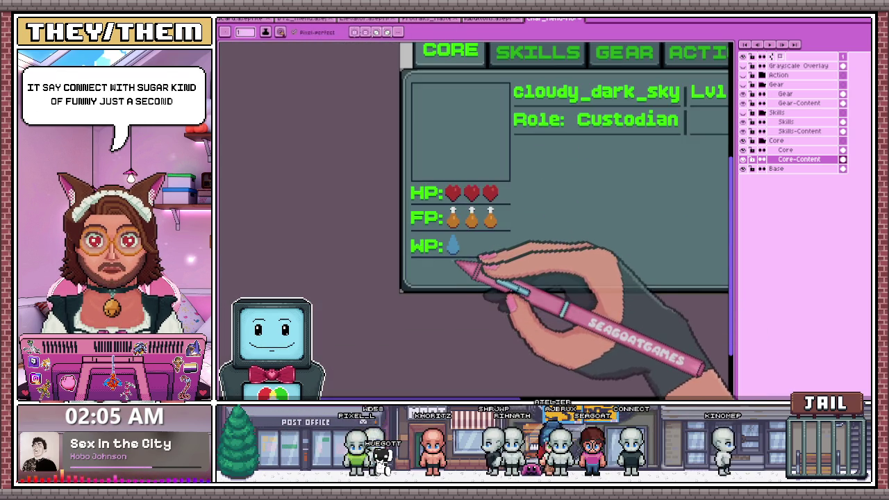
scroll(462, 252, up, 2)
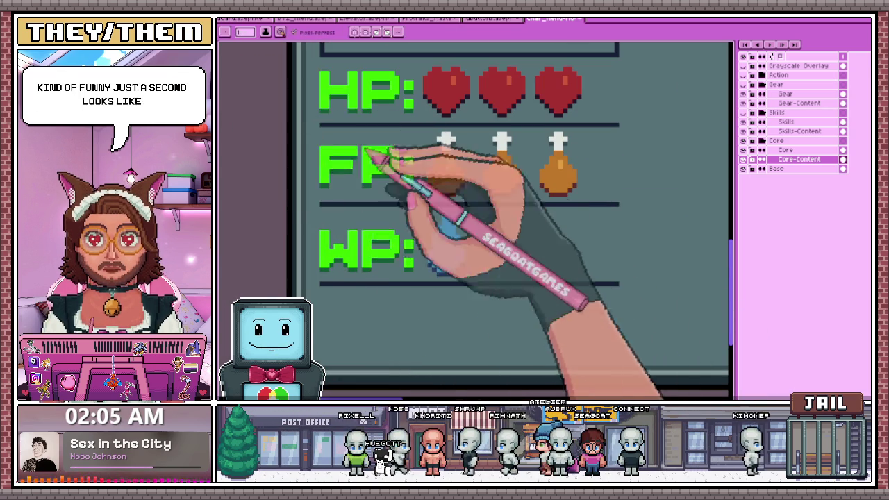
scroll(455, 236, up, 1)
Swap to the light blue highlight colour, then switch to the Portraits document
key(x)
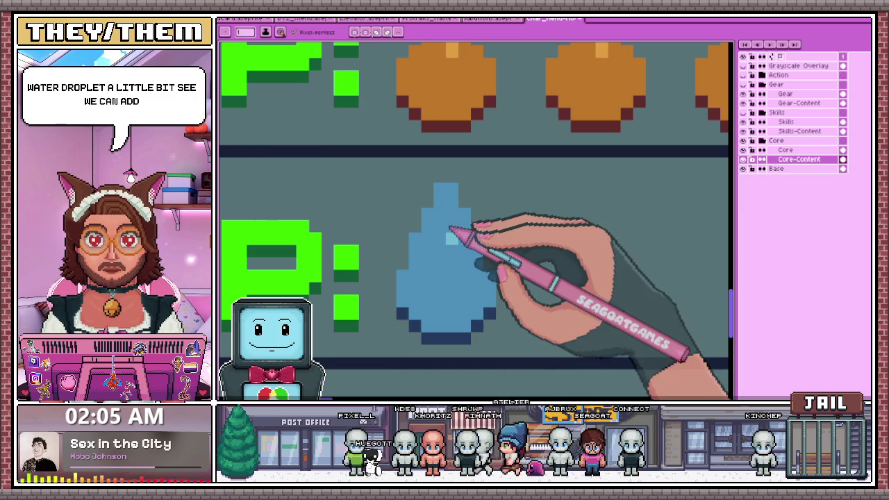
scroll(451, 239, down, 2)
scroll(464, 277, down, 2)
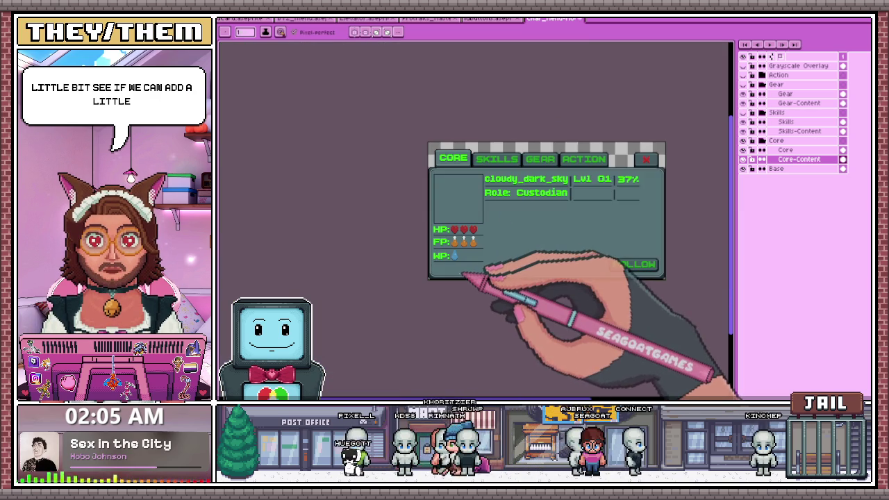
scroll(479, 264, up, 2)
scroll(473, 248, up, 1)
scroll(452, 245, down, 1)
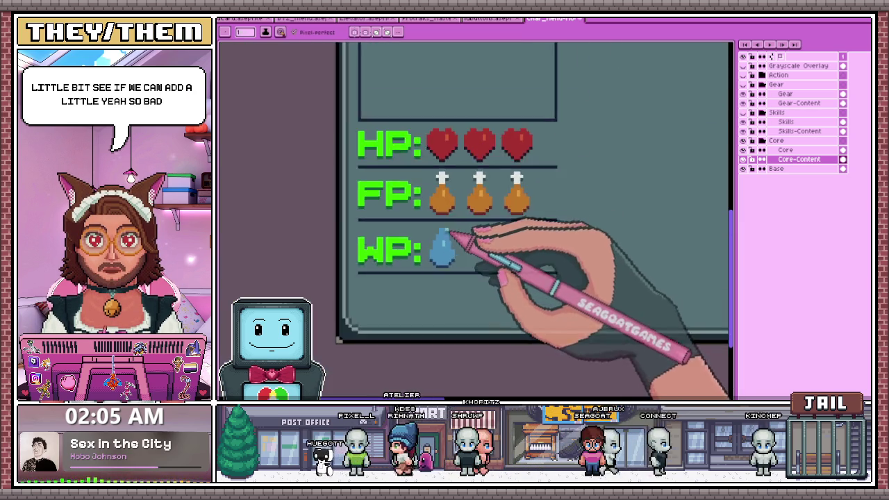
scroll(451, 237, up, 2)
scroll(446, 232, down, 2)
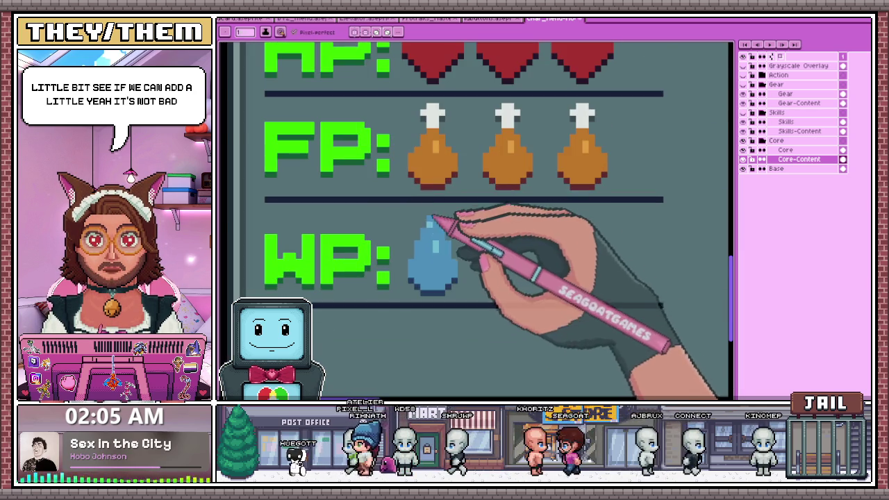
scroll(459, 250, down, 2)
scroll(477, 274, up, 1)
scroll(437, 254, up, 1)
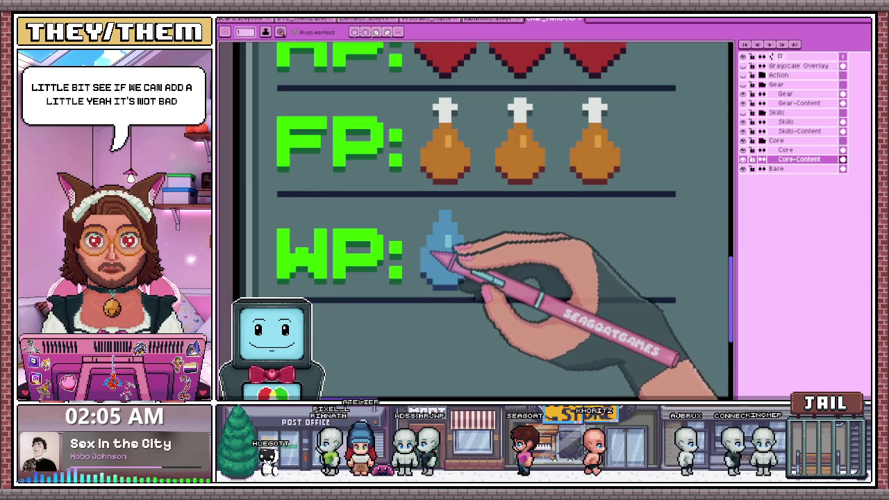
scroll(486, 264, down, 2)
scroll(472, 285, down, 1)
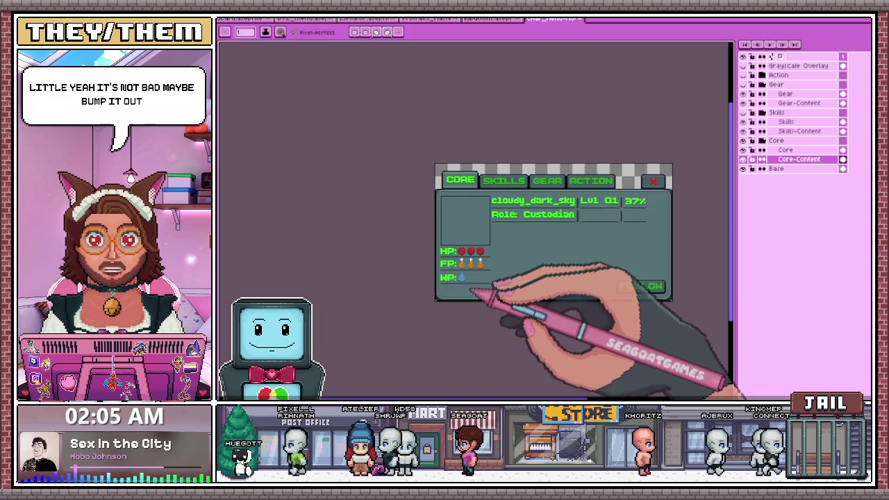
scroll(471, 278, up, 2)
scroll(469, 284, up, 1)
scroll(452, 252, up, 1)
scroll(440, 256, down, 3)
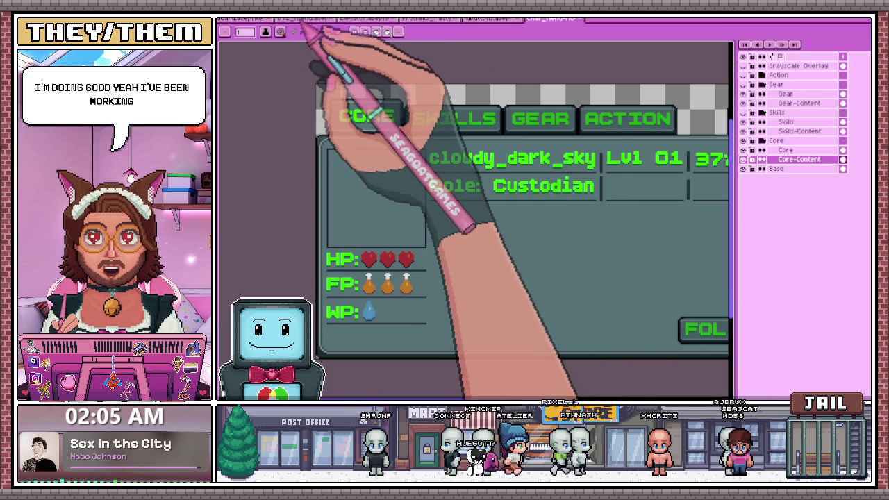
click(428, 19)
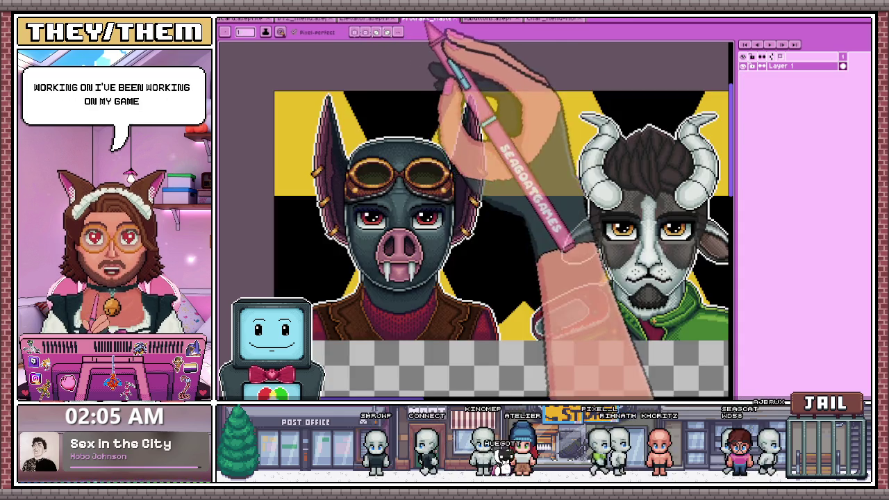
Zoom and pan across the portrait strip to review the portraits
scroll(417, 191, down, 2)
scroll(421, 192, up, 3)
scroll(462, 300, down, 3)
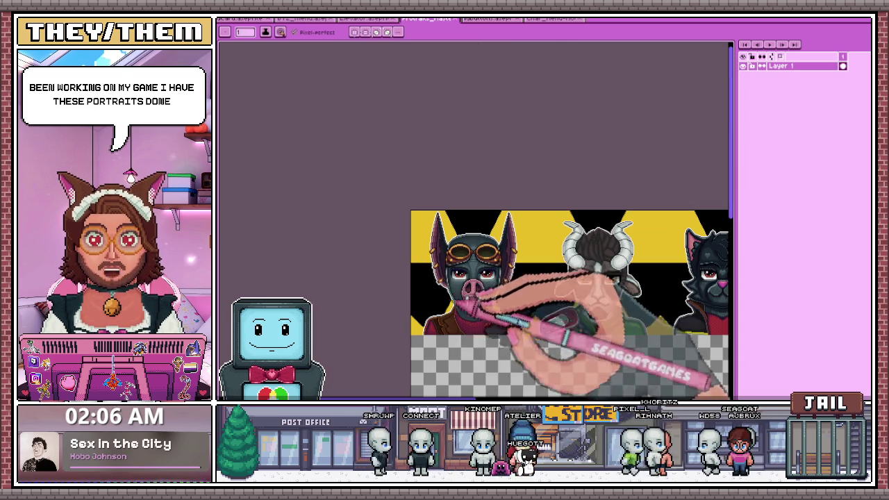
scroll(445, 232, down, 2)
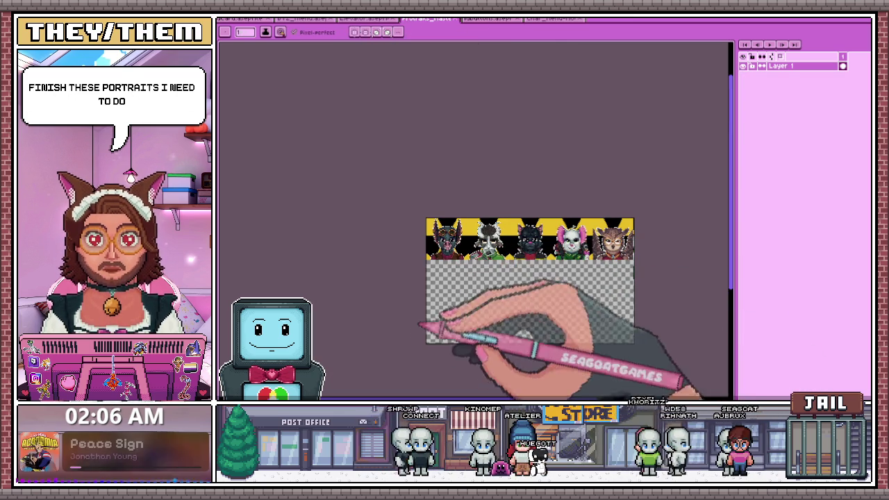
scroll(465, 271, up, 1)
scroll(445, 229, up, 1)
scroll(430, 291, up, 2)
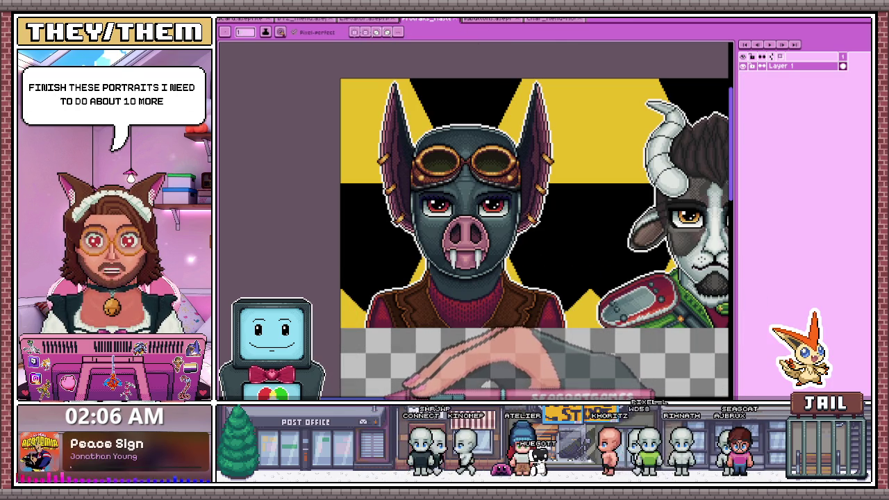
scroll(507, 236, right, 2)
scroll(507, 237, right, 1)
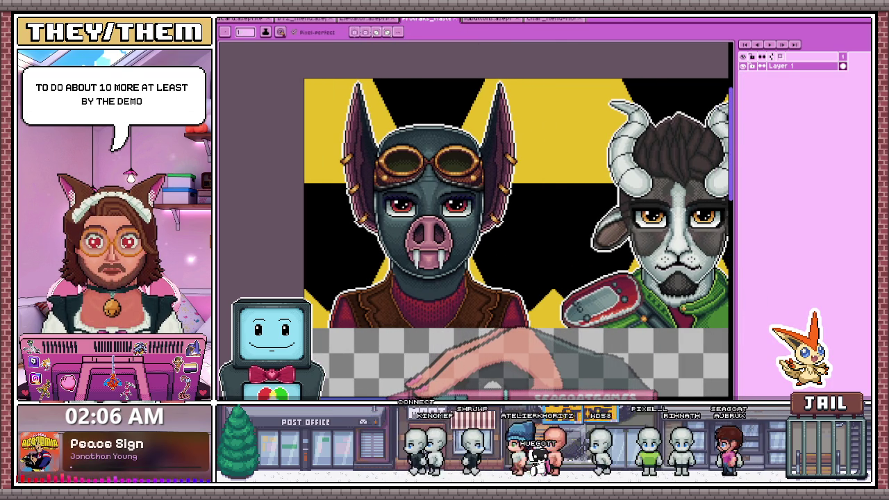
scroll(508, 236, right, 2)
scroll(475, 236, right, 1)
scroll(474, 236, right, 2)
scroll(475, 236, right, 2)
scroll(474, 236, right, 2)
scroll(475, 236, right, 1)
scroll(475, 236, right, 1)
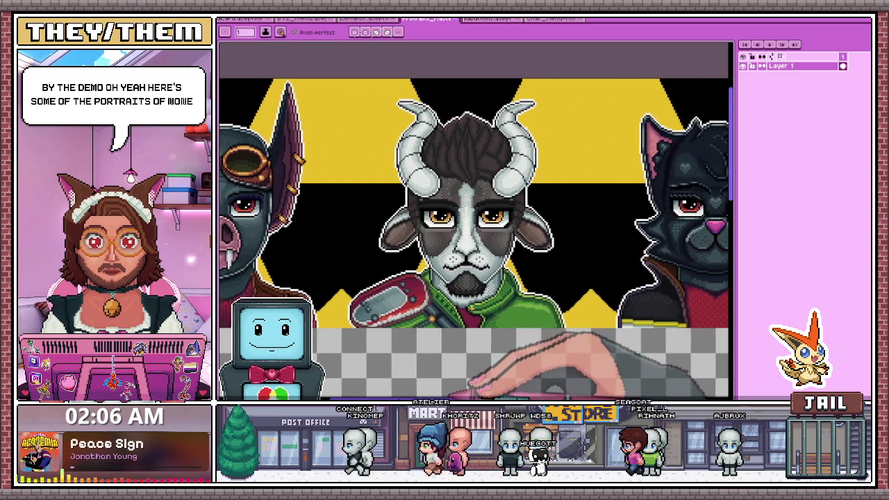
scroll(474, 236, left, 2)
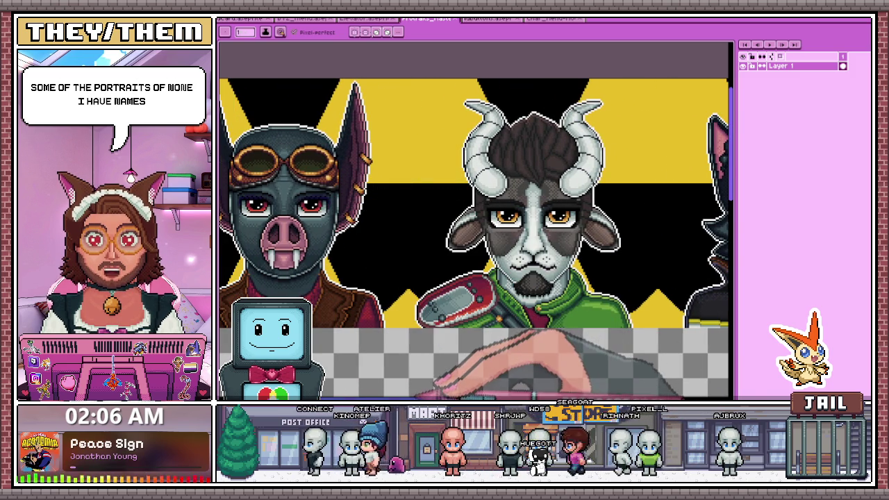
scroll(475, 236, right, 2)
scroll(474, 237, right, 1)
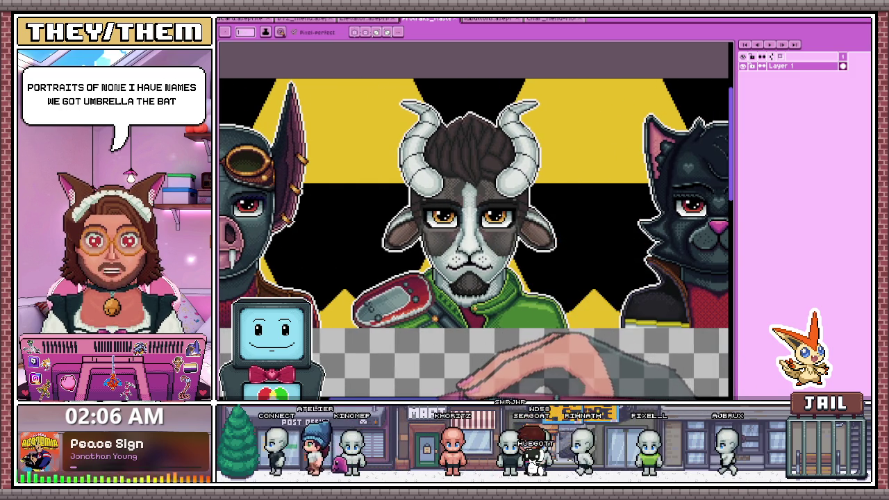
scroll(475, 236, right, 2)
scroll(474, 237, right, 1)
scroll(475, 236, right, 1)
scroll(475, 236, right, 1)
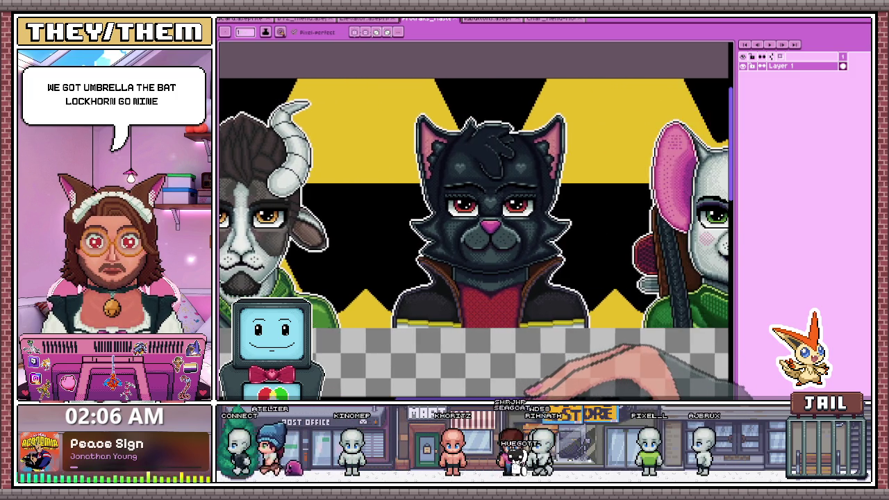
scroll(475, 237, right, 3)
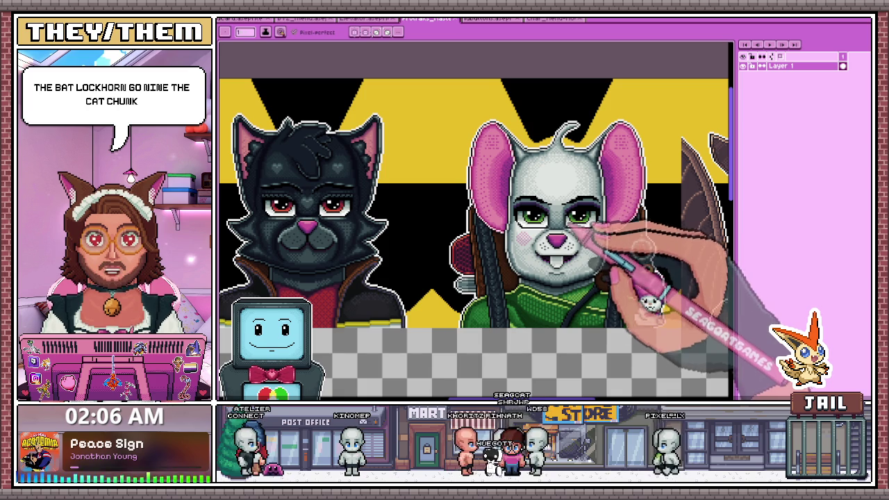
scroll(474, 236, right, 1)
scroll(475, 237, right, 3)
scroll(475, 236, right, 2)
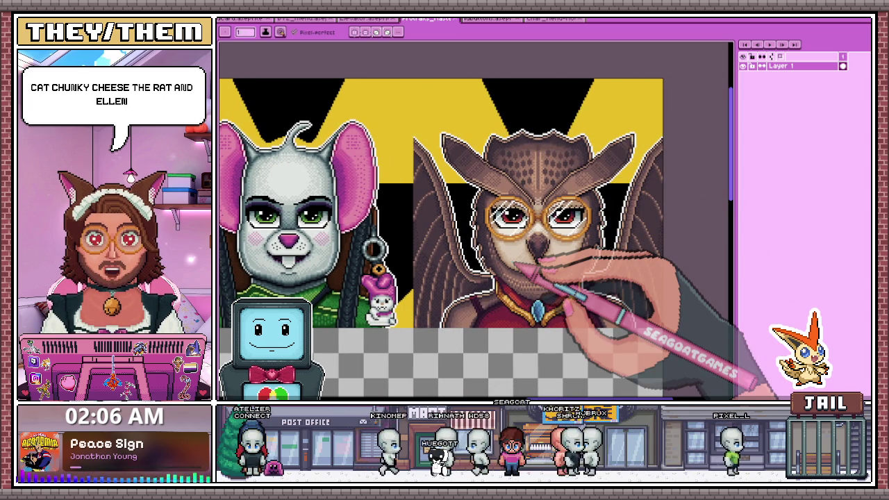
Return to the character info panel file by way of the buttons sheet
scroll(426, 219, down, 3)
scroll(426, 219, down, 1)
scroll(426, 219, down, 3)
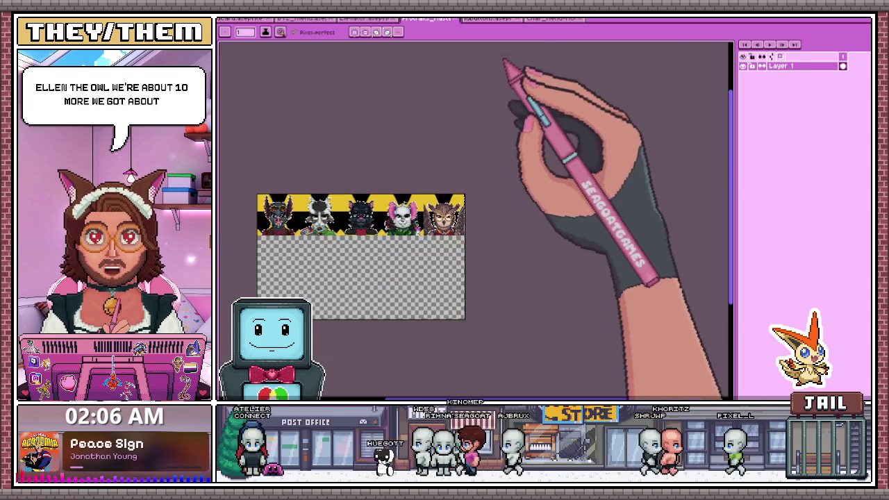
click(490, 19)
click(556, 19)
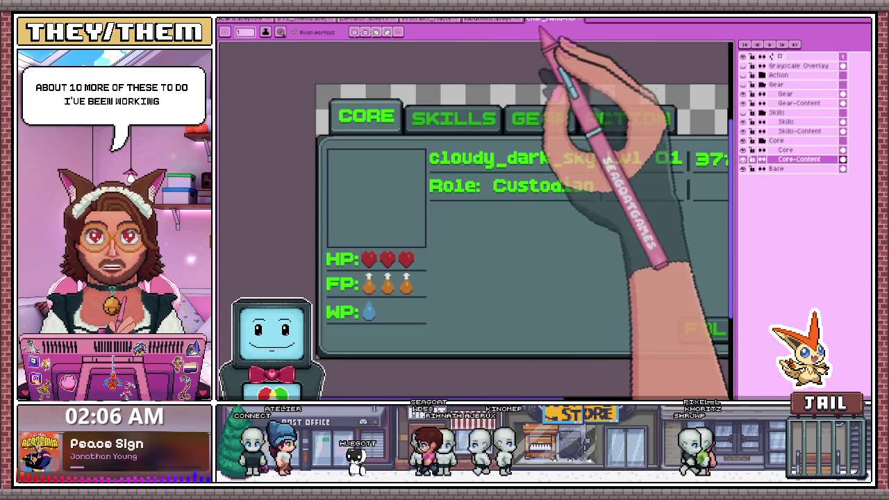
scroll(410, 209, up, 1)
scroll(515, 194, down, 2)
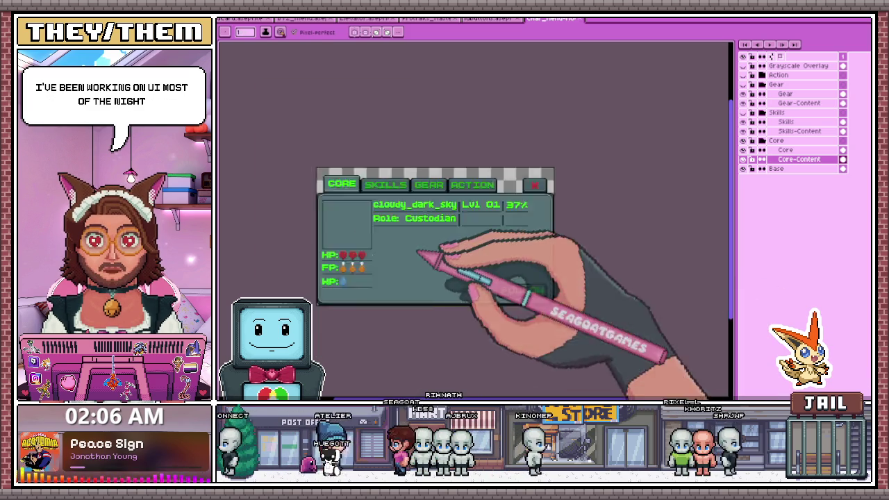
scroll(479, 292, up, 1)
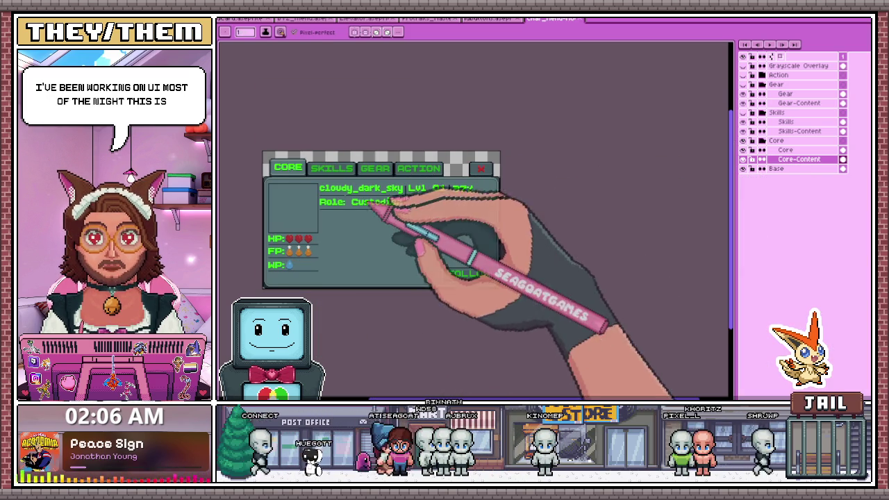
click(742, 140)
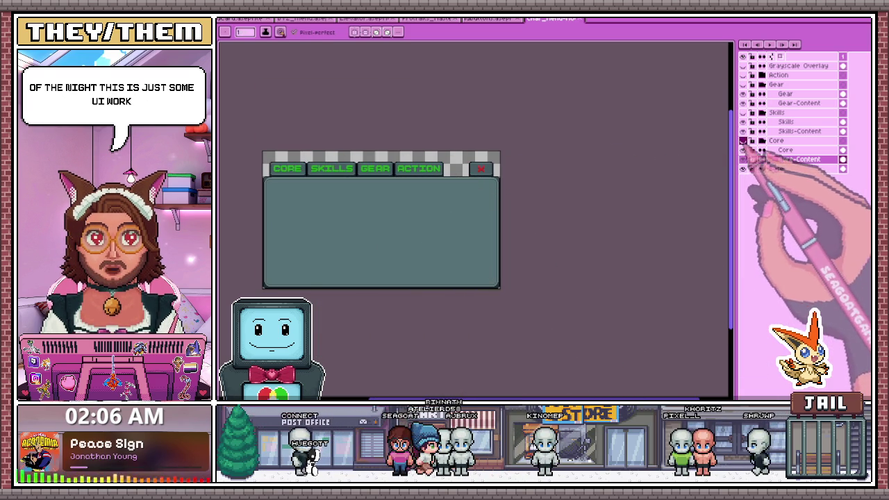
click(743, 112)
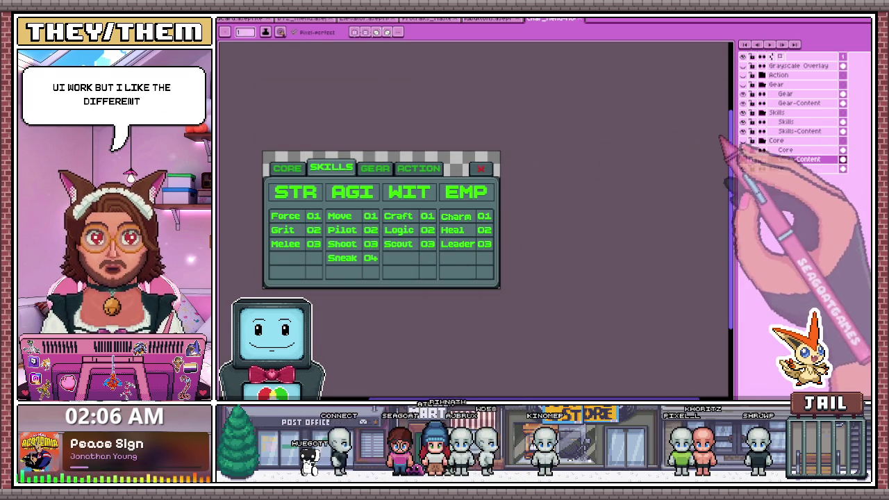
click(743, 112)
click(742, 84)
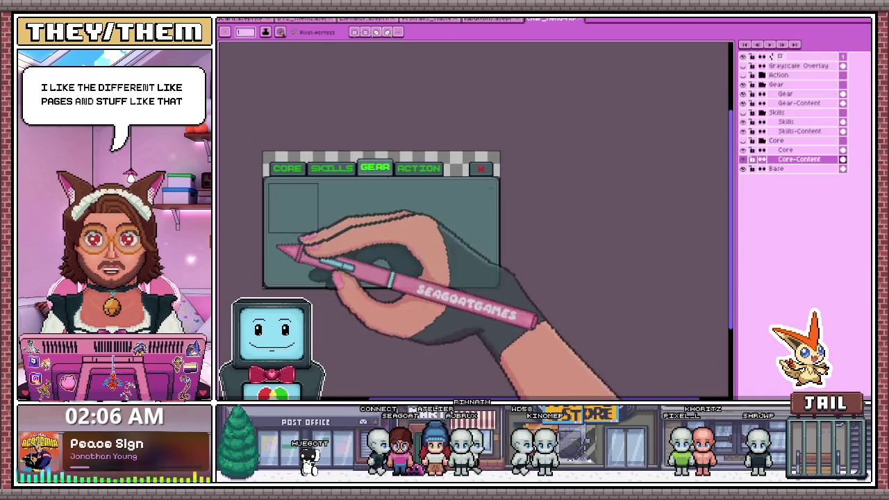
click(743, 84)
click(743, 65)
click(743, 65)
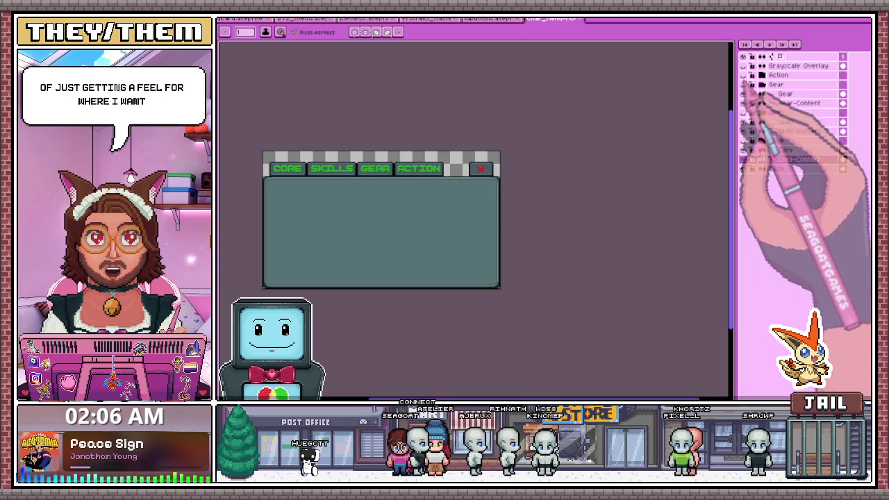
click(743, 84)
click(742, 140)
scroll(275, 253, up, 2)
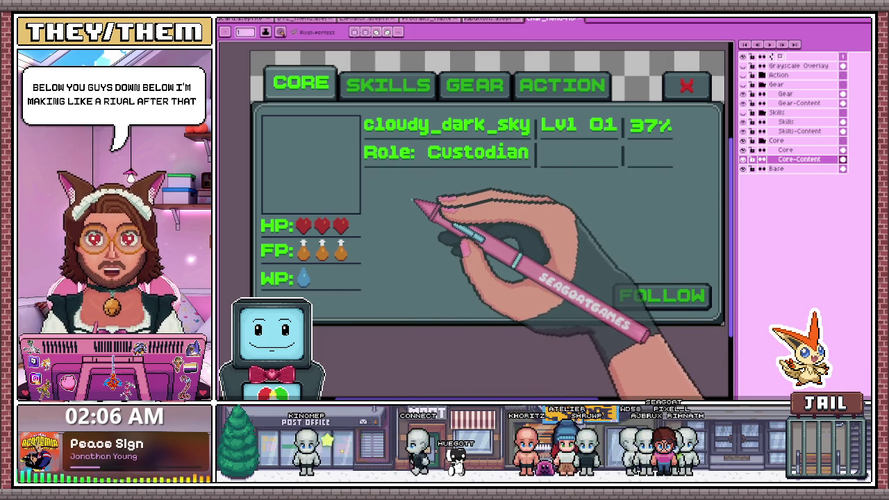
scroll(387, 288, up, 3)
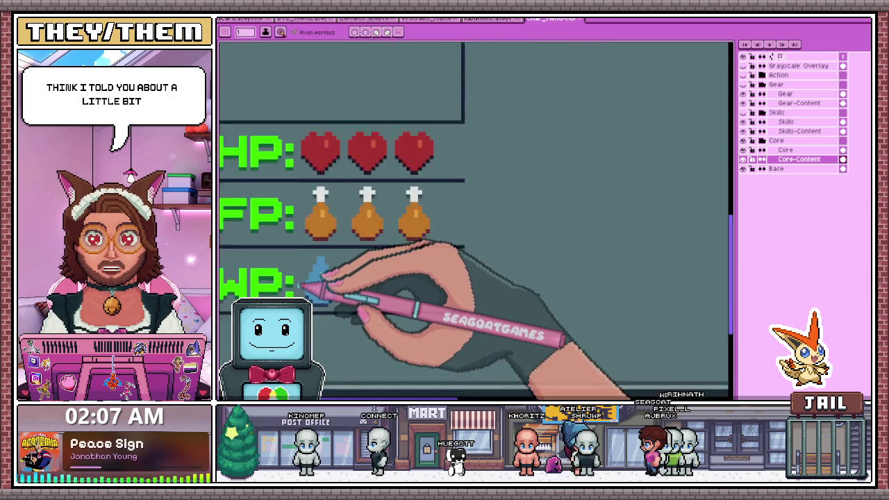
Duplicate the blue WP water drop and place the copy just to its right
key(alt)
scroll(327, 278, up, 2)
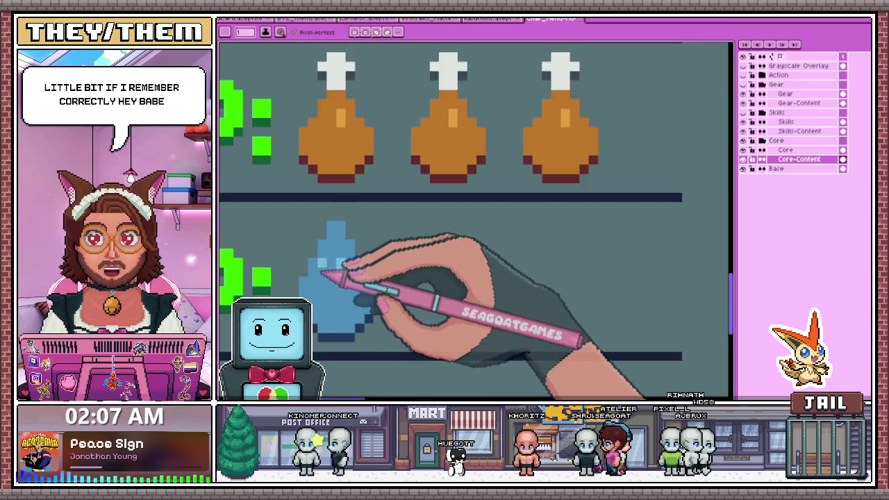
scroll(331, 264, down, 2)
scroll(332, 263, down, 1)
scroll(337, 145, down, 1)
scroll(333, 143, down, 1)
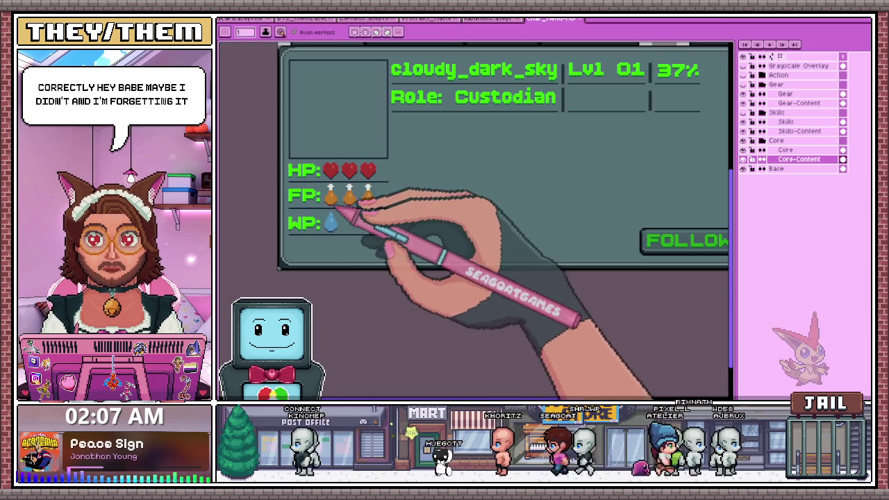
scroll(328, 235, up, 3)
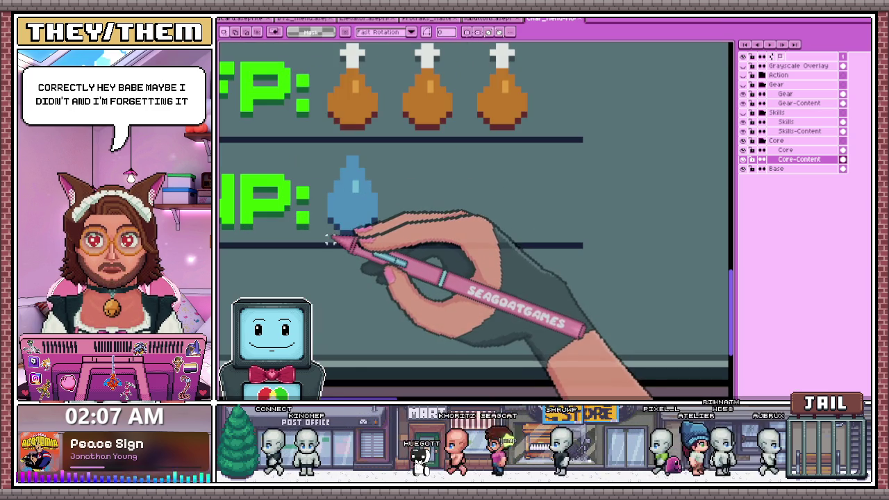
drag(330, 233, 377, 151)
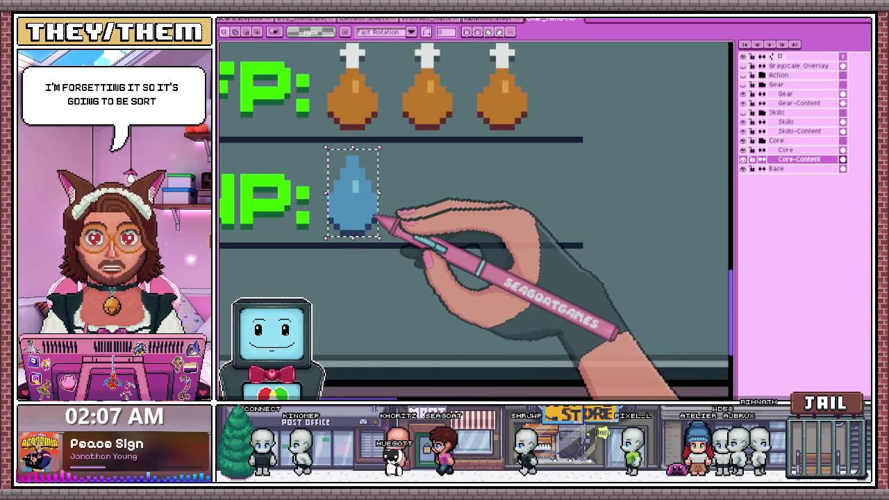
drag(375, 215, 388, 220)
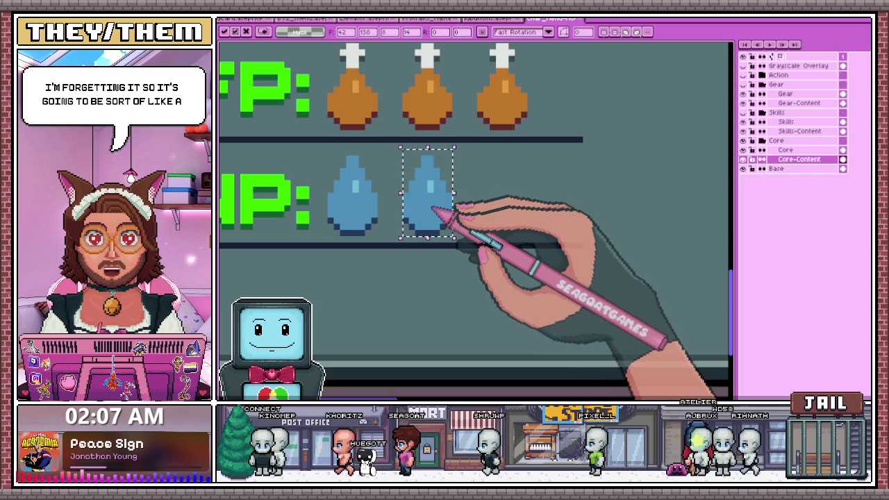
key(Return)
scroll(407, 199, down, 1)
scroll(406, 230, up, 2)
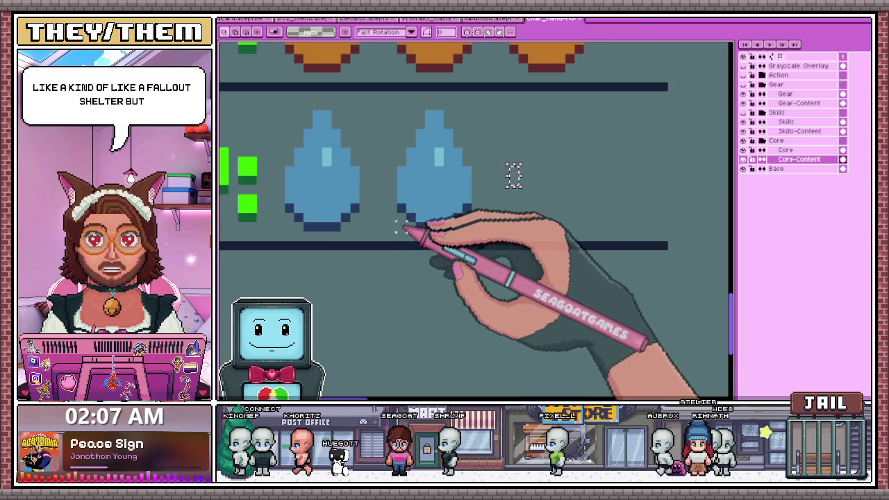
Copy the second drop to add a third water drop, completing the WP row
drag(453, 159, 474, 109)
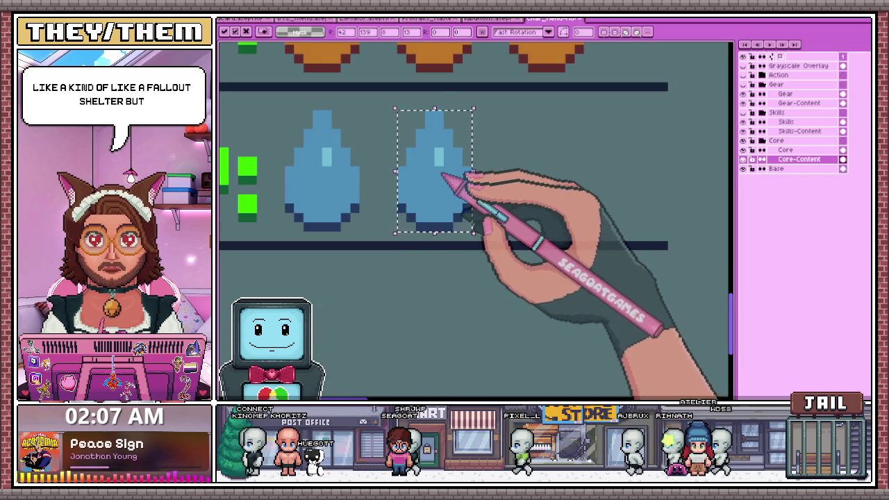
drag(444, 175, 556, 179)
scroll(441, 243, down, 1)
scroll(434, 292, down, 1)
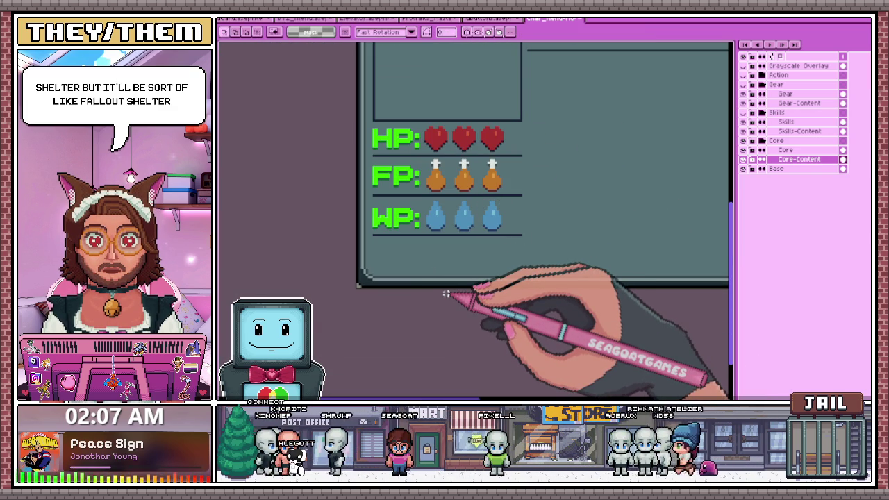
scroll(446, 236, up, 1)
scroll(446, 222, up, 1)
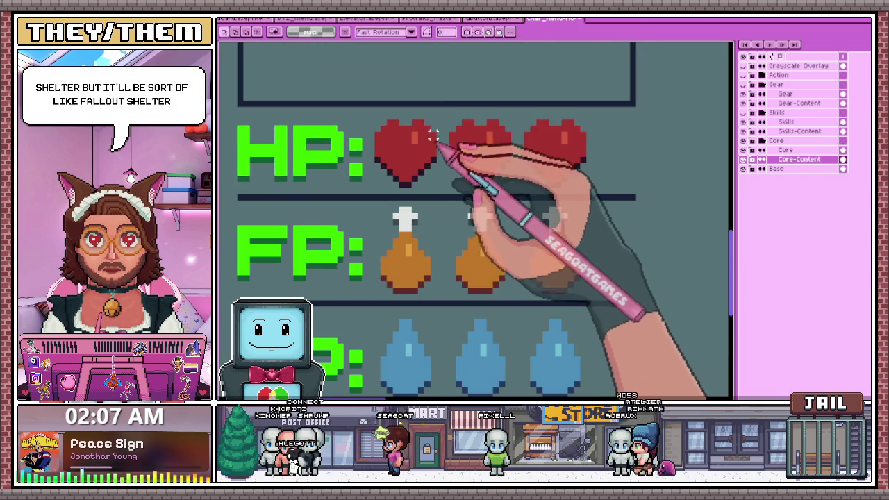
scroll(446, 220, down, 1)
scroll(445, 237, up, 1)
scroll(442, 250, down, 1)
scroll(423, 292, up, 1)
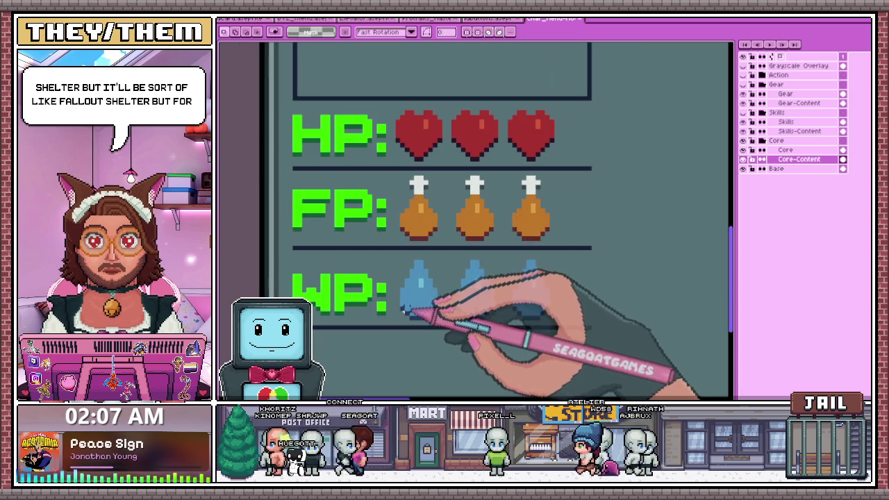
scroll(405, 155, up, 2)
scroll(407, 143, down, 1)
scroll(397, 149, up, 1)
scroll(397, 125, down, 1)
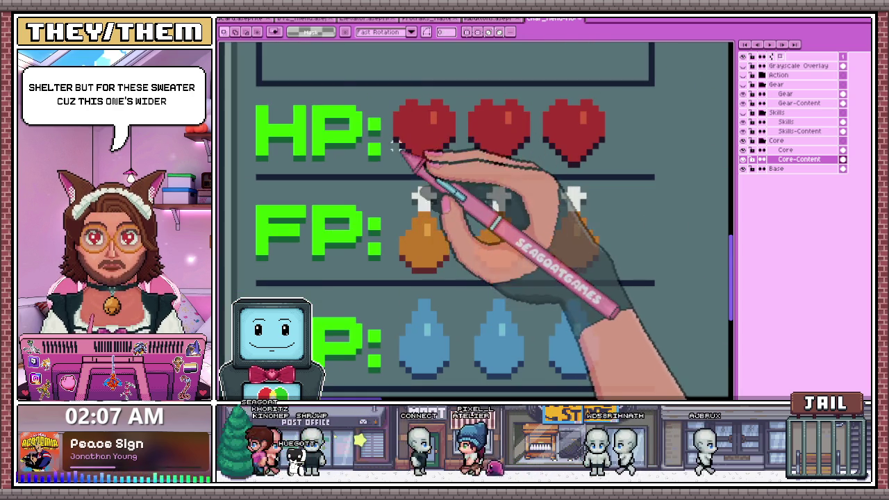
scroll(396, 202, down, 1)
scroll(396, 202, down, 1)
scroll(405, 193, down, 1)
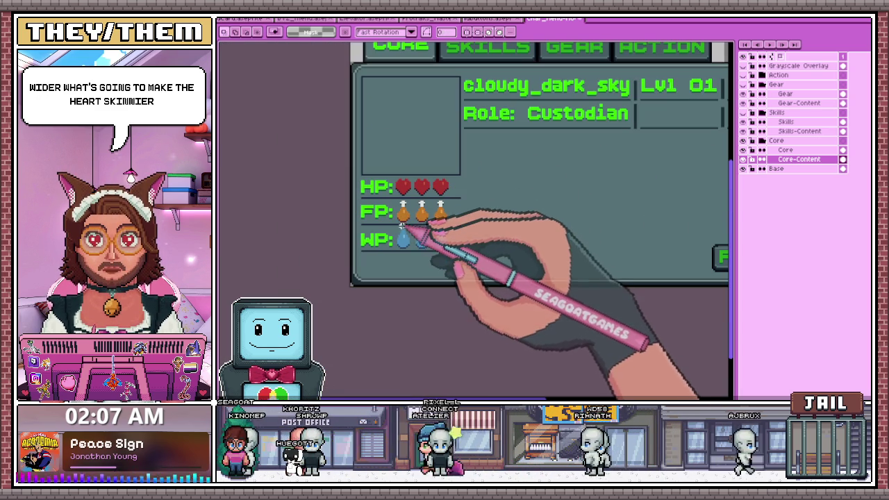
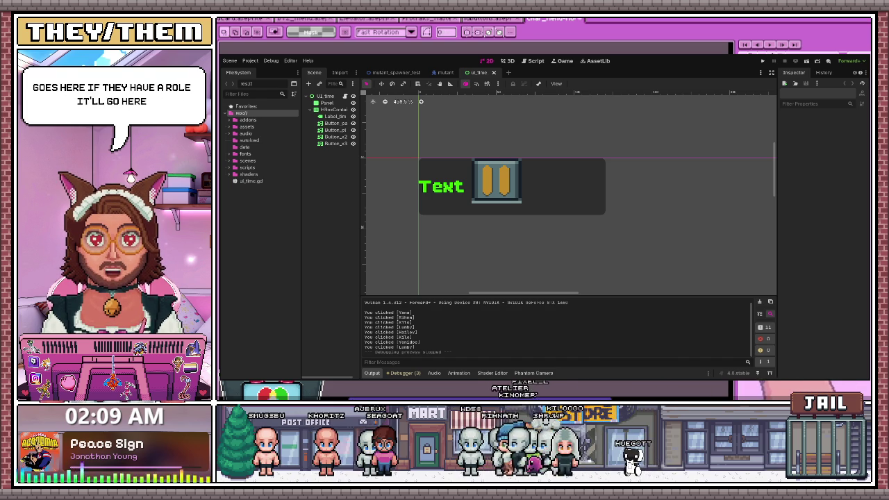
Switch from the Godot editor to the Aseprite window showing the character info panel mockup
key(alt+Tab)
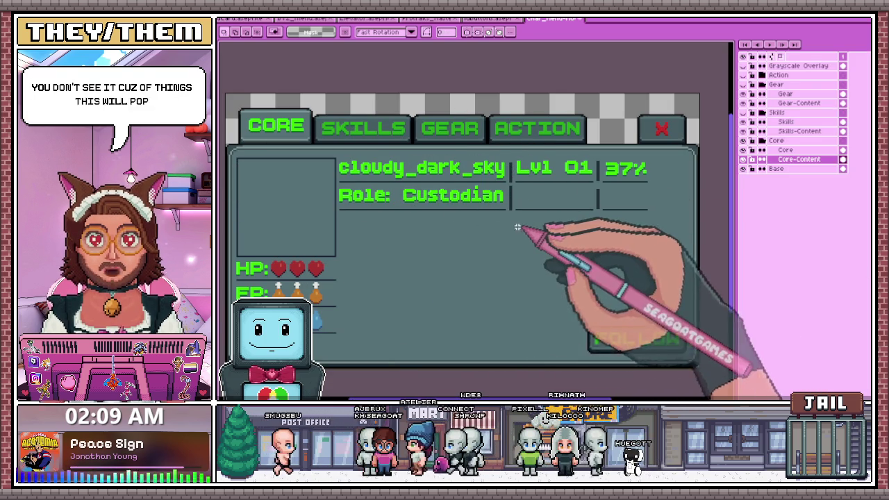
scroll(350, 239, left, 2)
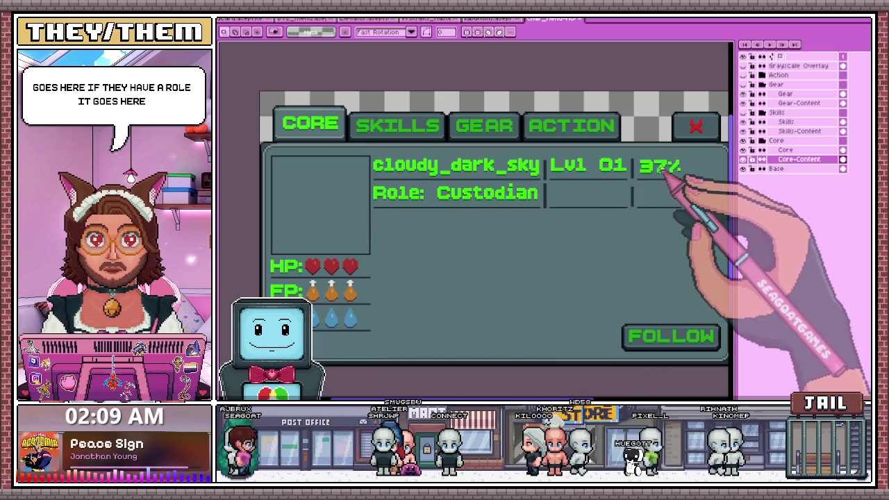
drag(686, 174, 665, 171)
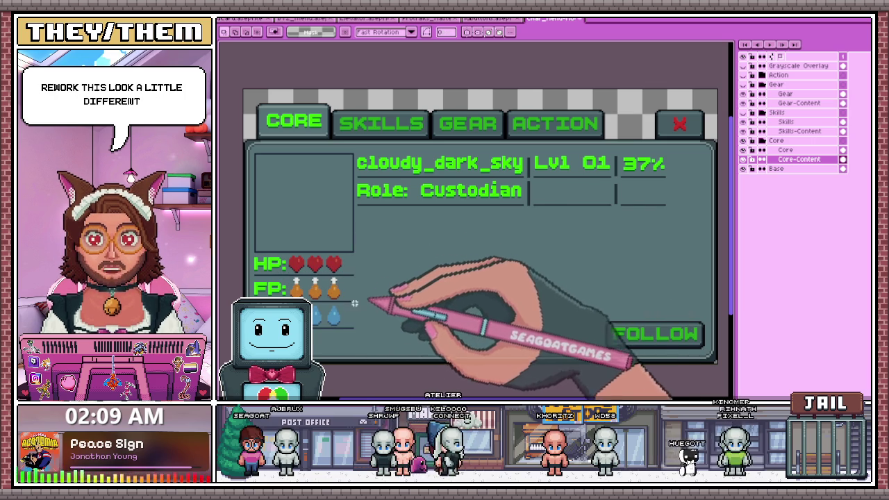
scroll(334, 305, down, 2)
scroll(323, 344, down, 1)
scroll(316, 349, up, 3)
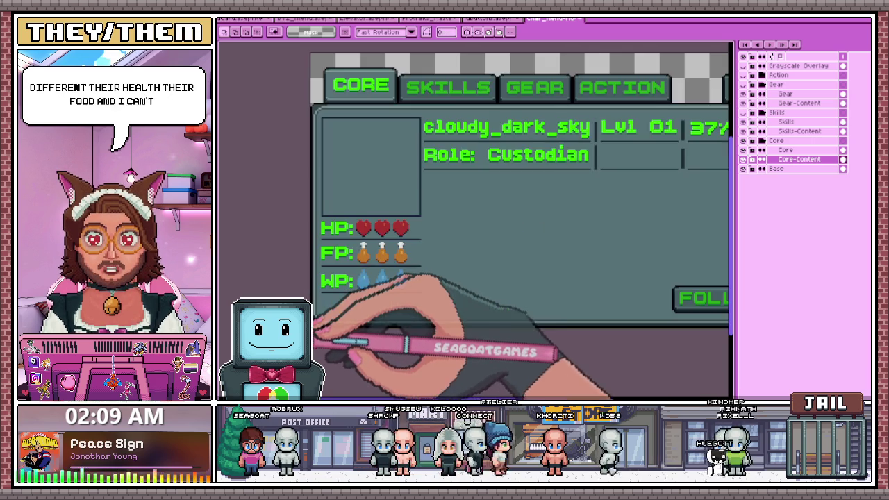
scroll(347, 303, up, 1)
scroll(389, 285, down, 2)
scroll(549, 297, up, 2)
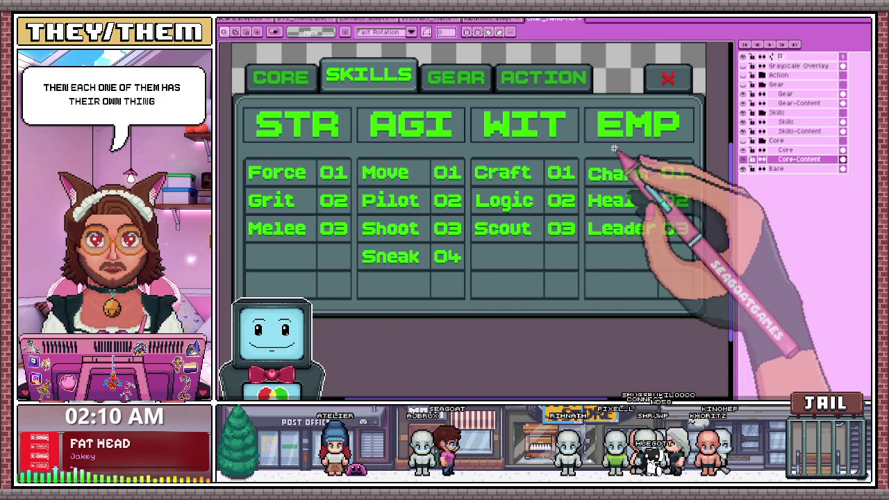
click(743, 111)
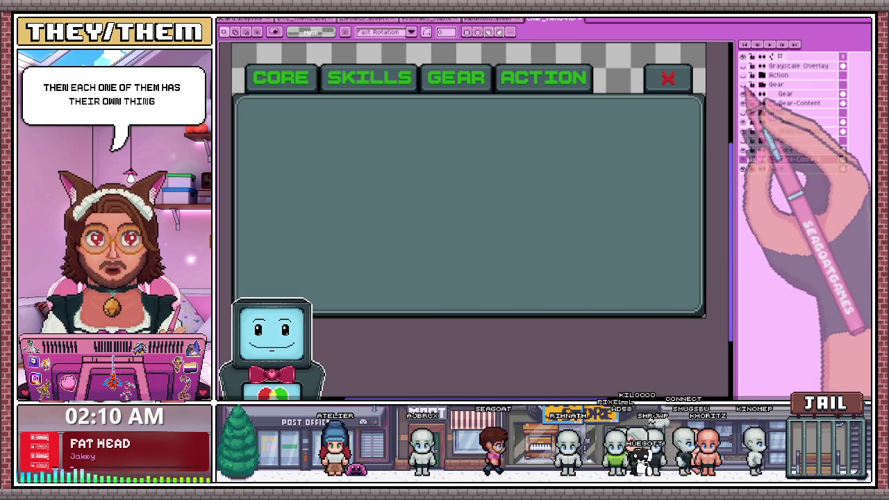
click(743, 84)
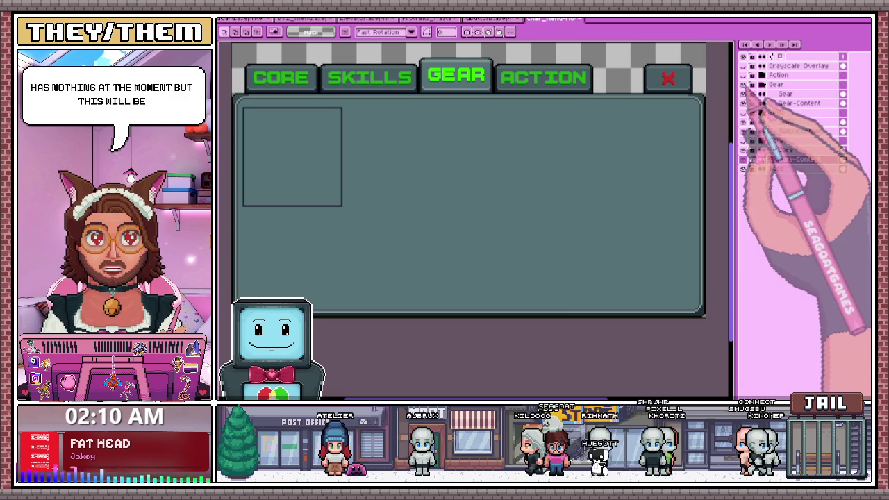
click(743, 84)
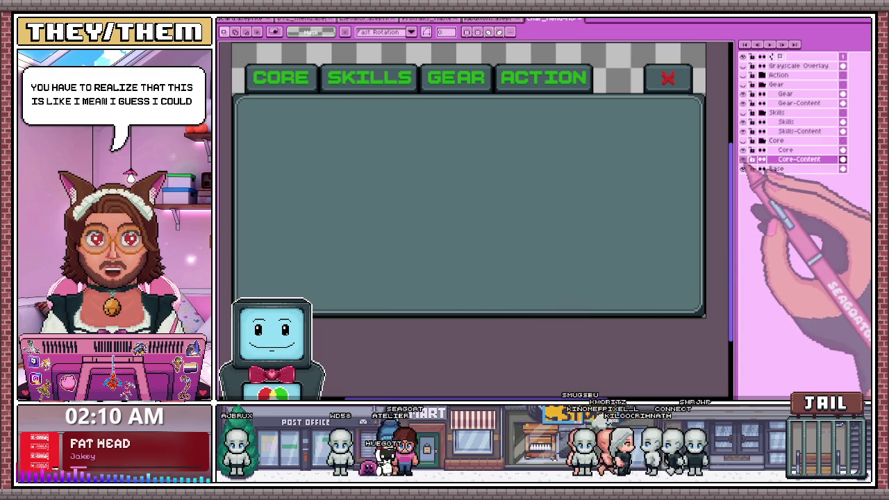
click(743, 159)
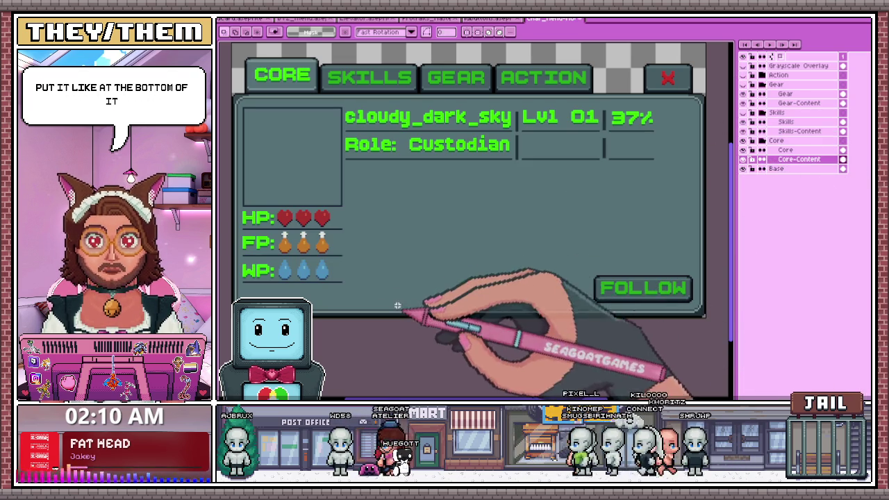
scroll(661, 201, down, 2)
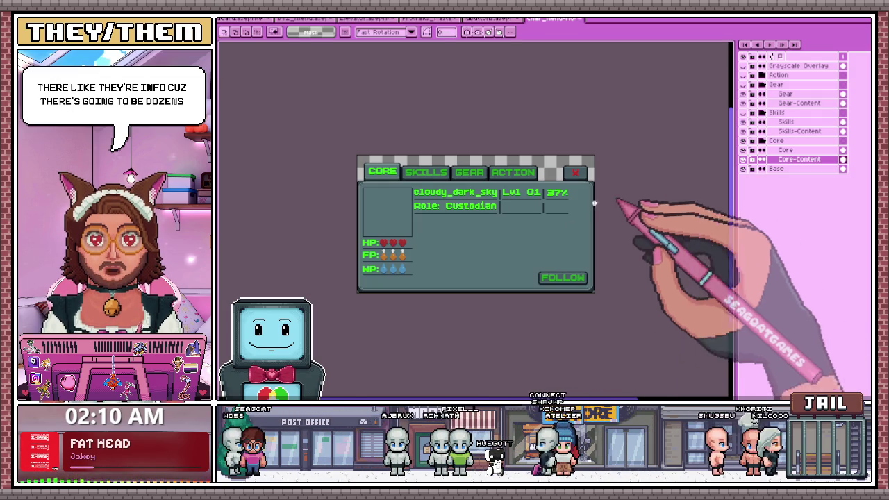
scroll(502, 283, up, 1)
scroll(499, 281, down, 1)
key(ctrl+z)
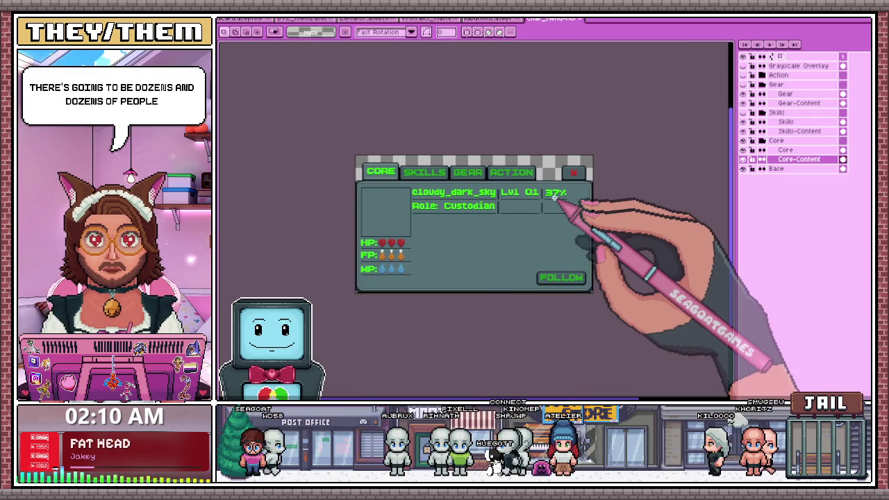
scroll(515, 262, up, 1)
scroll(515, 264, down, 1)
scroll(389, 306, up, 1)
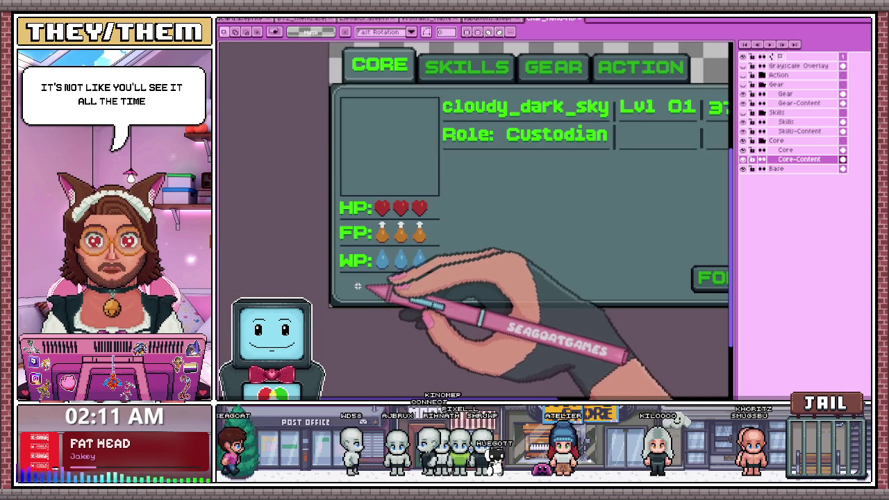
scroll(351, 292, down, 1)
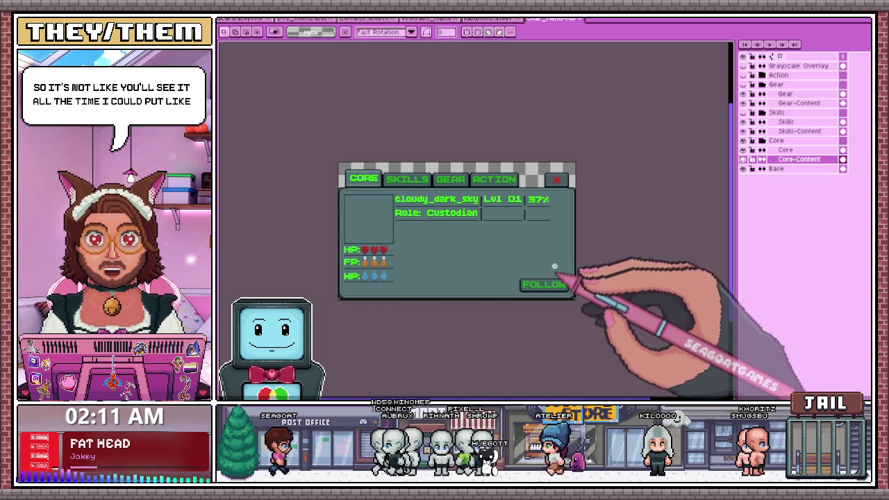
scroll(547, 198, up, 1)
scroll(547, 198, up, 1)
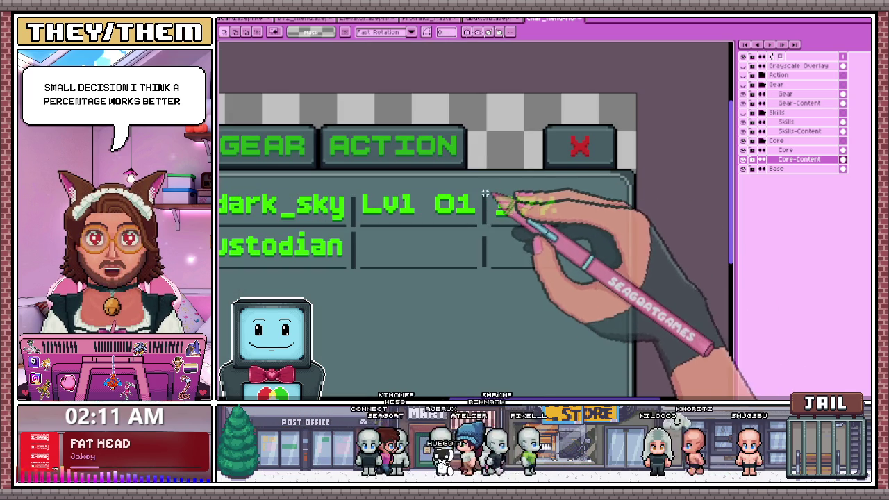
scroll(513, 216, up, 1)
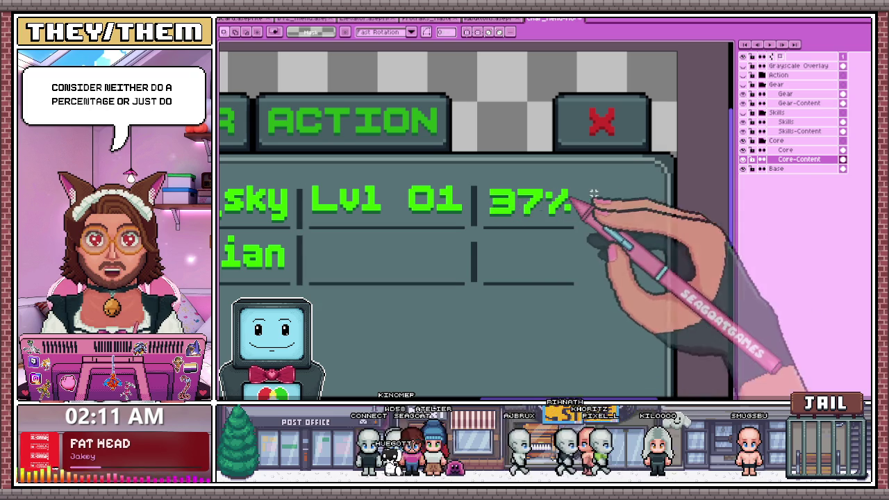
scroll(605, 222, down, 3)
scroll(526, 321, up, 3)
scroll(526, 324, down, 3)
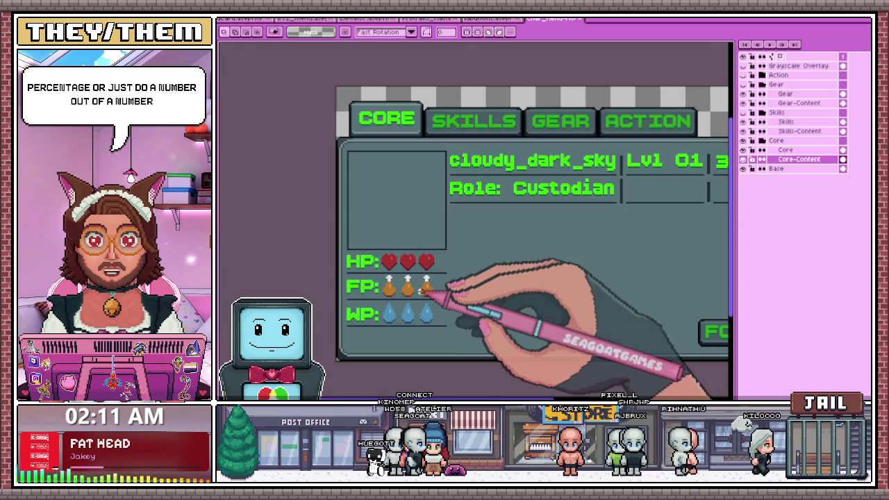
scroll(422, 292, up, 1)
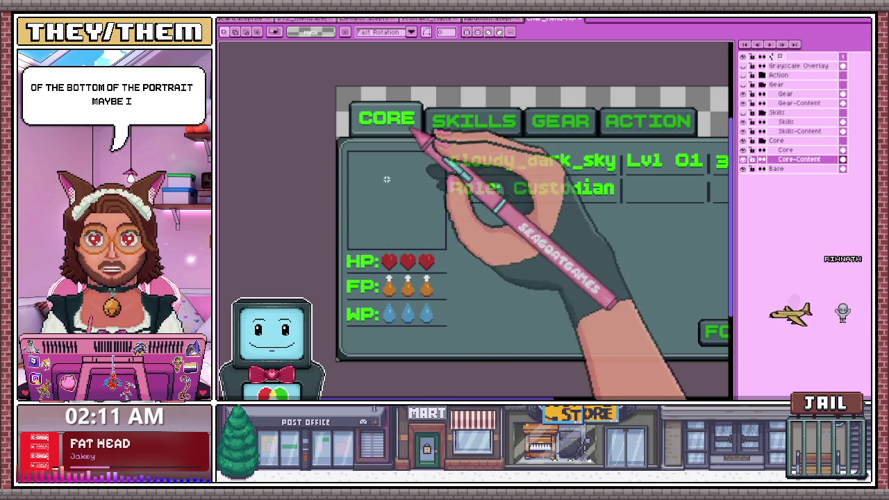
scroll(373, 243, up, 1)
scroll(362, 254, up, 1)
scroll(331, 261, down, 1)
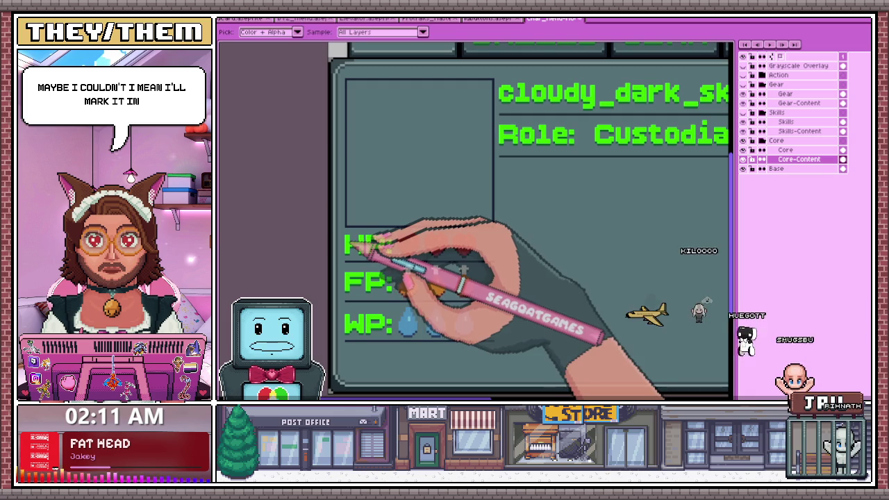
With the Pencil, draw the bar frame's end below the portrait
scroll(344, 247, up, 1)
scroll(357, 218, up, 1)
key(b)
scroll(348, 214, up, 1)
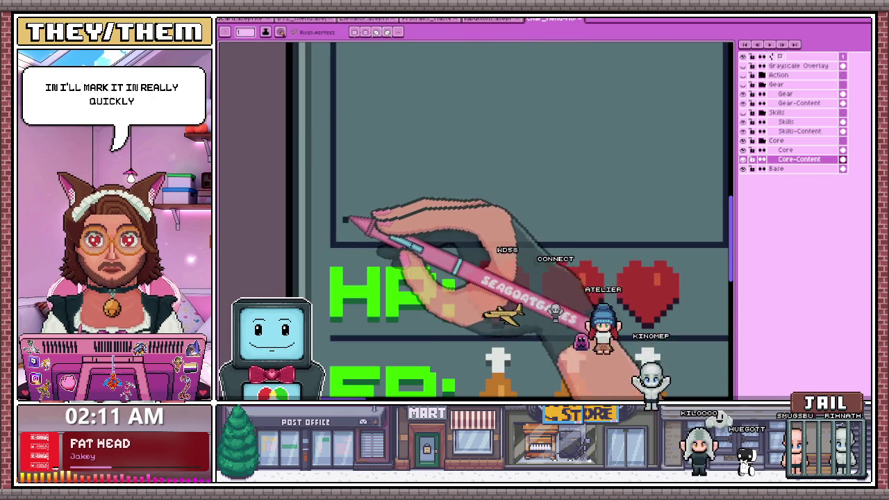
scroll(355, 216, down, 1)
scroll(348, 212, up, 1)
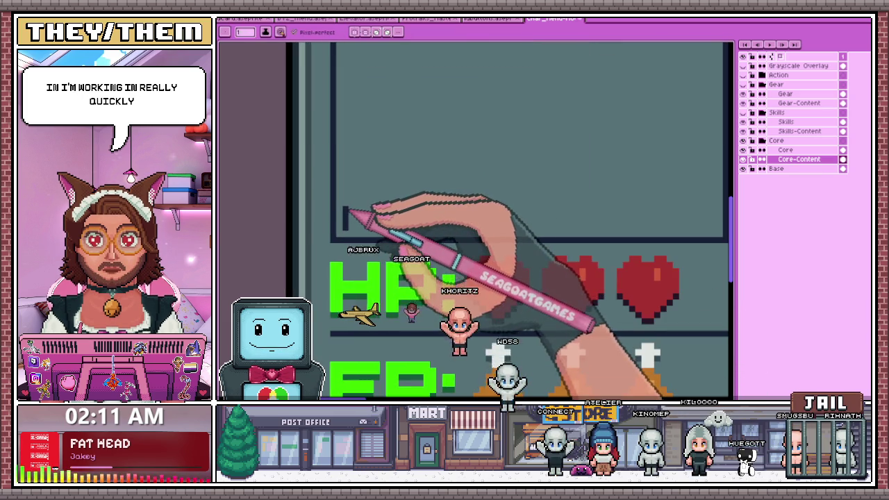
scroll(358, 212, down, 1)
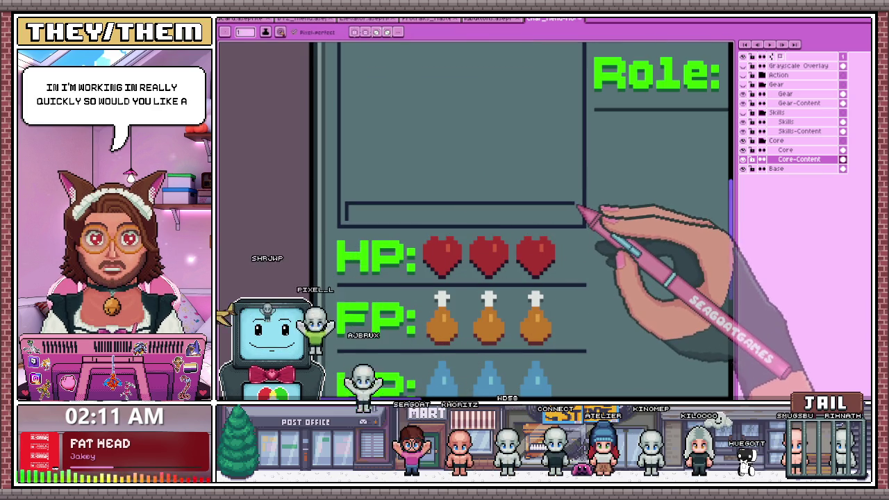
scroll(571, 198, up, 1)
scroll(382, 204, down, 1)
scroll(592, 213, up, 1)
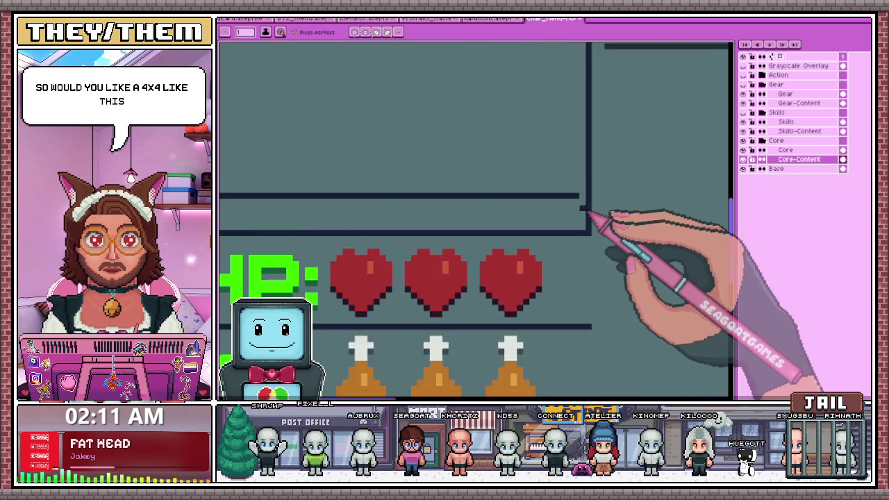
scroll(582, 208, up, 1)
drag(574, 192, 574, 228)
Fill the first block at the left of the bar green
scroll(566, 226, down, 2)
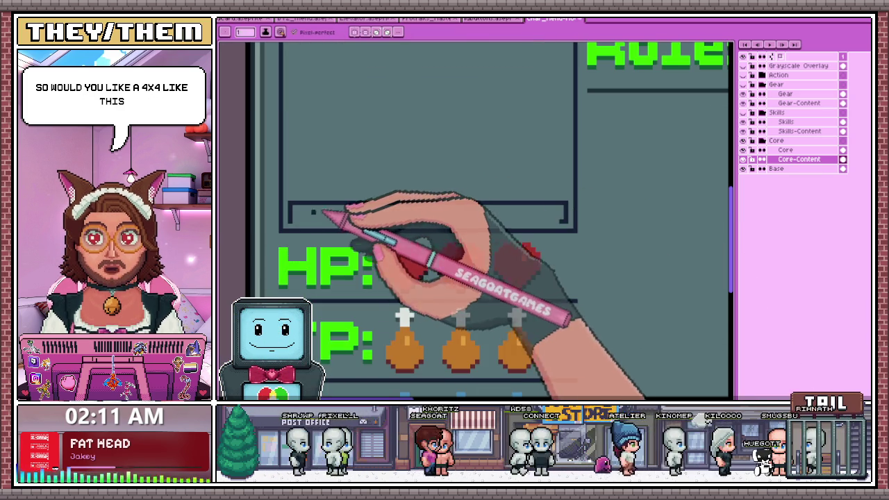
scroll(298, 223, up, 1)
scroll(317, 199, down, 1)
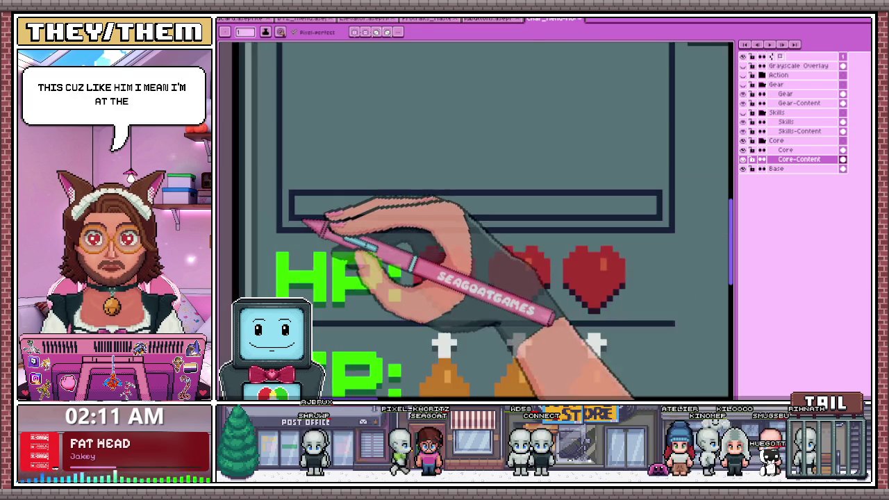
scroll(308, 223, down, 1)
scroll(333, 250, up, 1)
scroll(301, 206, up, 1)
drag(292, 198, 298, 208)
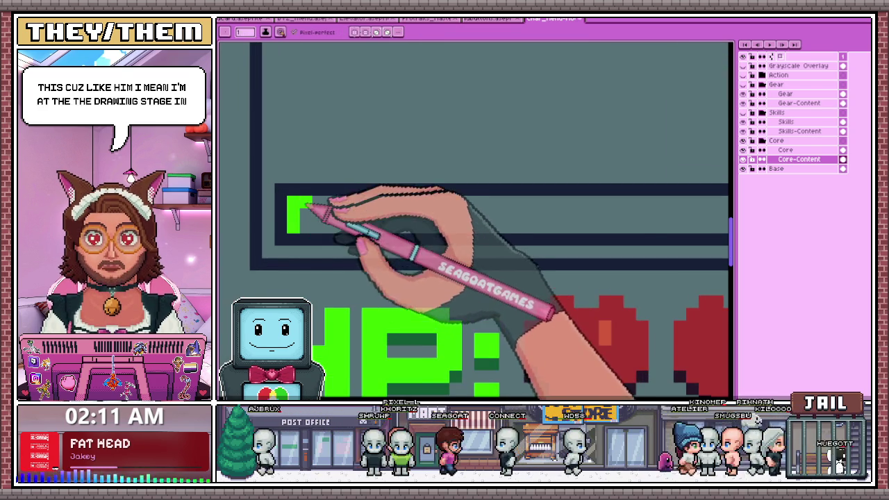
Split the green bar into three separate cells with gaps between them
scroll(292, 178, down, 1)
scroll(310, 223, up, 1)
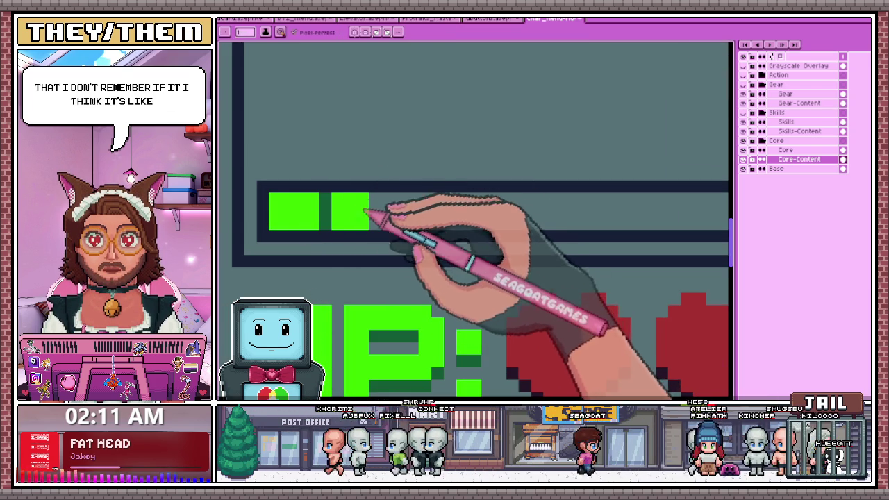
scroll(375, 231, down, 1)
scroll(366, 223, up, 1)
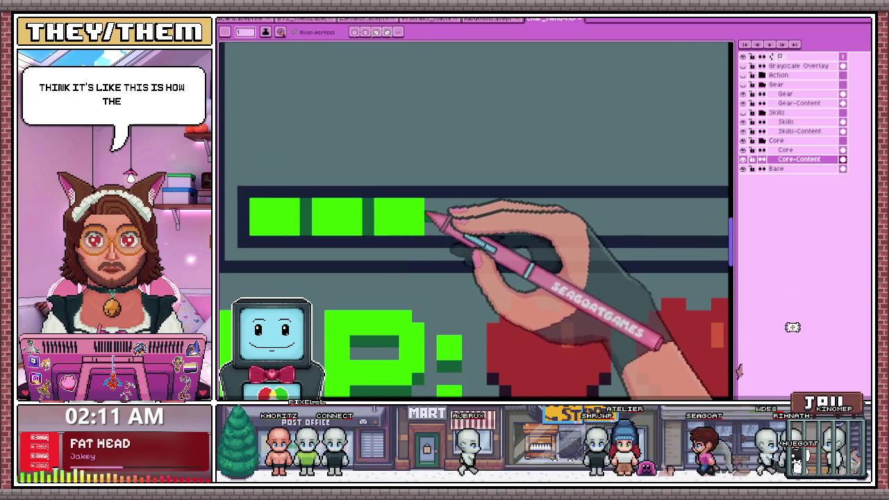
scroll(434, 210, down, 2)
scroll(493, 215, down, 1)
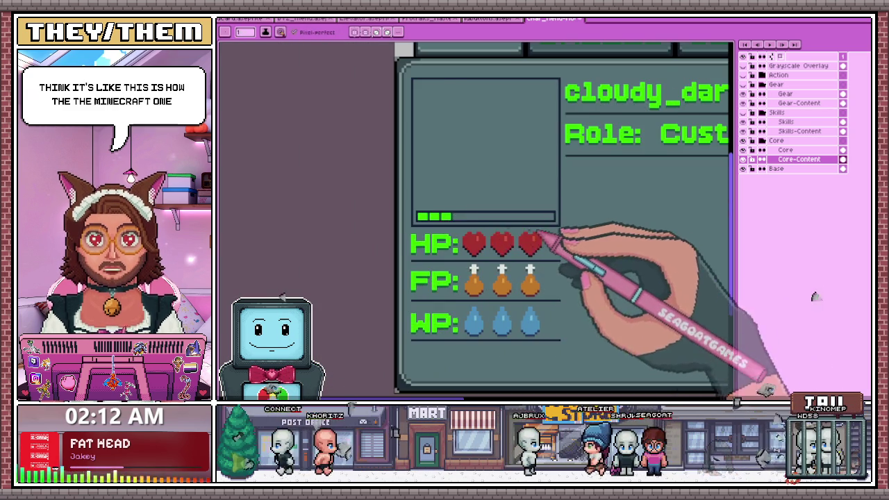
scroll(555, 238, down, 1)
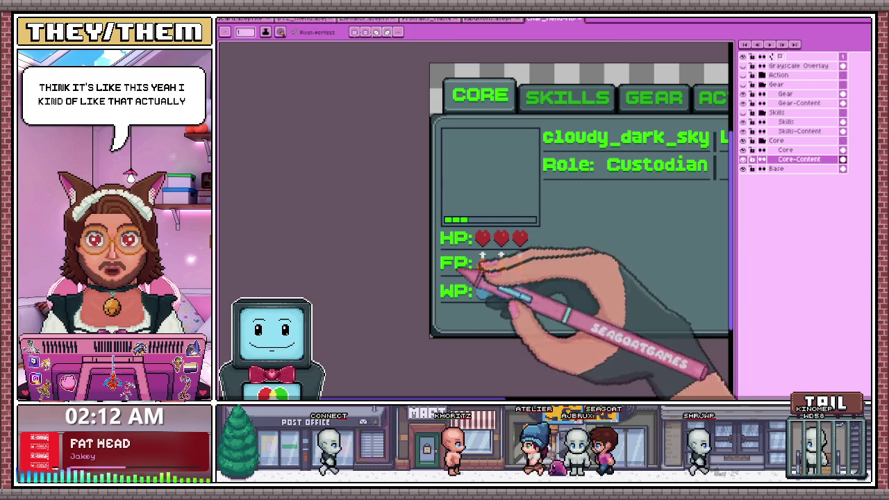
scroll(565, 205, up, 1)
scroll(661, 303, up, 1)
scroll(660, 323, up, 1)
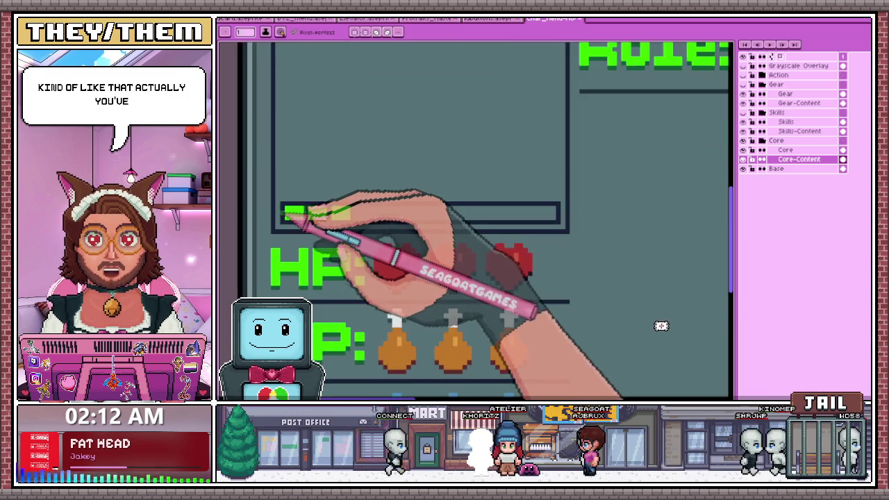
scroll(661, 359, up, 1)
mouse_move(313, 204)
mouse_down()
mouse_move(313, 222)
mouse_move(343, 222)
mouse_up()
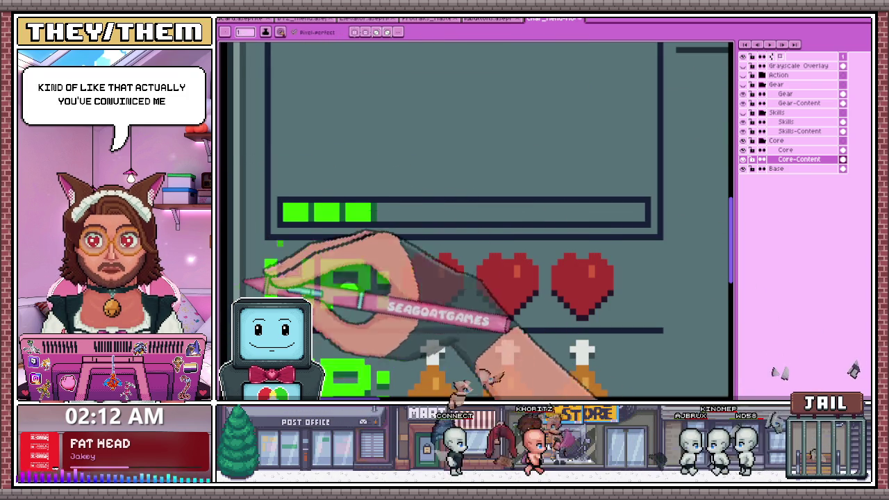
Marquee-select the green progress bar
scroll(316, 221, up, 1)
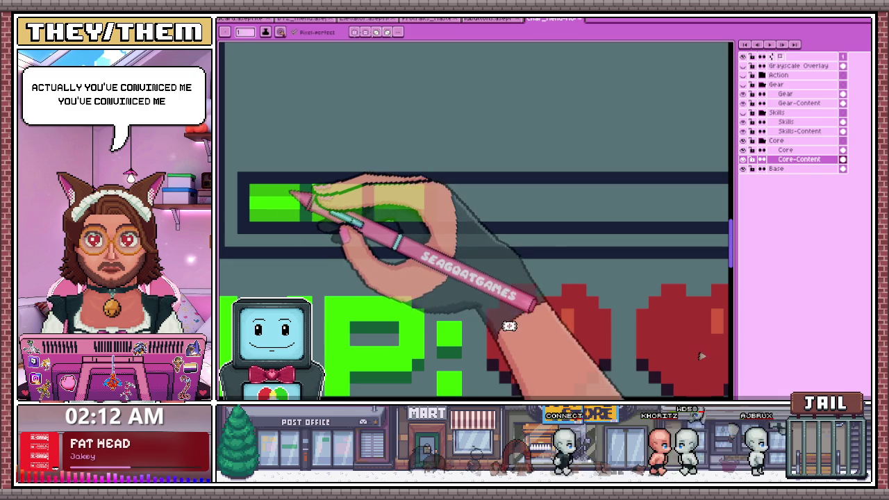
scroll(417, 192, down, 2)
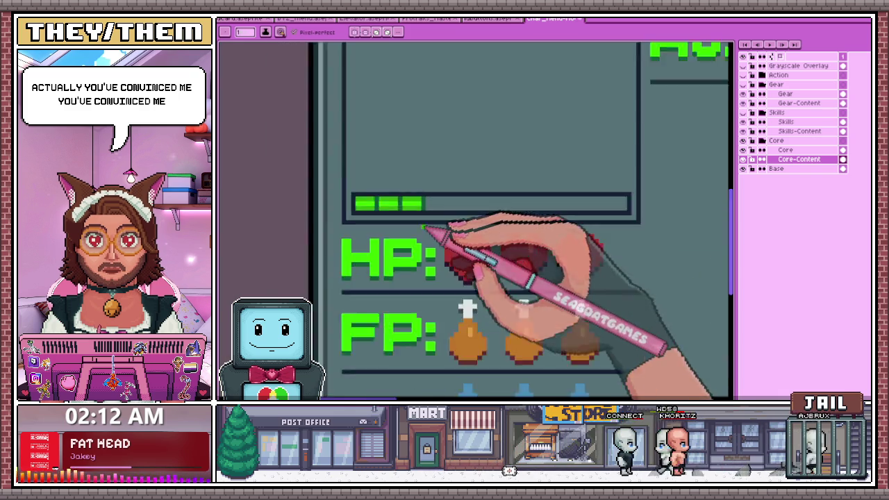
scroll(438, 237, down, 1)
scroll(431, 246, down, 1)
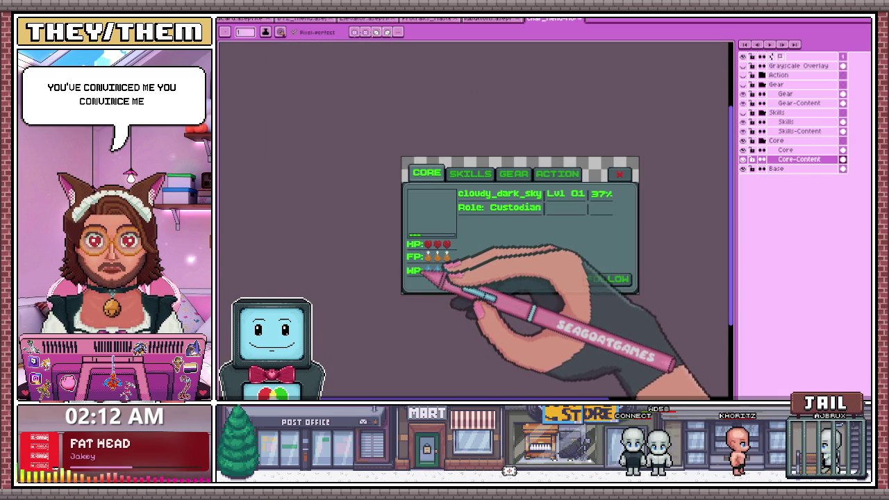
scroll(422, 272, up, 2)
scroll(417, 243, up, 1)
scroll(410, 208, up, 2)
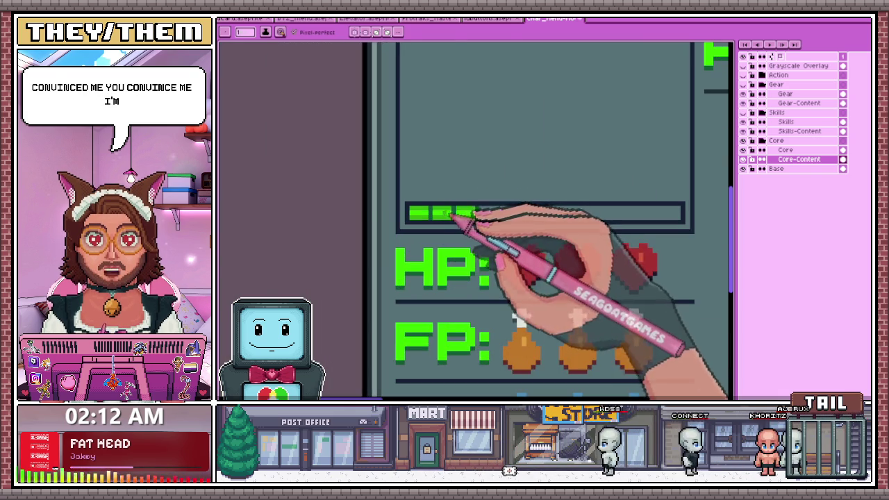
key(m)
drag(407, 201, 685, 206)
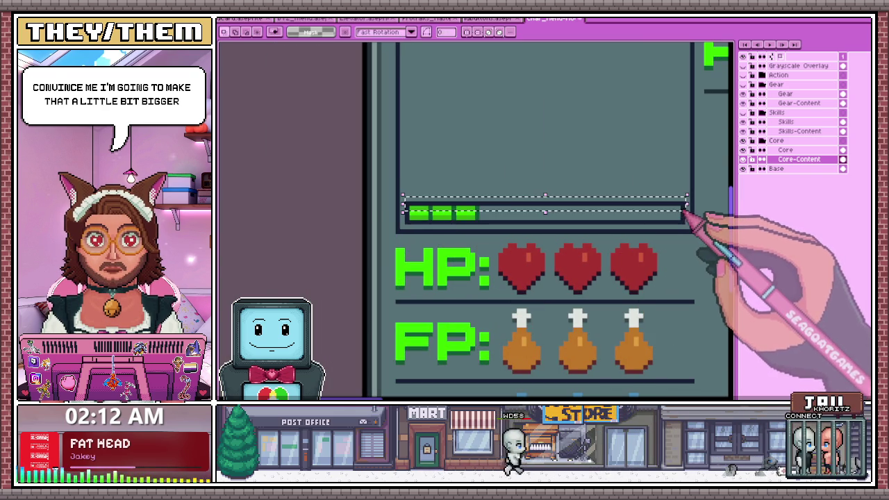
Scale the selected green bar slightly larger with Ctrl+T and apply it
key(ctrl+t)
scroll(678, 209, down, 1)
scroll(660, 222, down, 1)
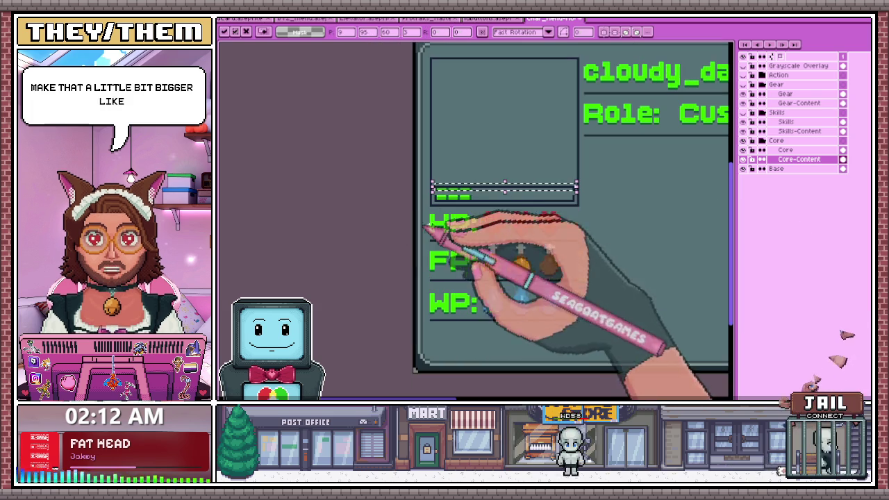
key(Return)
scroll(459, 201, up, 1)
scroll(426, 188, up, 1)
Pick the light yellow-green from the artwork and paint a shine along the second cell's top
key(b)
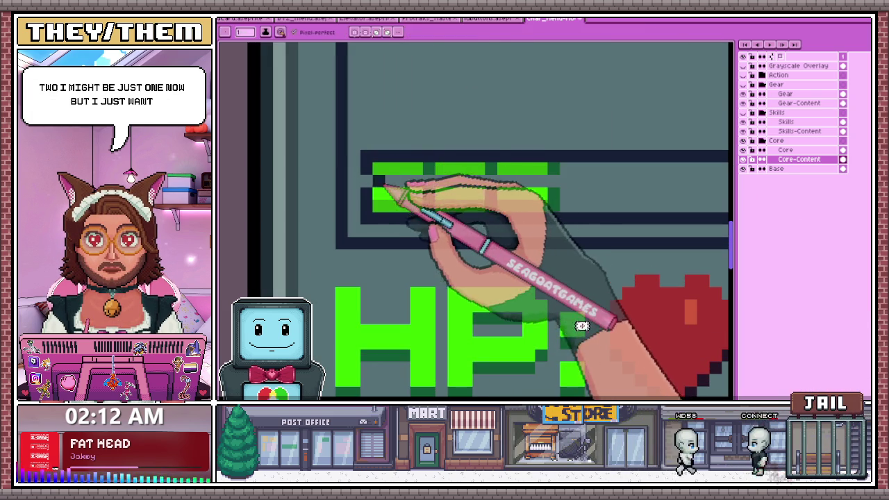
scroll(416, 191, down, 1)
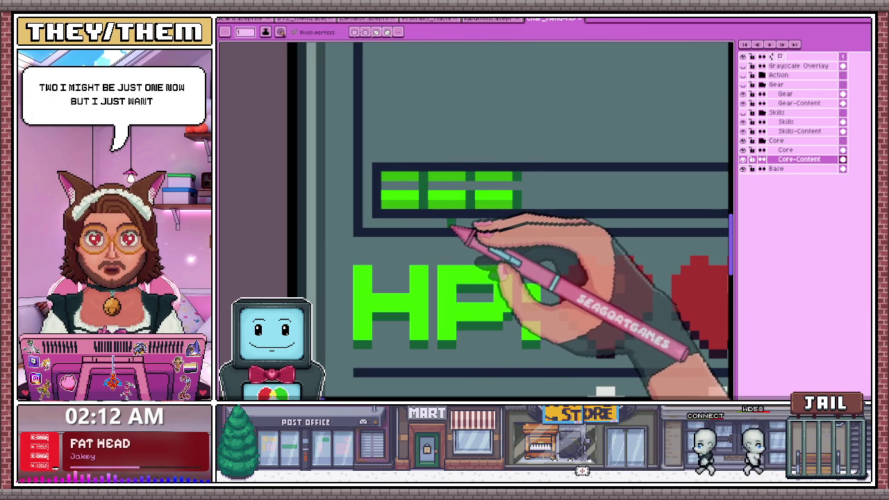
scroll(455, 236, up, 1)
scroll(462, 229, up, 1)
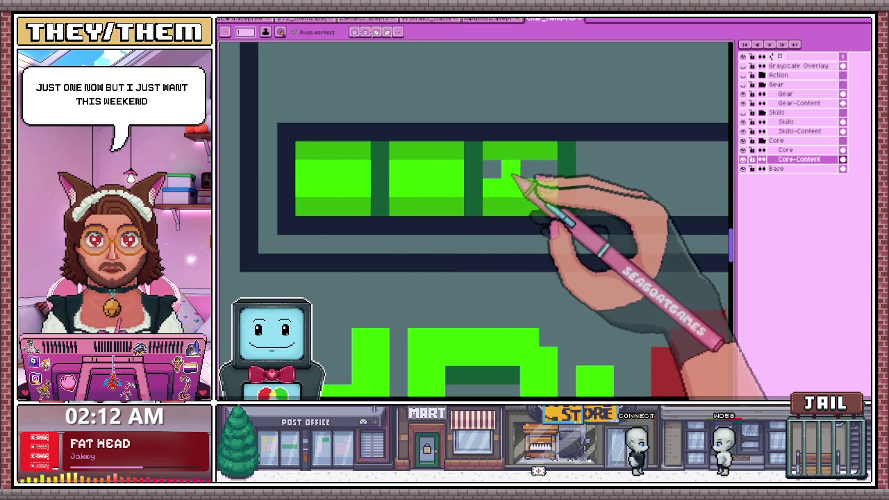
scroll(542, 185, down, 2)
scroll(500, 209, down, 2)
scroll(459, 229, down, 1)
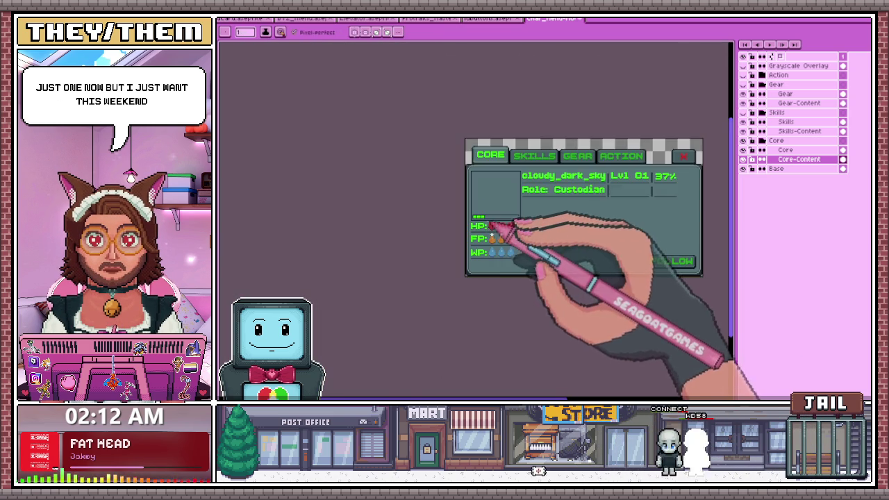
scroll(496, 228, up, 2)
scroll(486, 229, up, 1)
scroll(476, 204, up, 1)
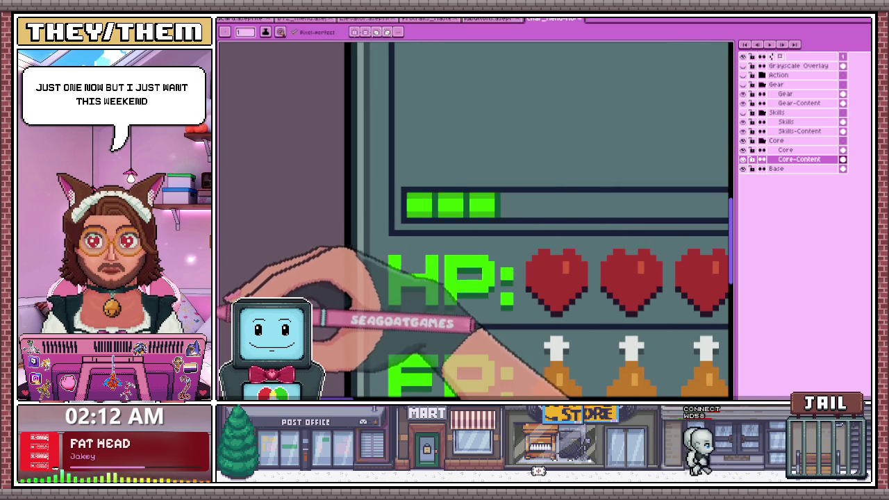
scroll(417, 214, up, 1)
scroll(445, 197, up, 1)
scroll(424, 192, up, 1)
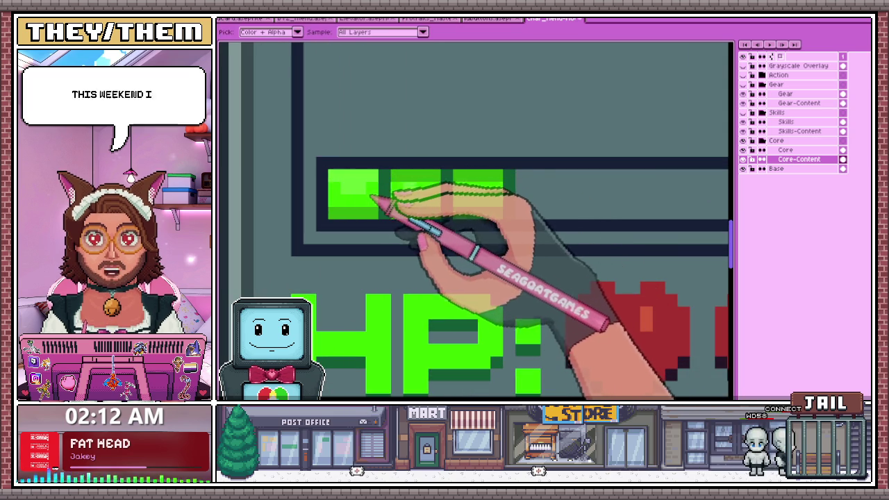
key(i)
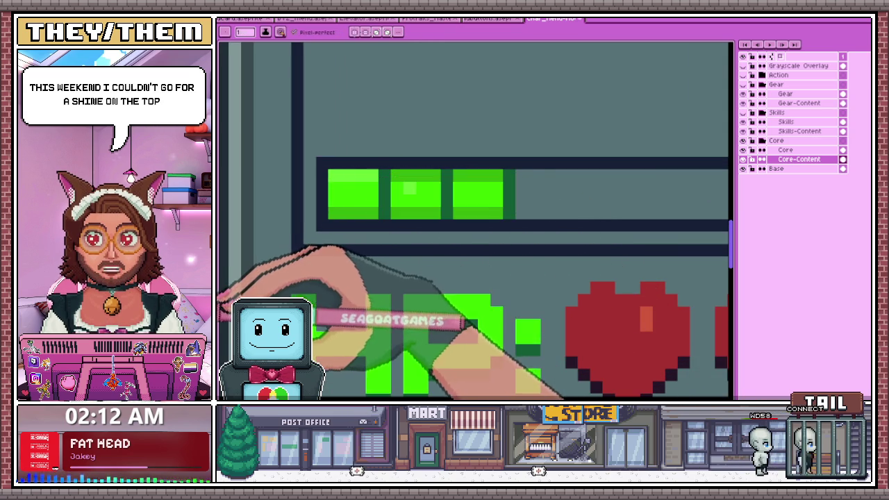
click(345, 182)
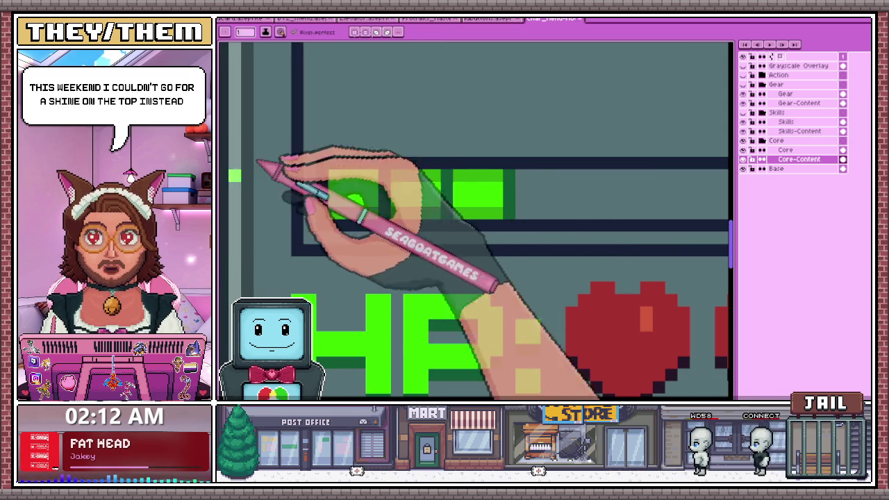
key(b)
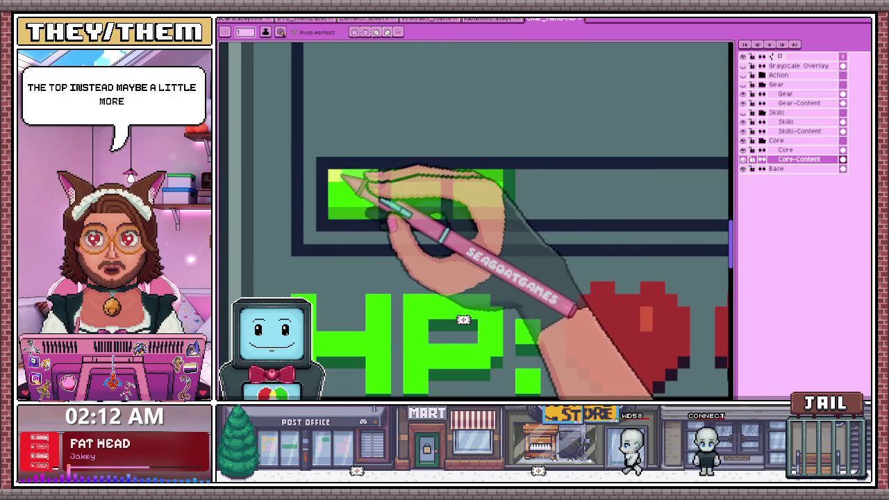
drag(348, 177, 438, 177)
Inspect the bar cells up close to sample the next shine colour from the artwork
key(i)
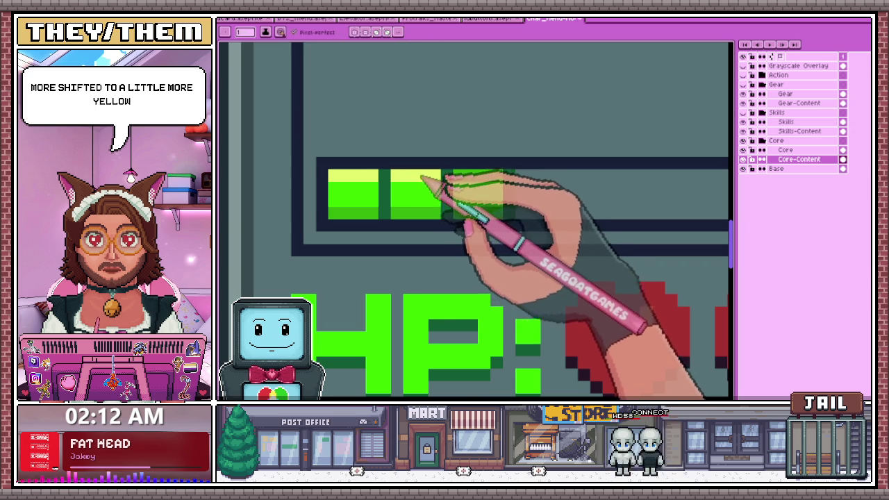
scroll(495, 182, down, 3)
scroll(512, 188, down, 2)
scroll(506, 199, down, 2)
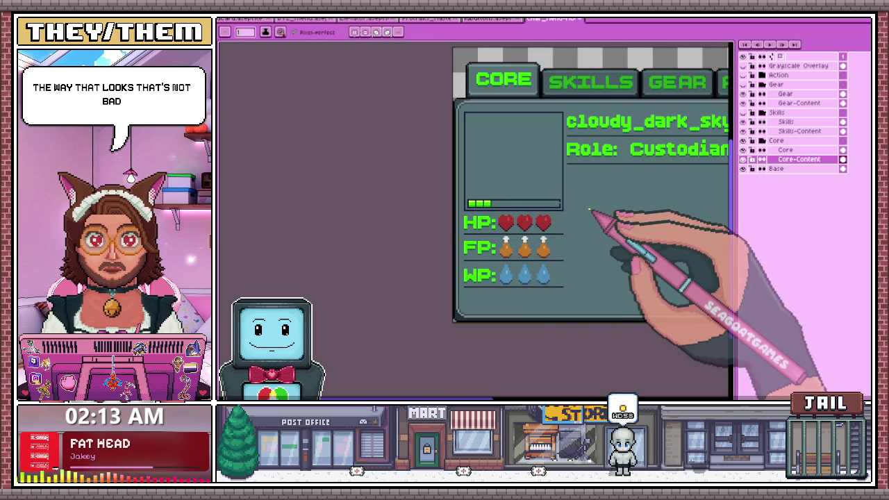
scroll(592, 206, up, 2)
scroll(447, 212, up, 1)
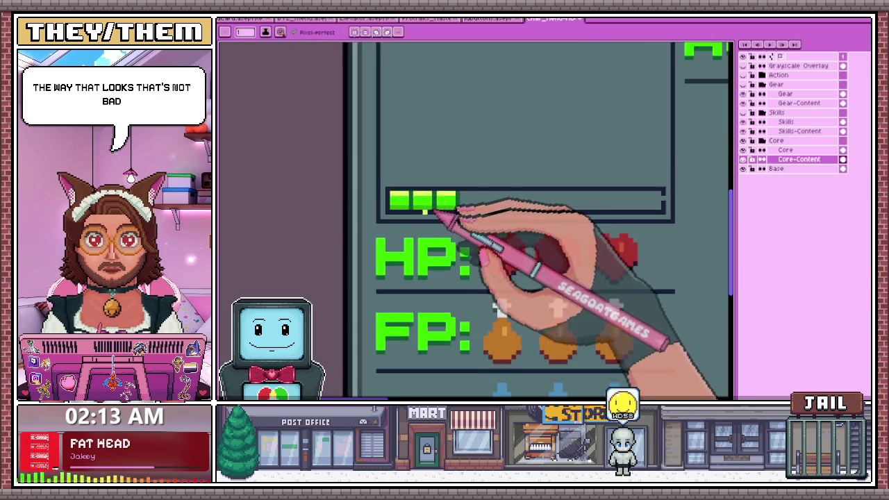
scroll(439, 187, down, 1)
scroll(431, 198, down, 1)
scroll(366, 214, up, 3)
scroll(355, 224, down, 2)
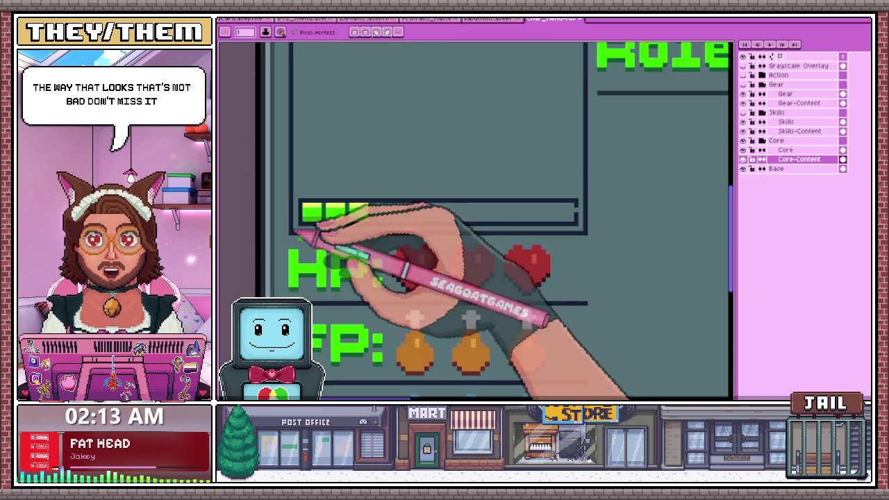
scroll(445, 198, down, 1)
scroll(389, 209, up, 2)
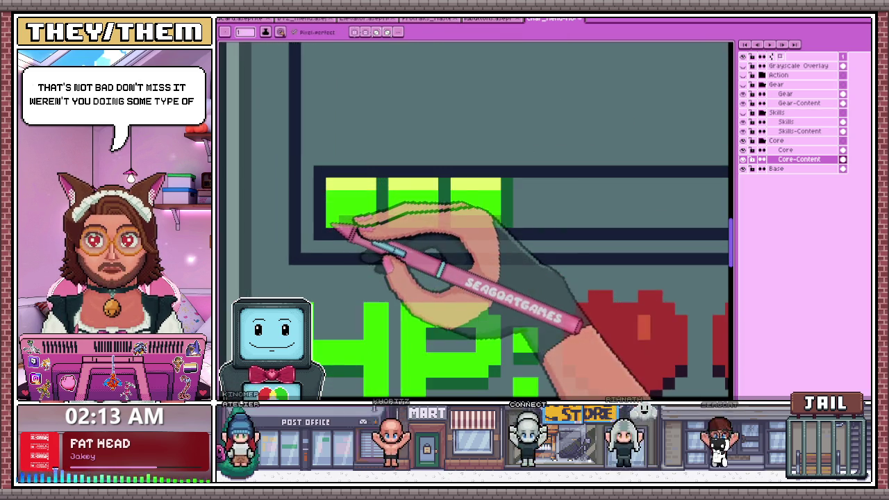
scroll(354, 233, down, 1)
scroll(375, 278, up, 1)
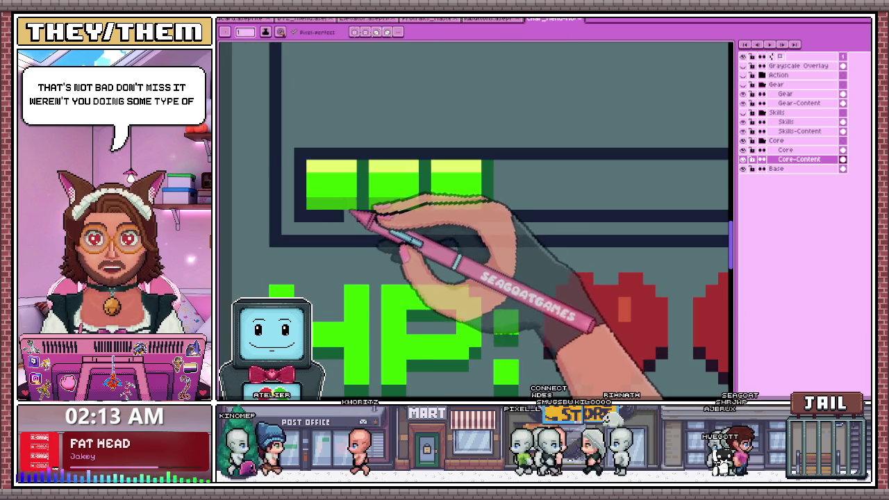
scroll(368, 278, down, 1)
scroll(417, 201, down, 2)
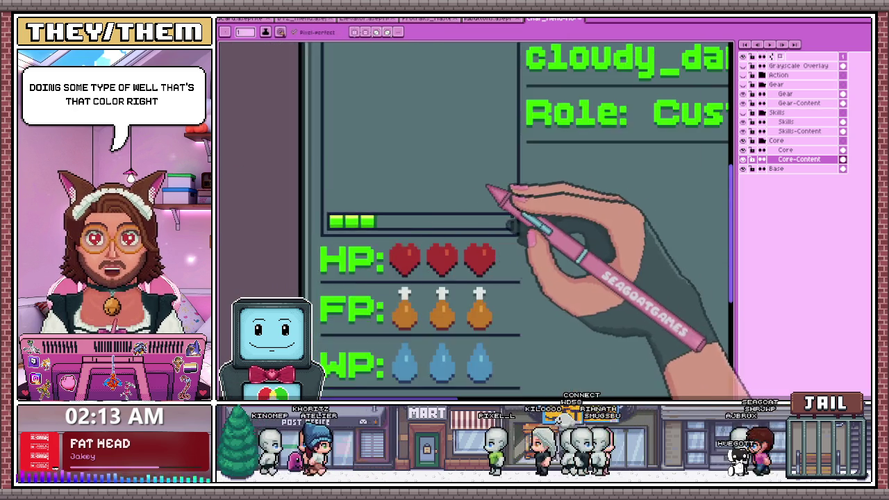
scroll(480, 181, down, 1)
scroll(417, 177, down, 2)
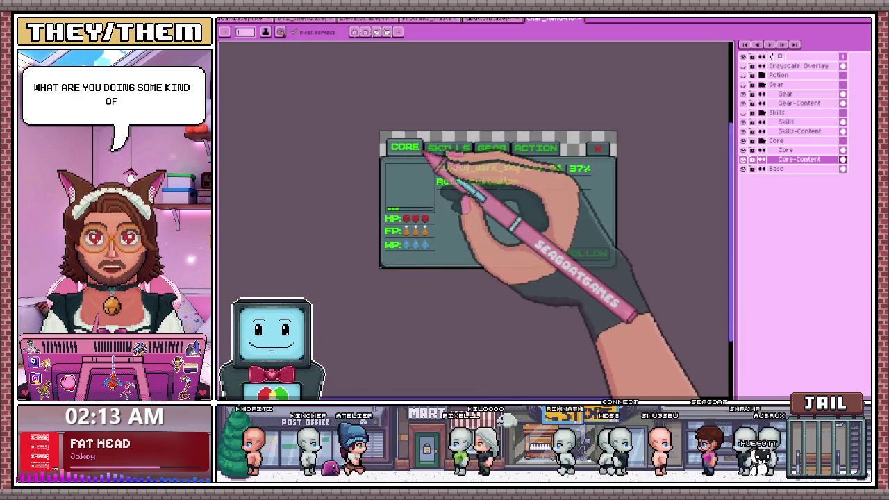
scroll(444, 160, up, 3)
scroll(472, 164, down, 1)
scroll(417, 243, up, 2)
scroll(342, 327, up, 2)
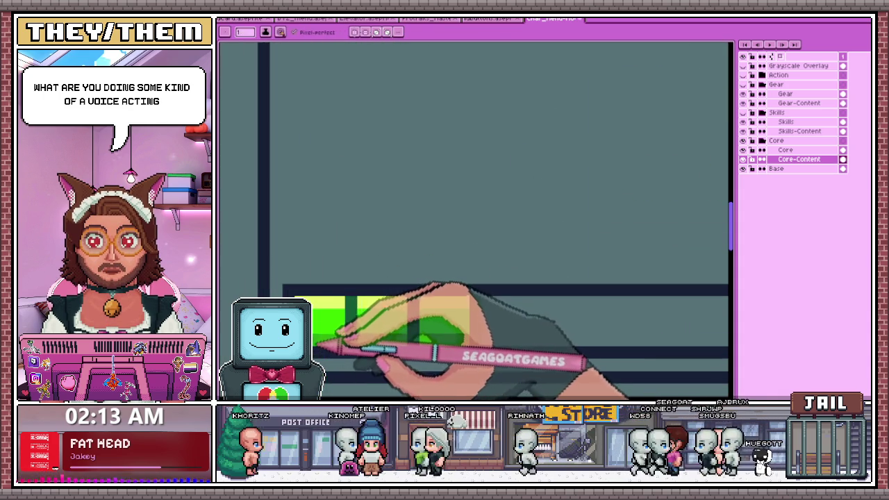
scroll(326, 334, down, 1)
scroll(354, 341, up, 1)
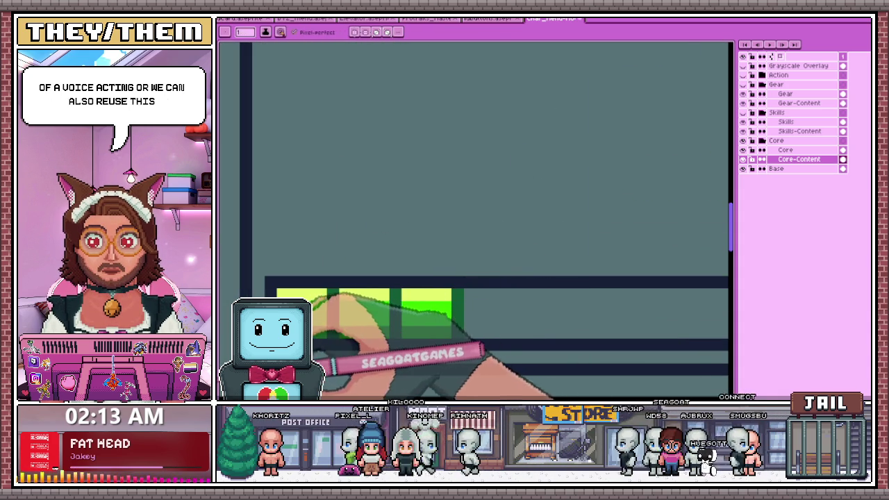
scroll(424, 292, down, 2)
scroll(389, 287, up, 1)
scroll(407, 278, down, 1)
scroll(472, 222, down, 1)
scroll(459, 225, up, 1)
scroll(423, 257, up, 1)
key(alt)
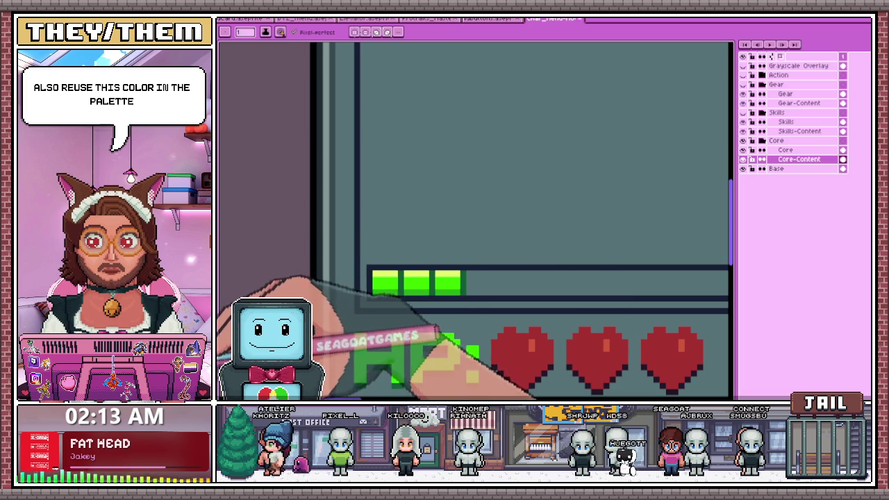
scroll(389, 278, up, 2)
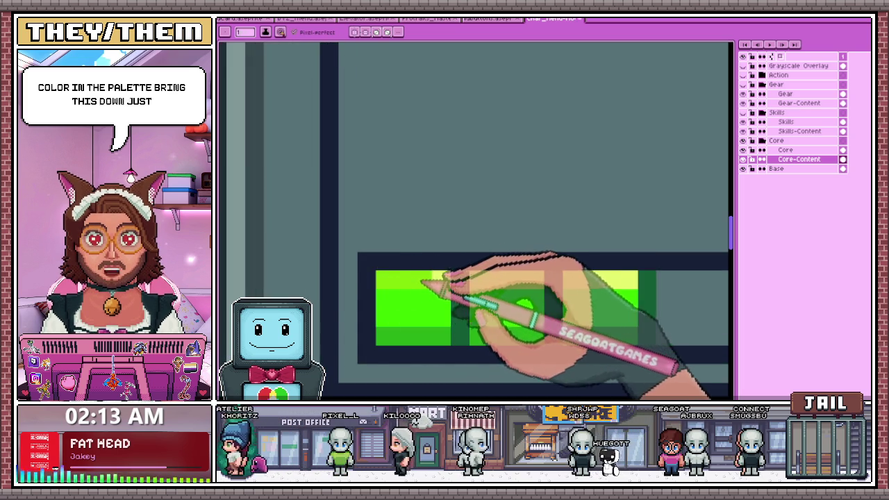
scroll(422, 283, down, 1)
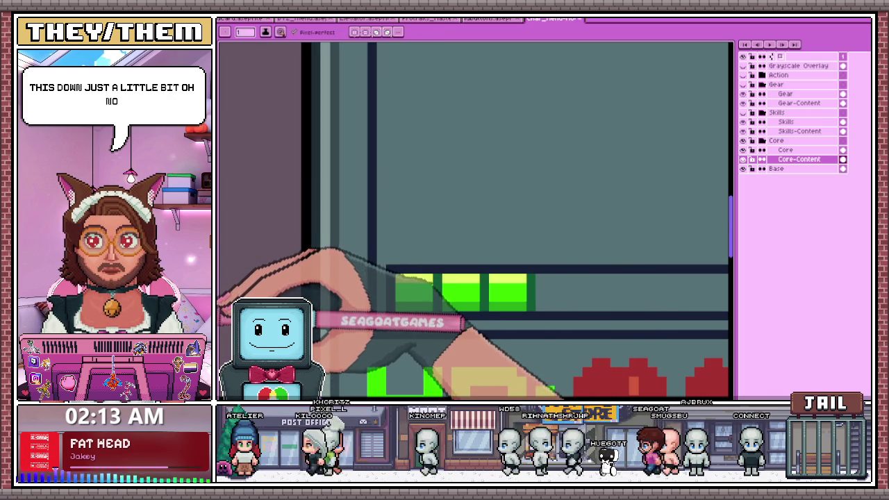
scroll(385, 285, up, 1)
scroll(466, 275, down, 1)
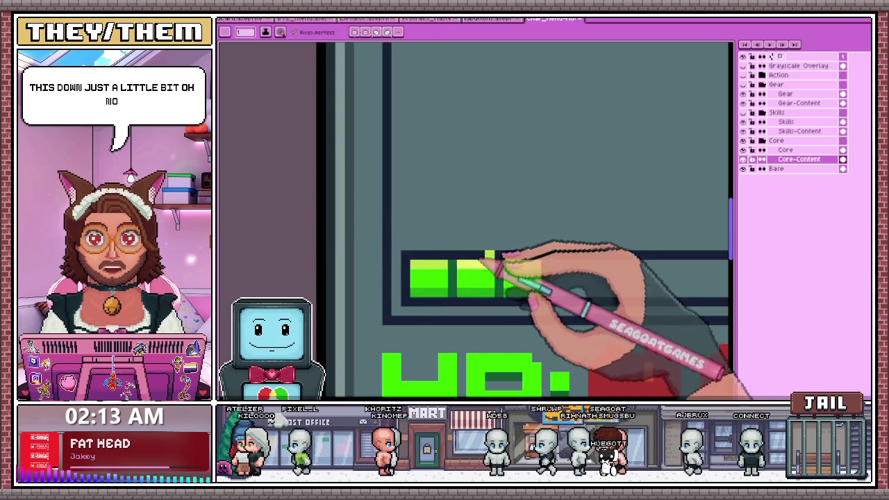
scroll(528, 264, down, 1)
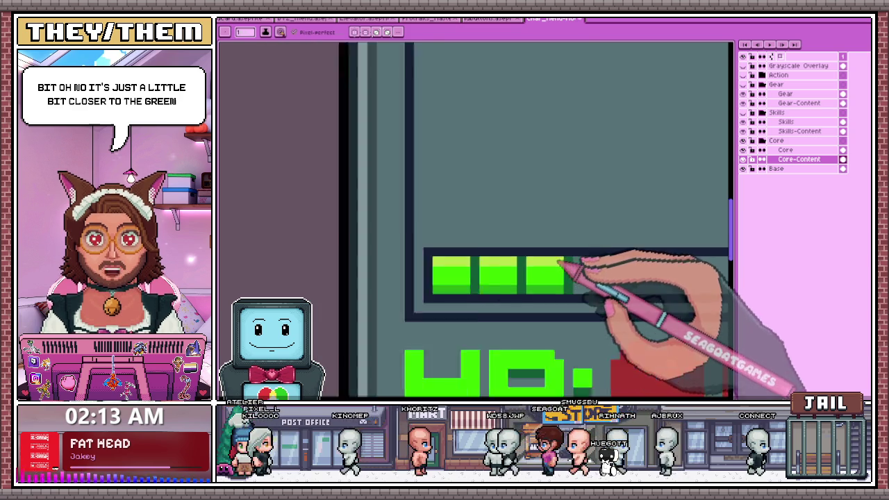
scroll(486, 271, down, 1)
scroll(459, 271, down, 1)
scroll(449, 276, up, 1)
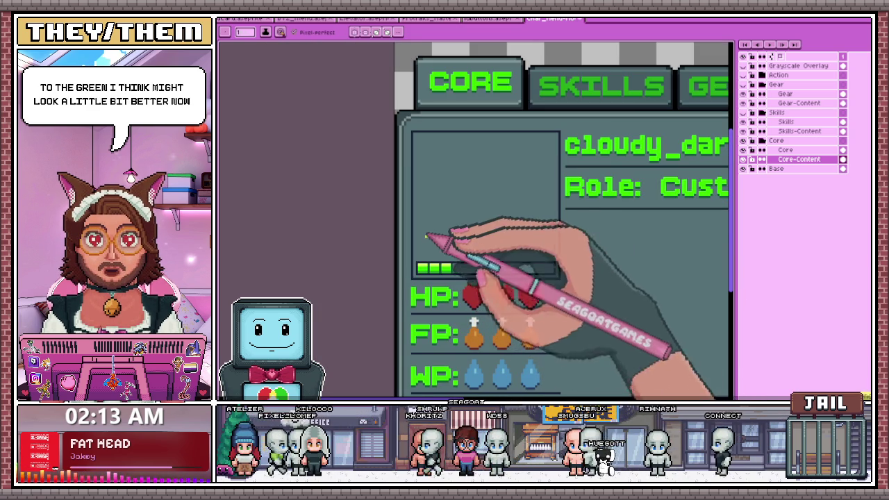
scroll(462, 296, up, 2)
scroll(441, 251, down, 1)
scroll(442, 258, up, 2)
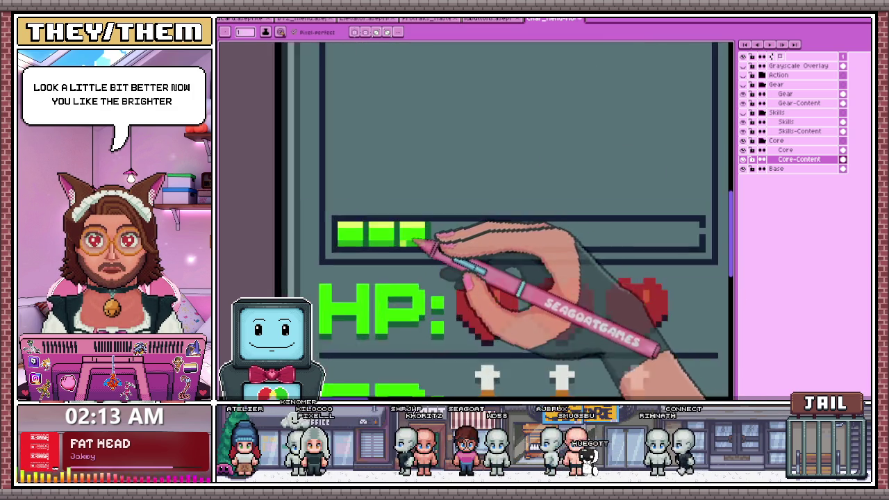
scroll(422, 239, down, 1)
scroll(367, 238, up, 2)
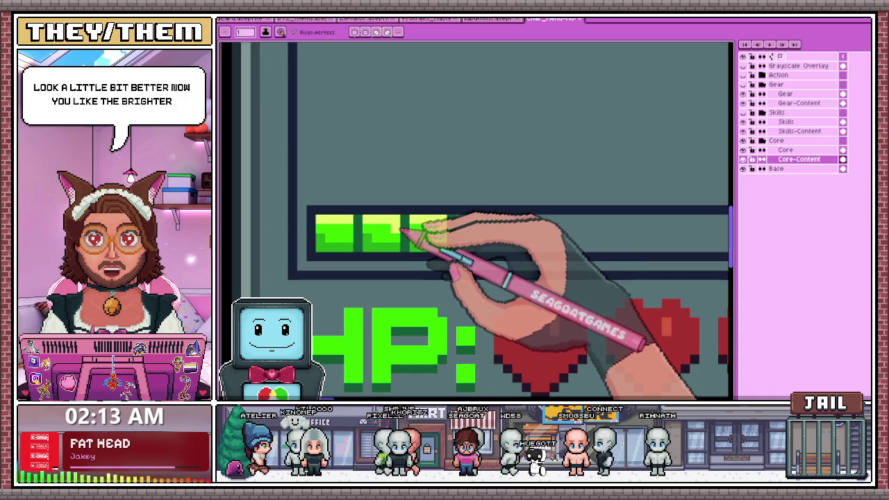
scroll(362, 225, down, 2)
scroll(430, 258, down, 2)
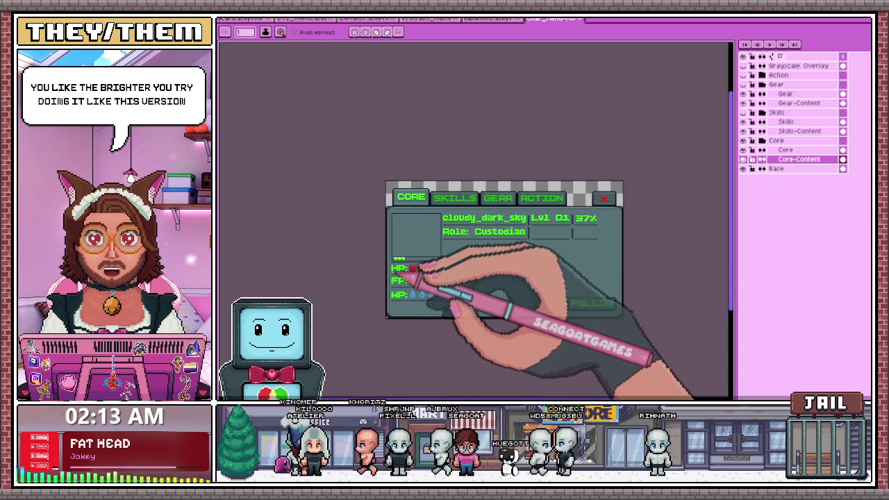
scroll(409, 268, up, 1)
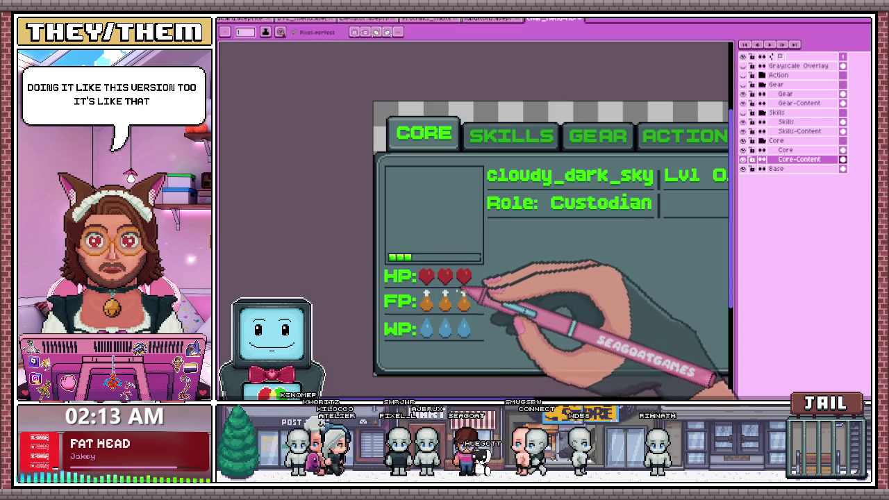
scroll(453, 280, up, 1)
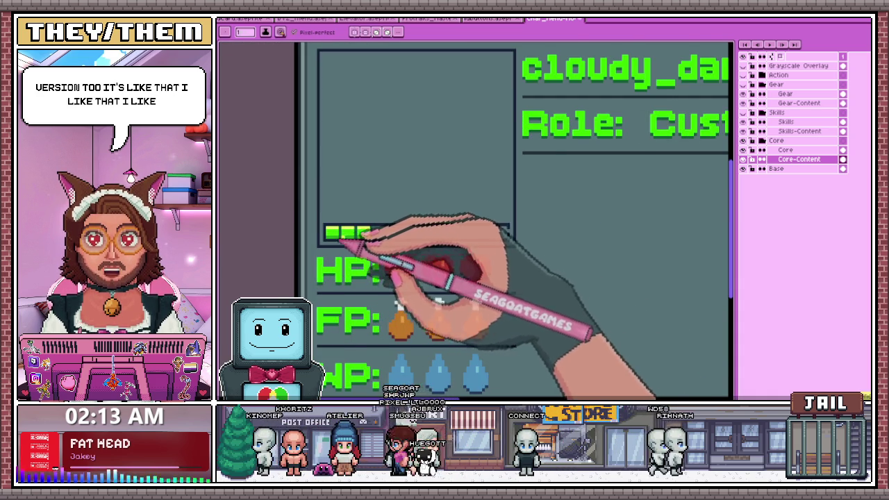
scroll(339, 240, up, 1)
scroll(323, 232, up, 1)
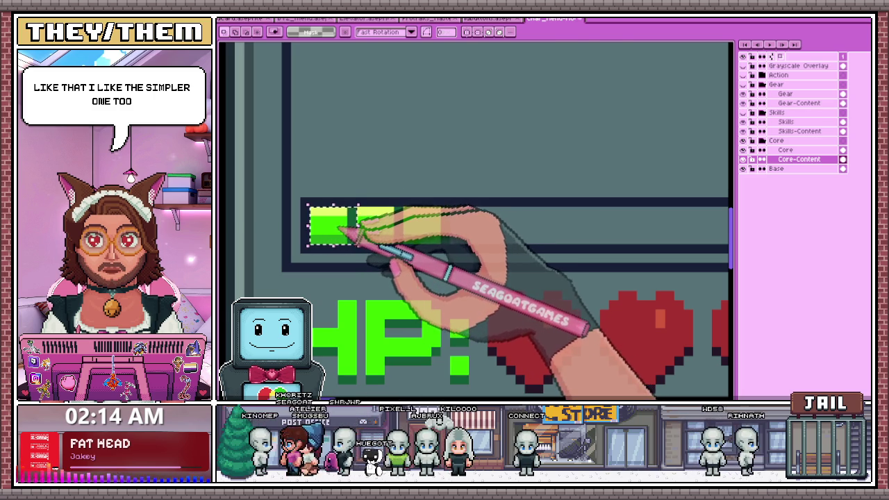
Ctrl-drag seven copies of the green segment into the slots along the bar
drag(358, 233, 479, 227)
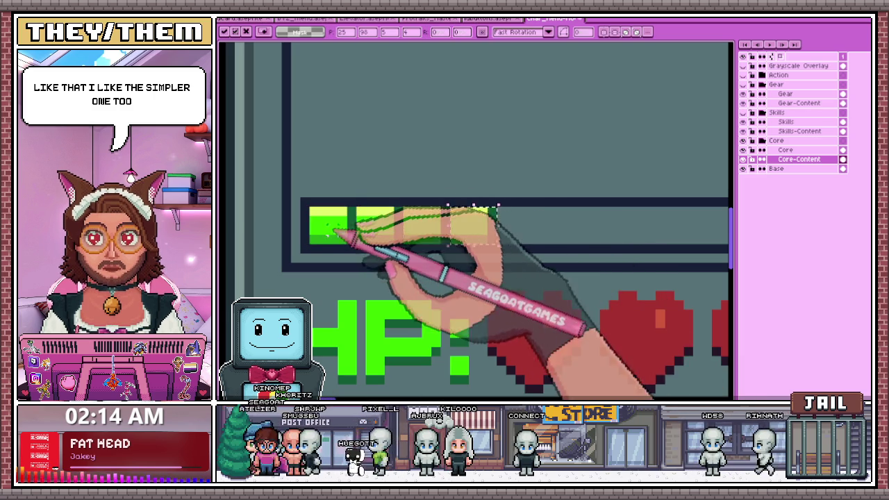
scroll(386, 239, down, 2)
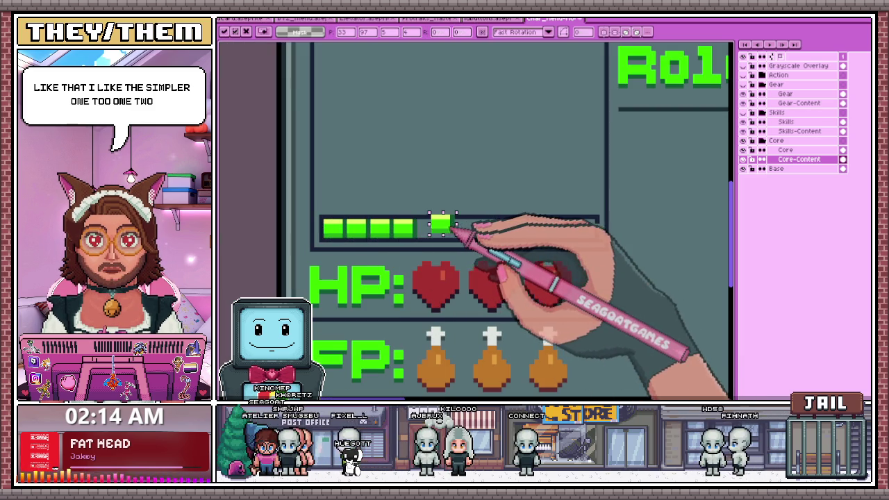
drag(342, 229, 484, 234)
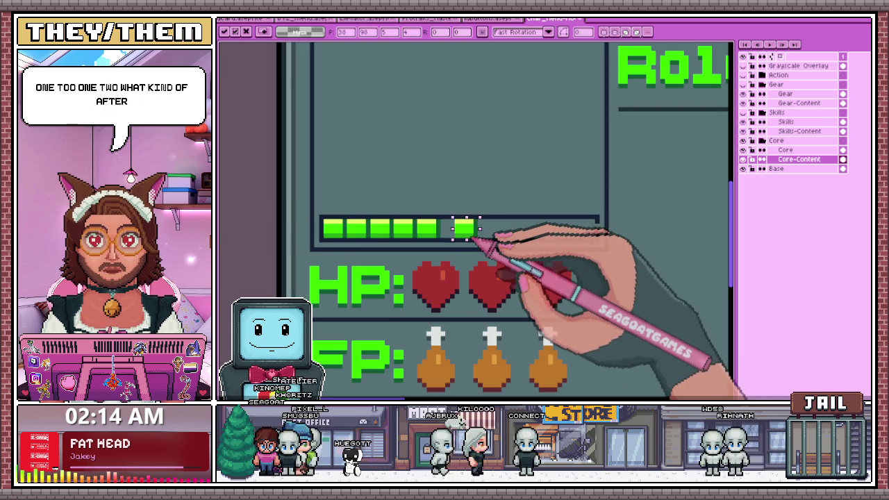
drag(345, 236, 495, 231)
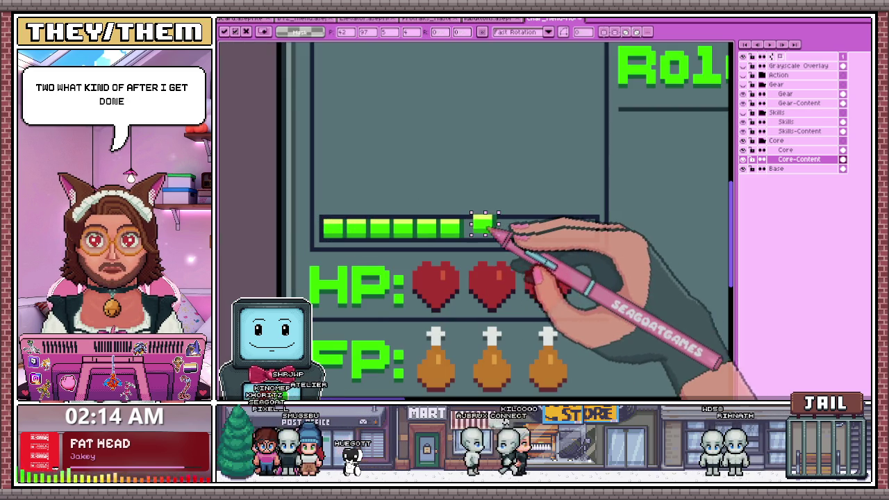
drag(328, 227, 517, 231)
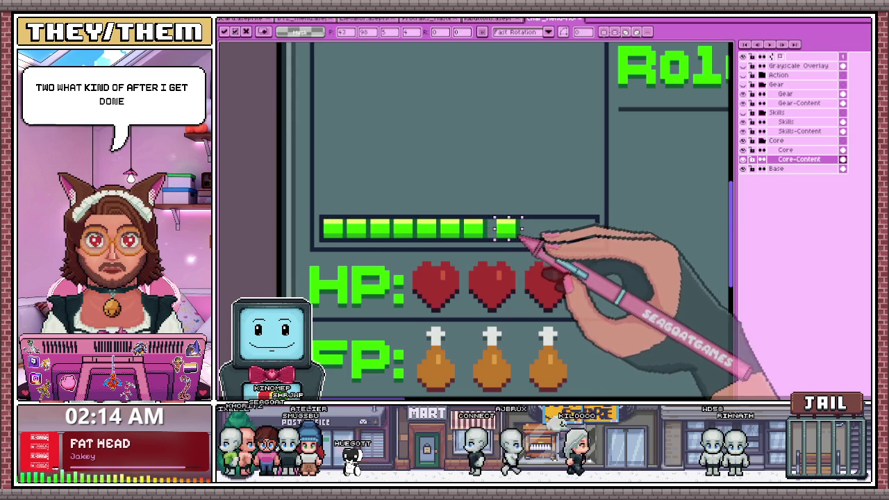
drag(346, 236, 541, 236)
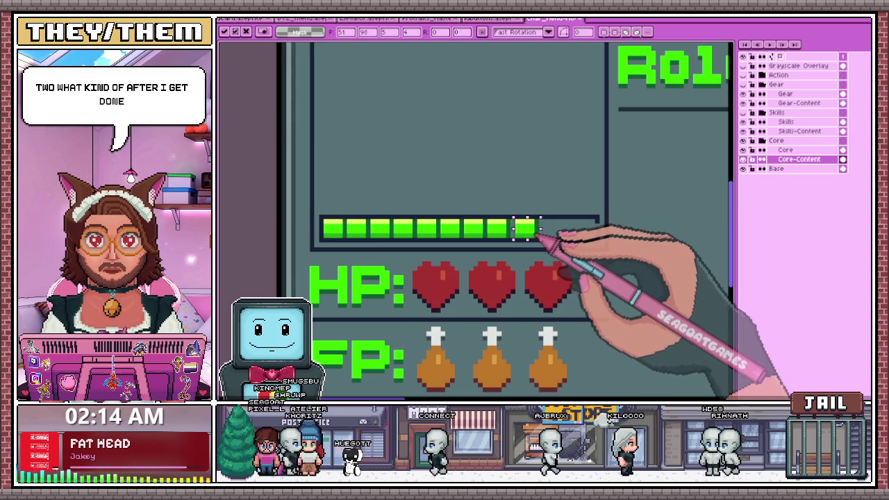
drag(337, 229, 546, 230)
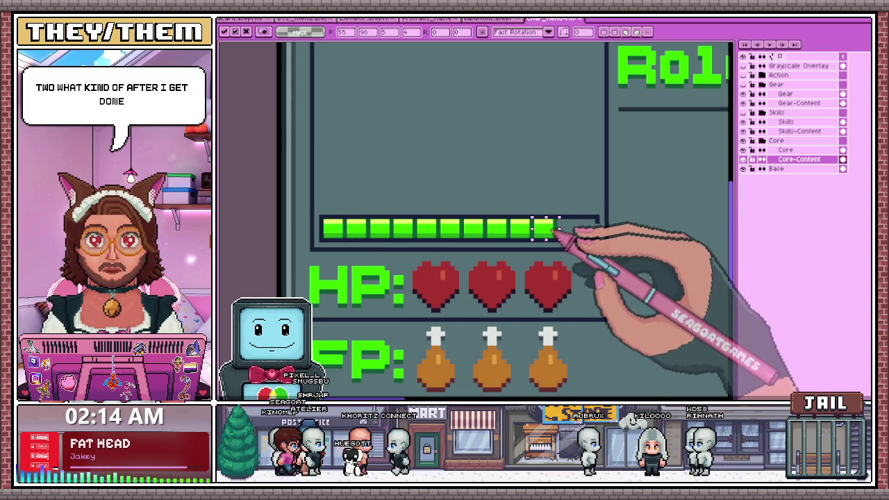
drag(337, 229, 564, 229)
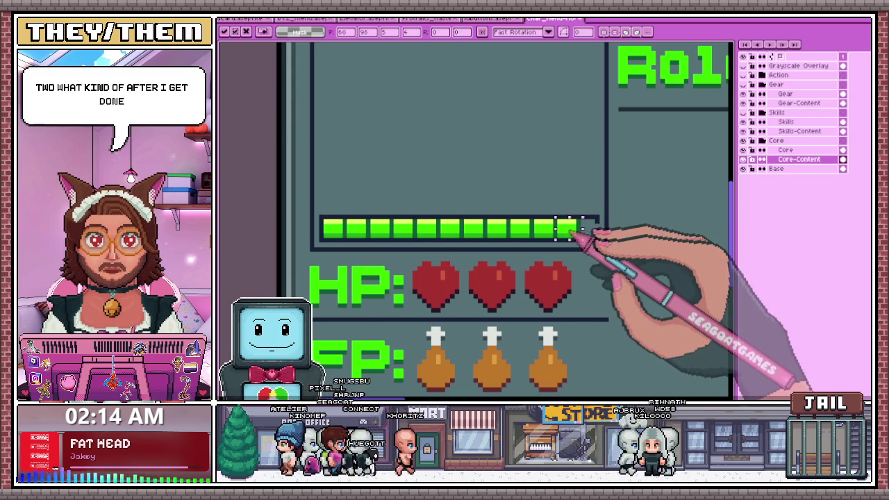
Delete the extra partial segment at the bar's right end
scroll(566, 219, down, 2)
key(b)
scroll(584, 228, up, 2)
scroll(584, 228, up, 2)
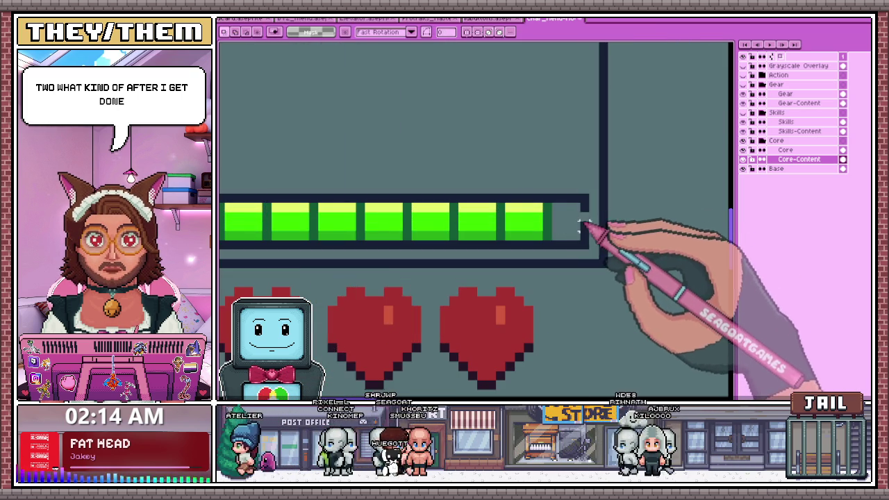
key(e)
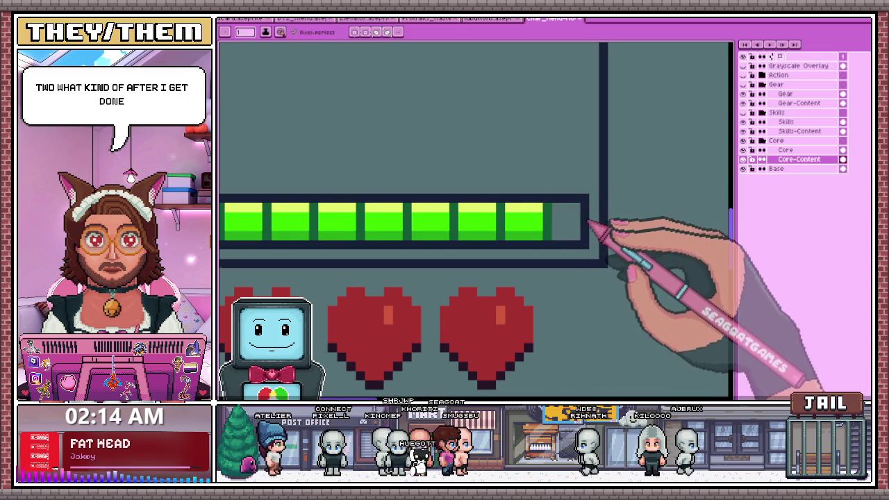
scroll(589, 224, down, 2)
scroll(368, 208, down, 1)
scroll(397, 199, up, 2)
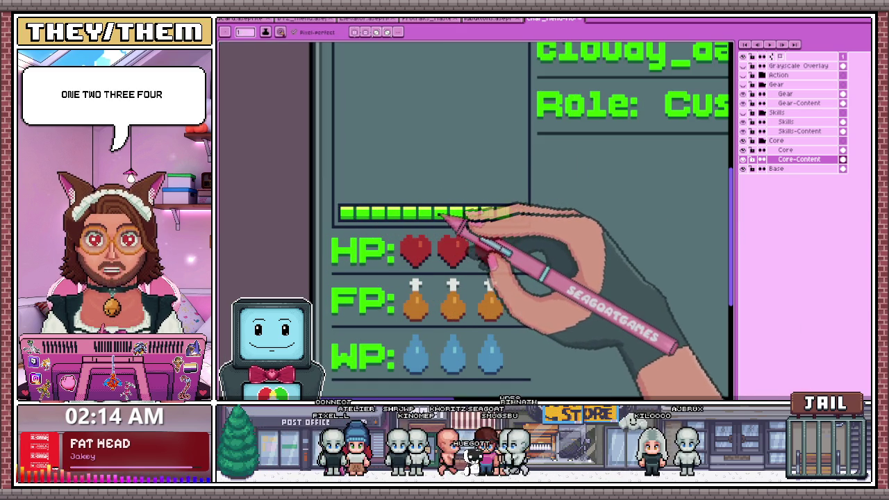
scroll(499, 217, up, 1)
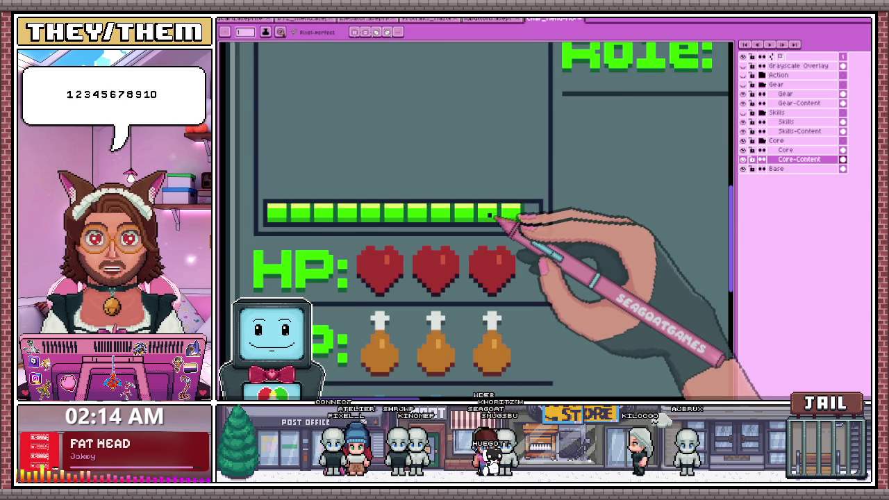
scroll(490, 213, up, 1)
scroll(495, 209, up, 1)
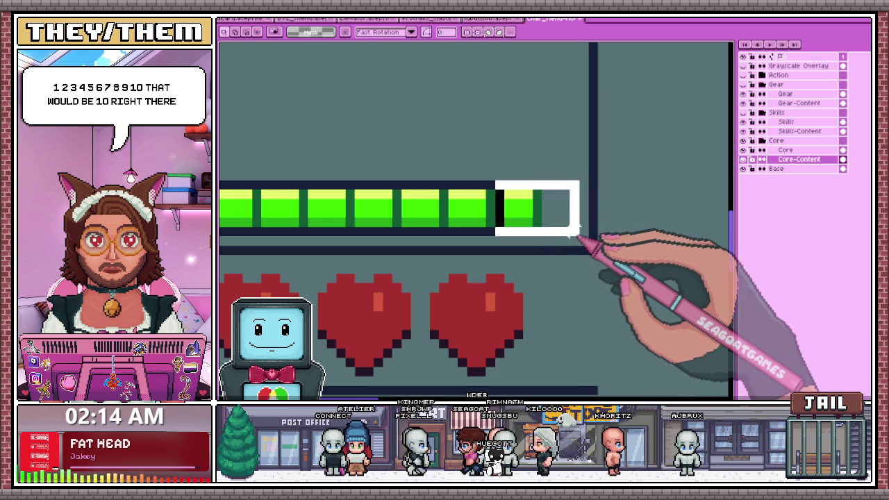
key(Delete)
Marquee-select the whole green bar
key(b)
scroll(487, 209, down, 2)
scroll(417, 204, down, 1)
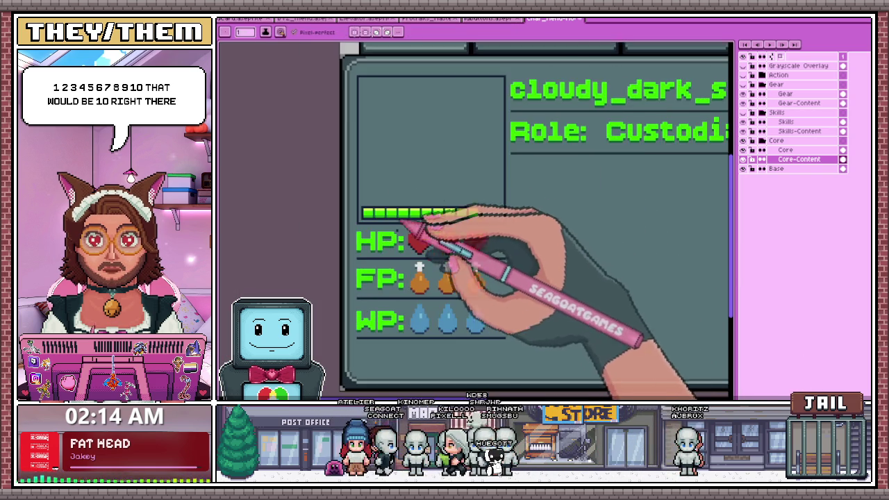
scroll(408, 218, down, 1)
scroll(389, 221, up, 1)
scroll(388, 226, up, 1)
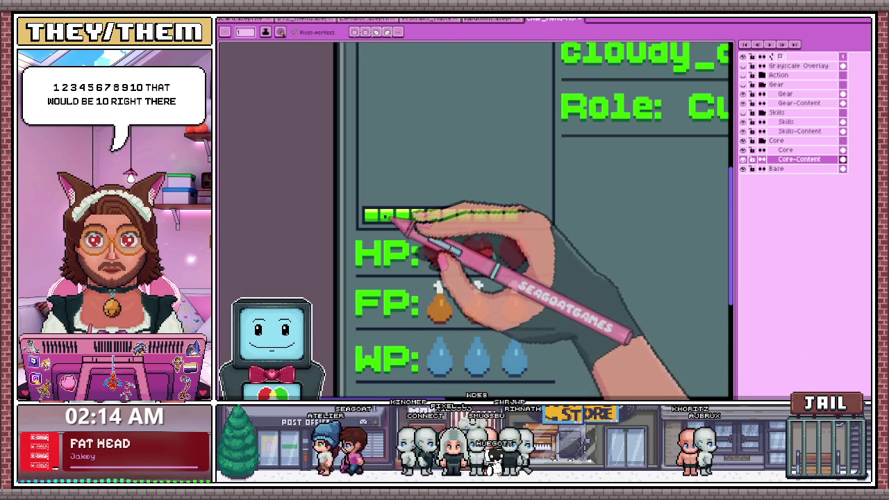
scroll(417, 213, up, 1)
key(m)
drag(370, 208, 596, 235)
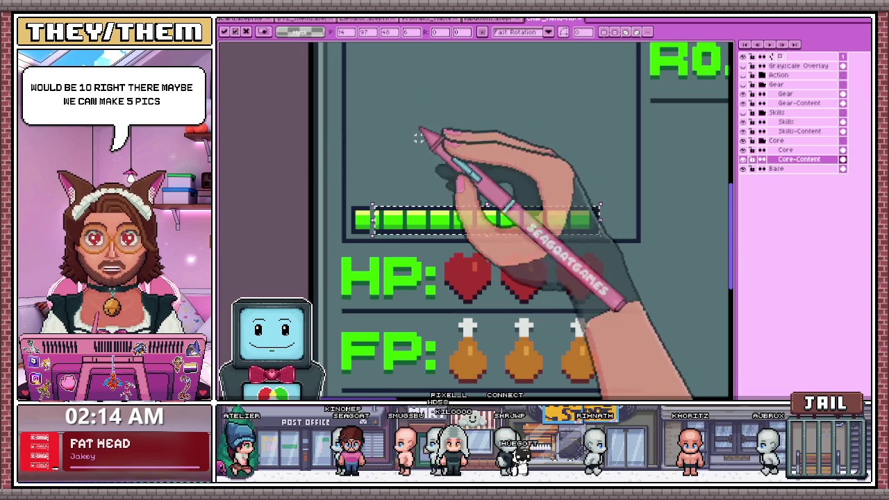
Select the green bar's right-hand segments and try shifting them, then cancel the move
drag(400, 205, 608, 233)
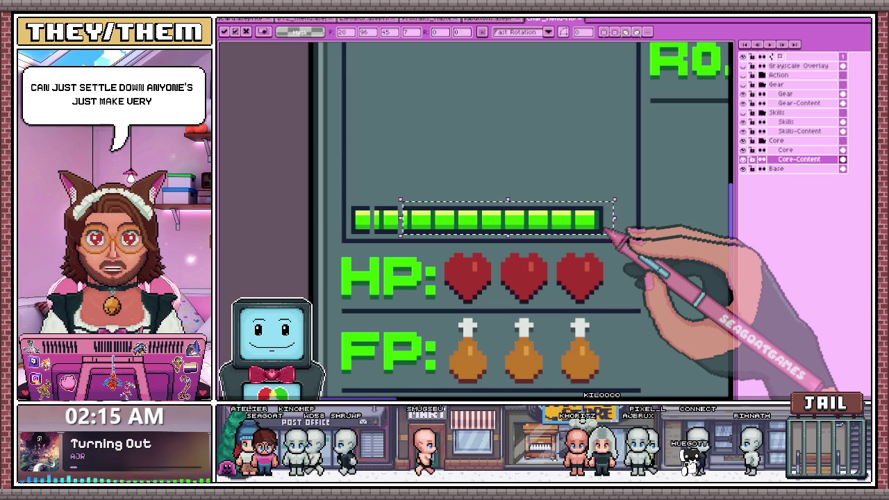
key(b)
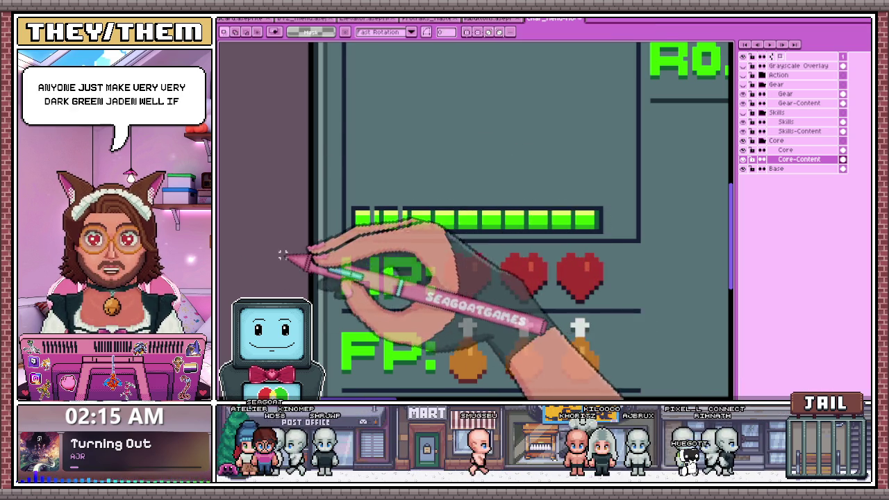
drag(425, 201, 609, 235)
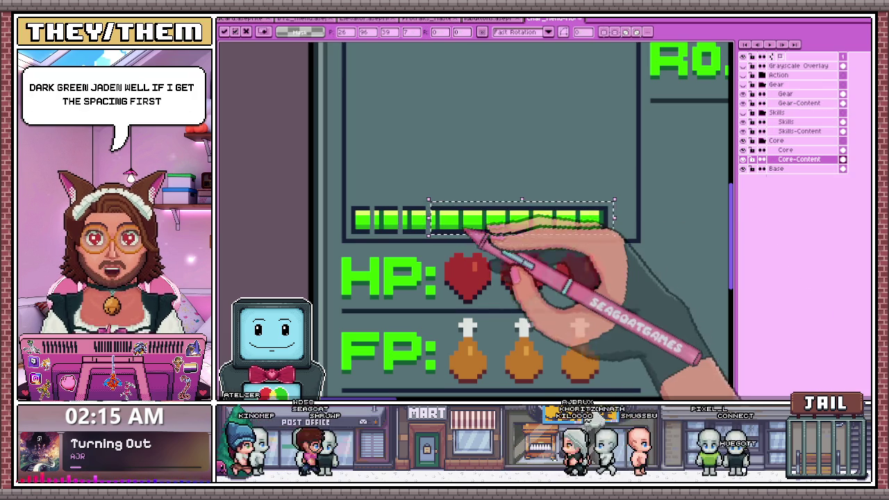
drag(457, 201, 619, 235)
scroll(590, 219, up, 2)
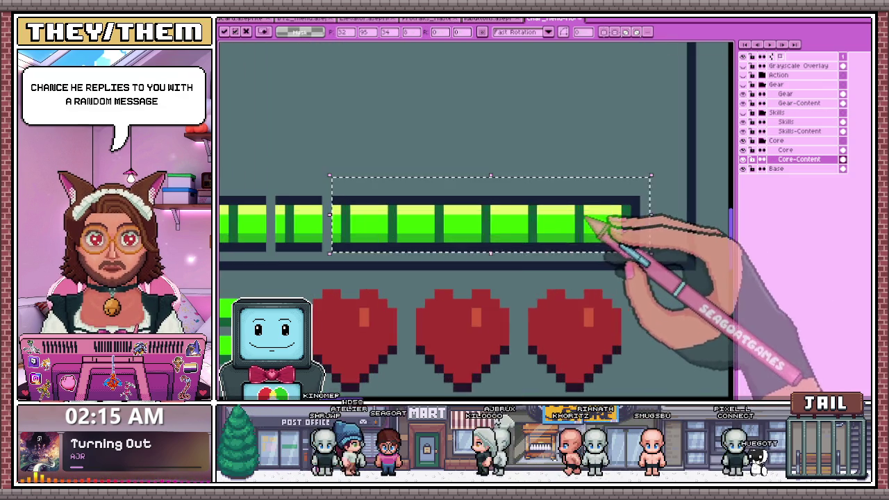
scroll(400, 175, down, 1)
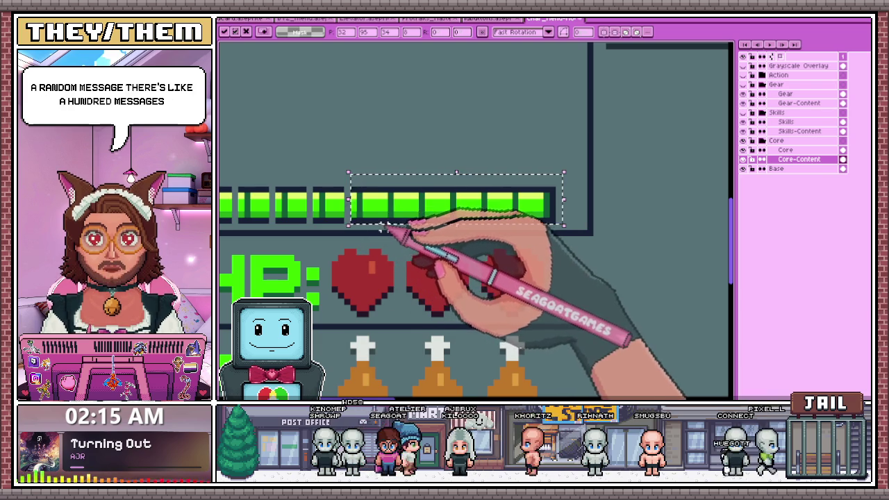
drag(387, 222, 470, 193)
key(Escape)
scroll(294, 258, down, 2)
scroll(427, 195, up, 1)
scroll(396, 223, up, 1)
mouse_move(384, 220)
mouse_down()
mouse_move(514, 156)
mouse_move(570, 156)
mouse_up()
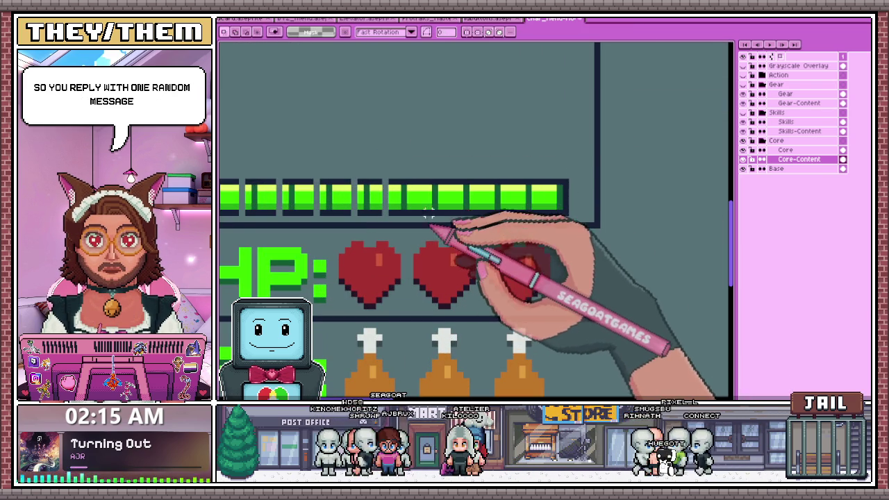
drag(431, 217, 576, 165)
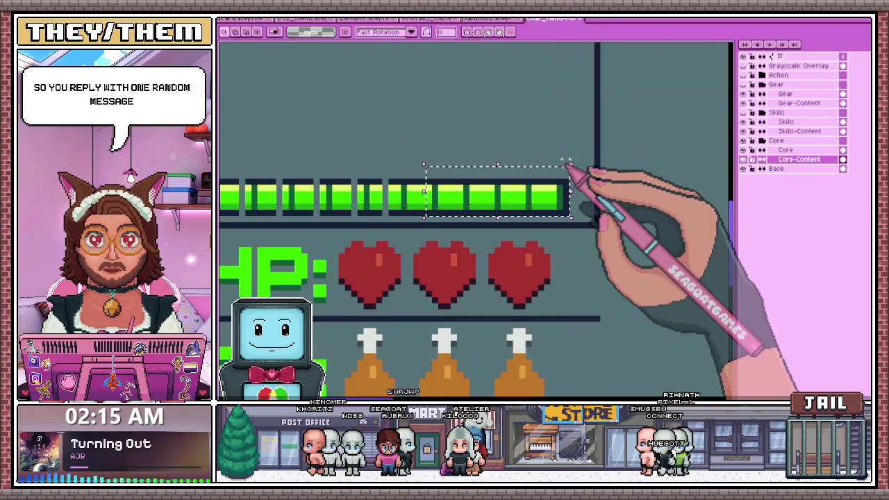
scroll(427, 183, down, 1)
scroll(379, 218, up, 2)
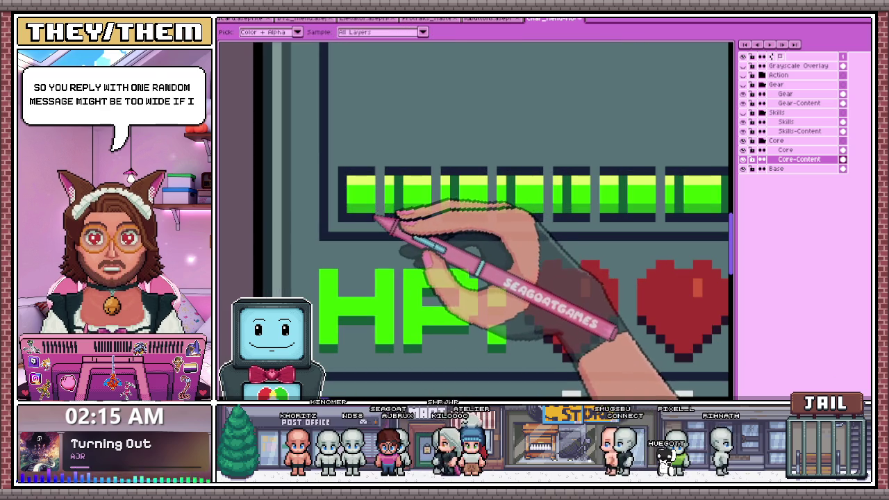
Repaint the stray grey and yellow top-row pixels with green sampled from the bar
key(b)
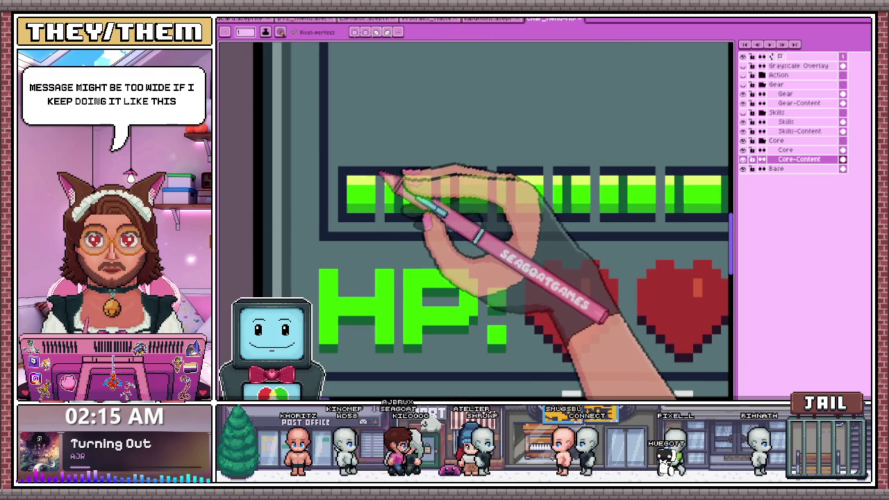
scroll(628, 205, down, 2)
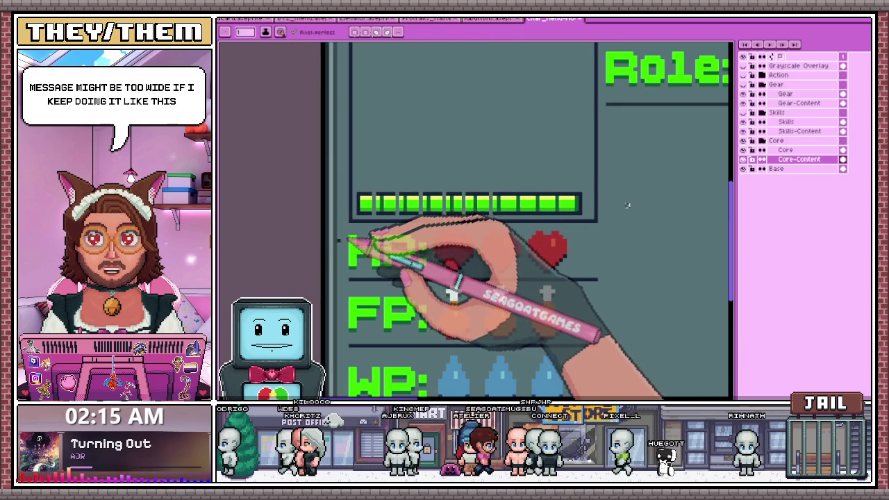
scroll(415, 187, up, 2)
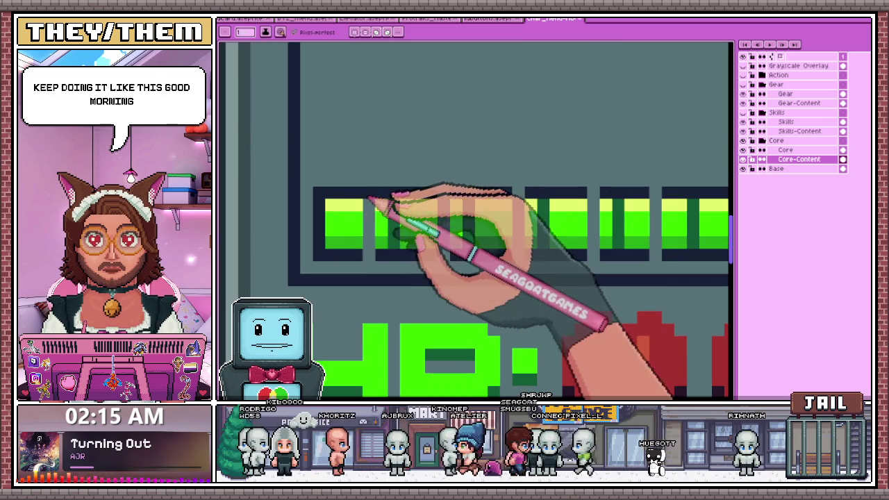
scroll(375, 255, down, 3)
scroll(417, 256, up, 2)
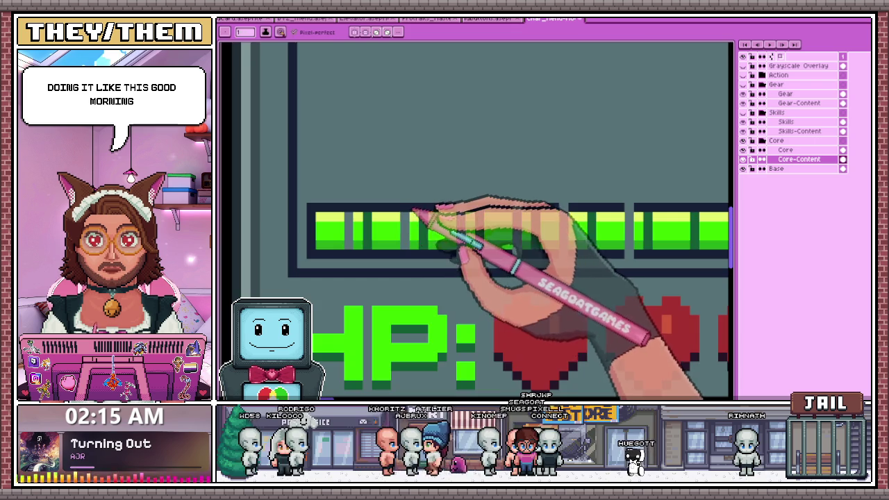
scroll(414, 209, down, 2)
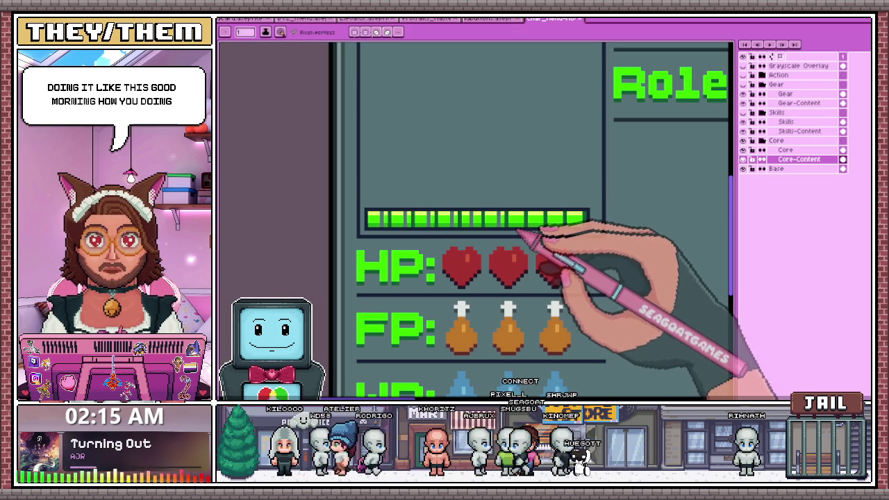
scroll(518, 230, up, 2)
scroll(407, 228, up, 1)
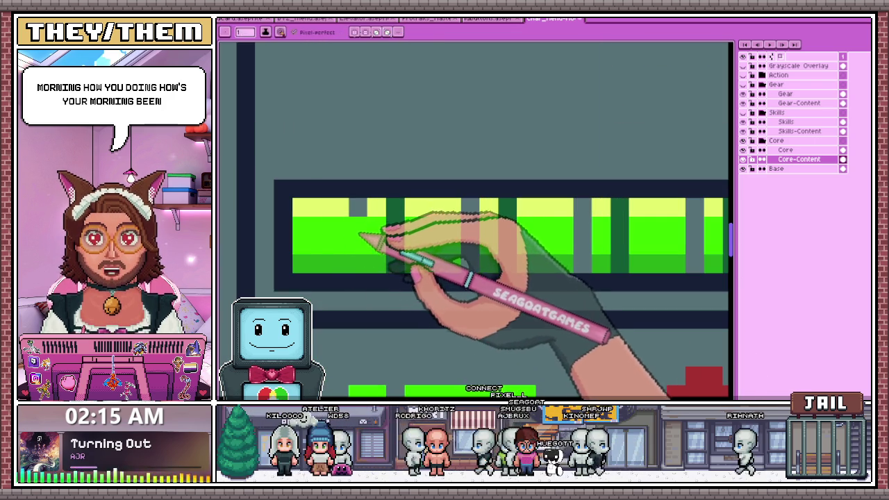
drag(359, 236, 353, 205)
scroll(342, 206, down, 2)
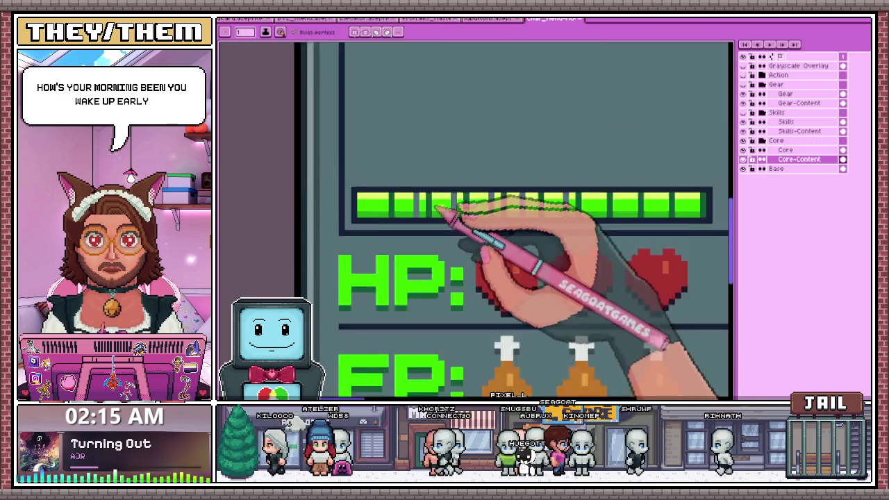
scroll(452, 208, up, 2)
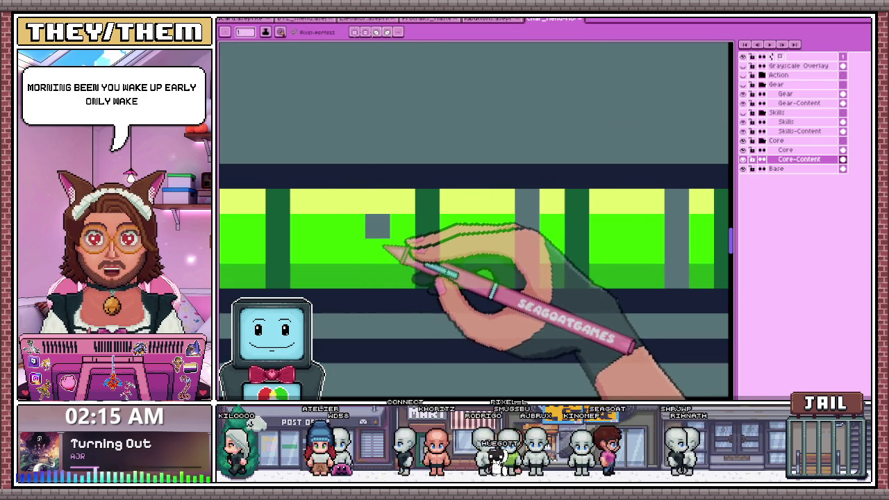
scroll(387, 248, down, 2)
scroll(407, 238, up, 2)
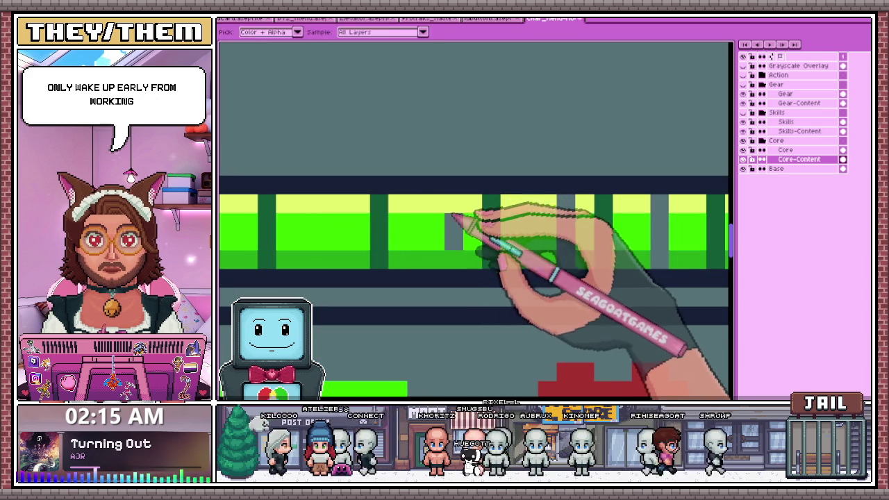
scroll(459, 226, down, 2)
scroll(486, 239, up, 2)
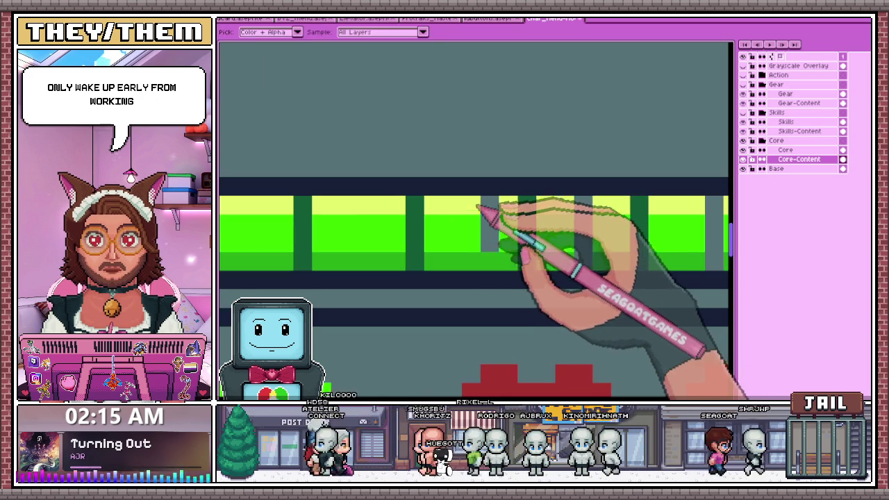
scroll(487, 234, down, 2)
scroll(532, 238, up, 2)
key(alt)
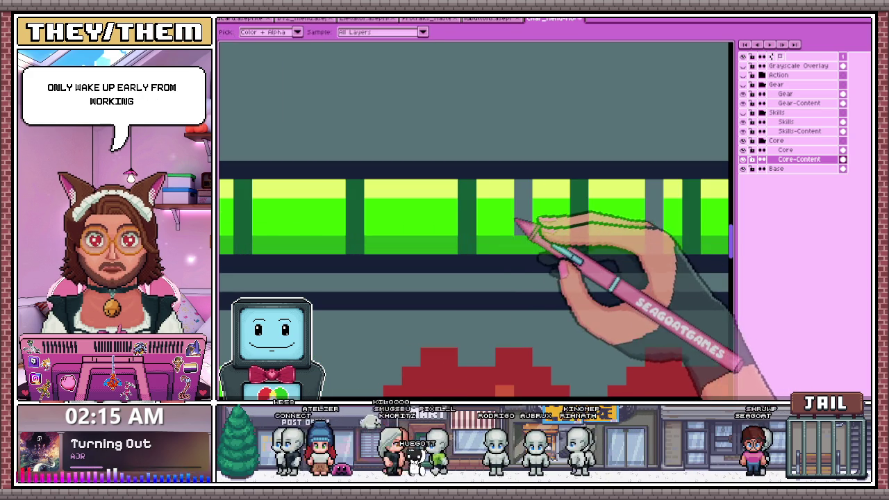
scroll(532, 224, down, 2)
scroll(512, 234, up, 1)
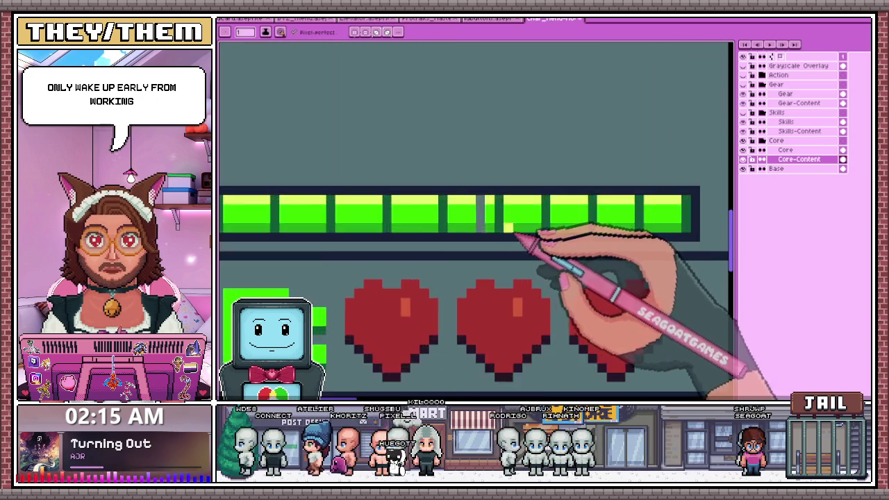
scroll(486, 230, up, 1)
key(alt)
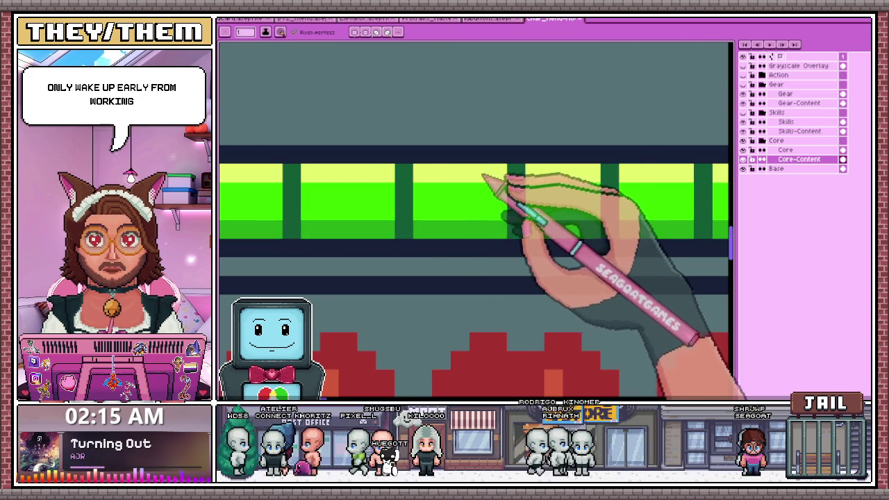
scroll(511, 256, down, 2)
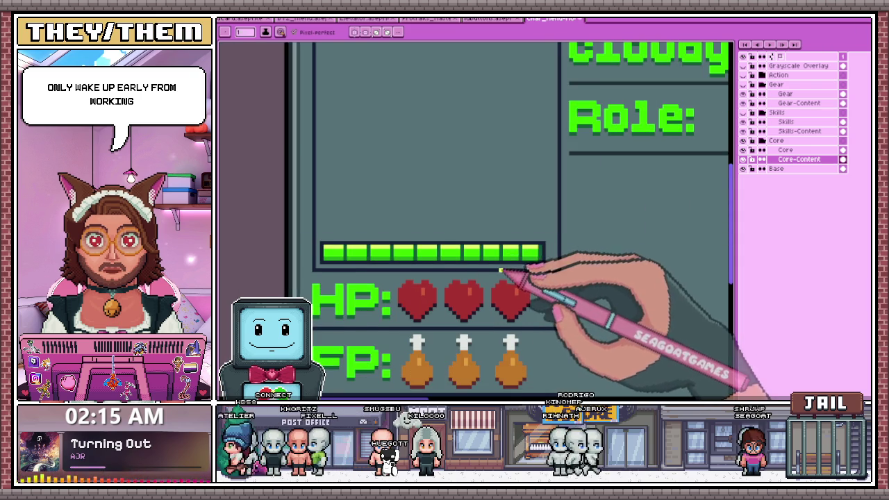
scroll(500, 270, up, 1)
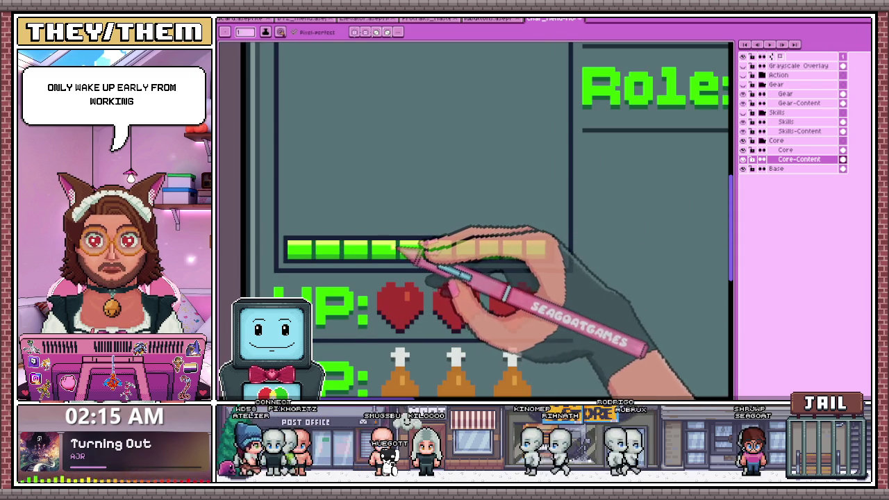
scroll(484, 254, up, 1)
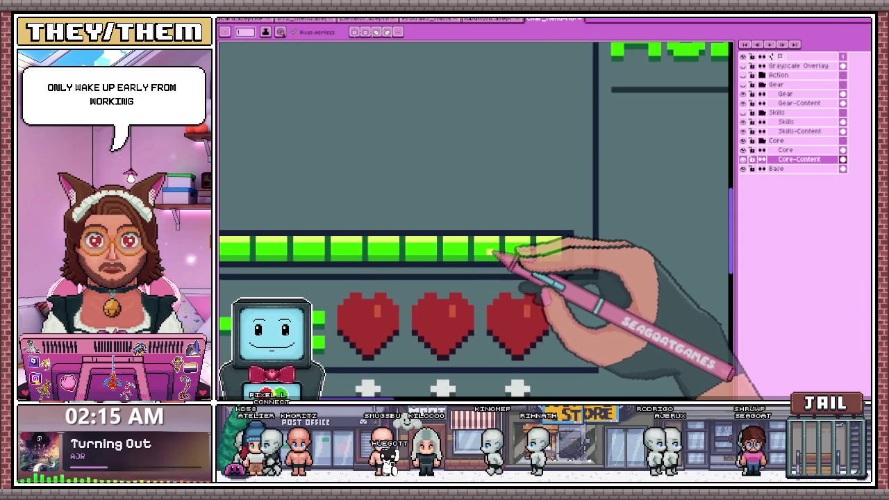
key(m)
scroll(458, 240, down, 1)
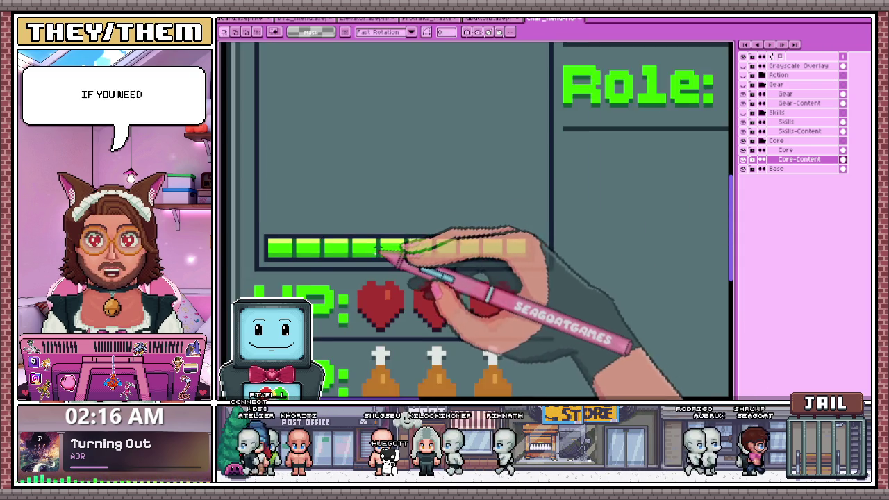
Marquee-select the left half of the green bar
scroll(387, 254, up, 1)
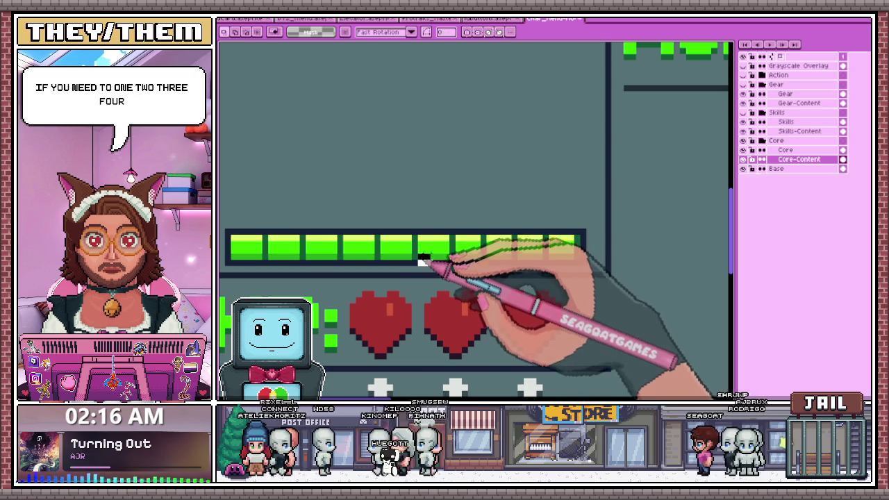
drag(420, 263, 589, 210)
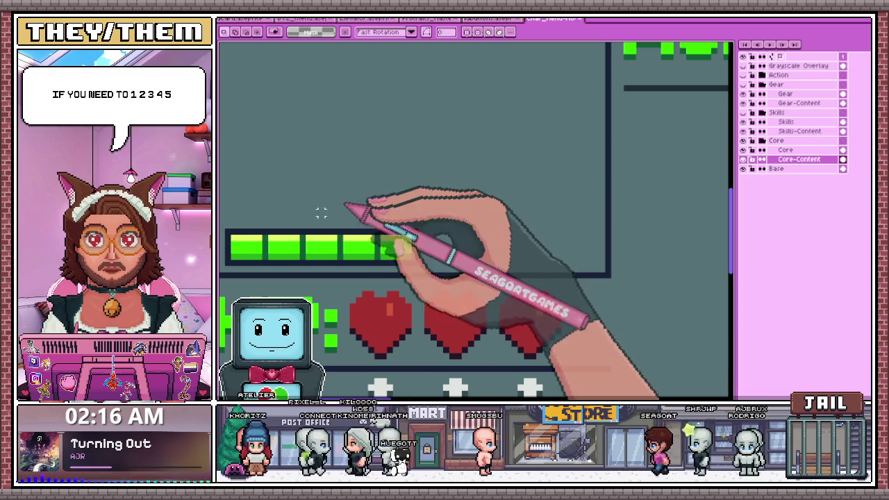
drag(416, 265, 226, 230)
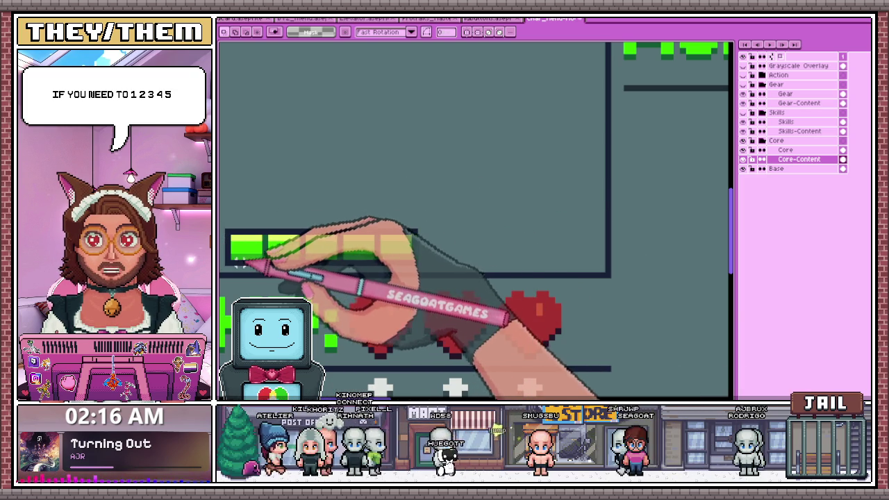
drag(233, 263, 390, 219)
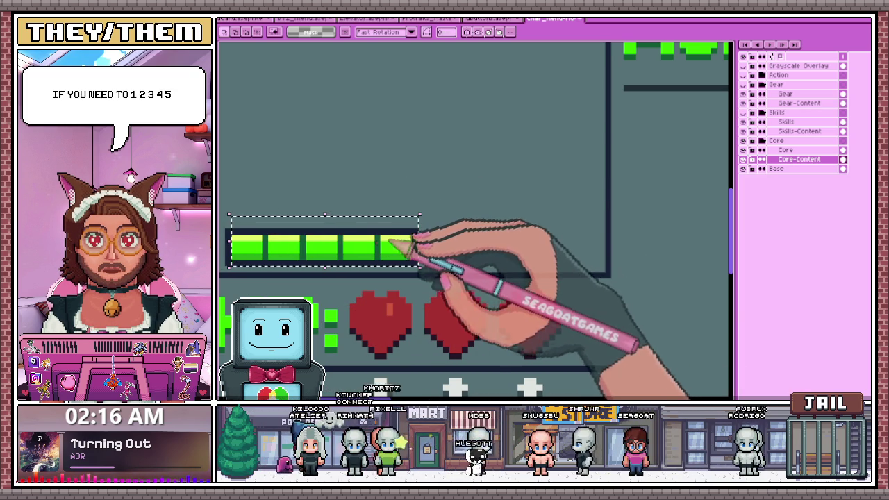
click(468, 201)
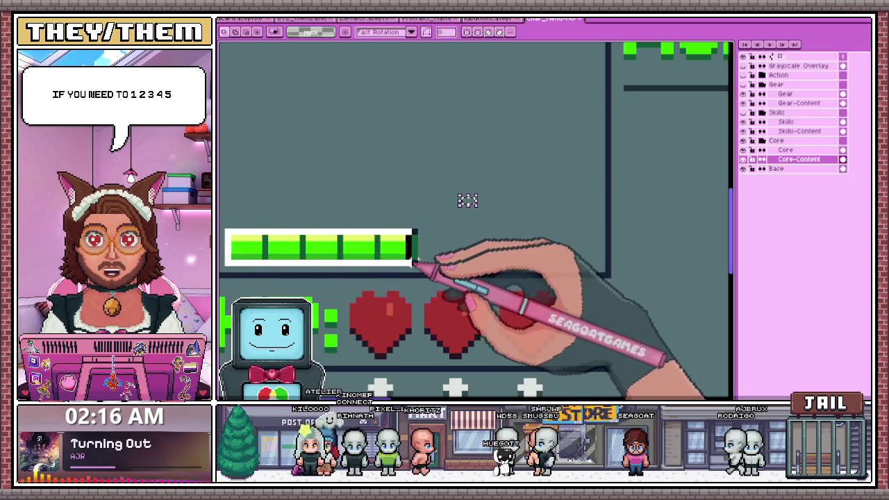
Place a copy of the left half to its right, align it, and commit
drag(396, 252, 588, 258)
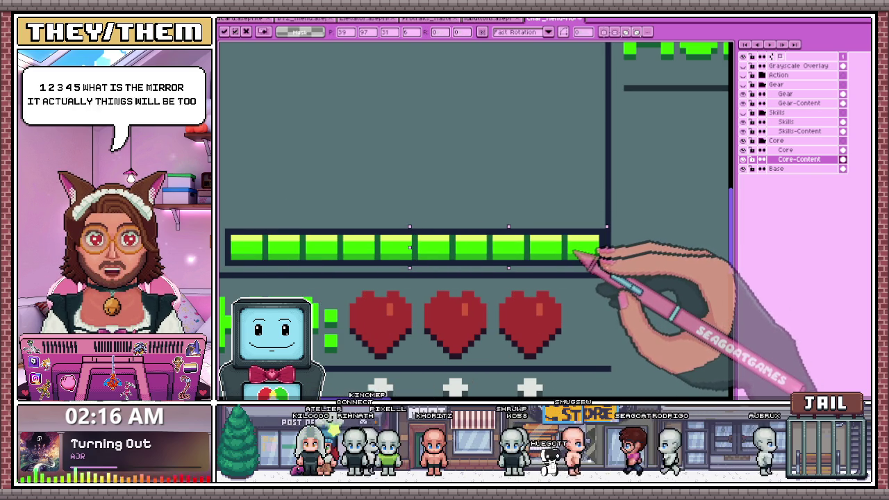
scroll(594, 257, down, 2)
scroll(391, 248, up, 1)
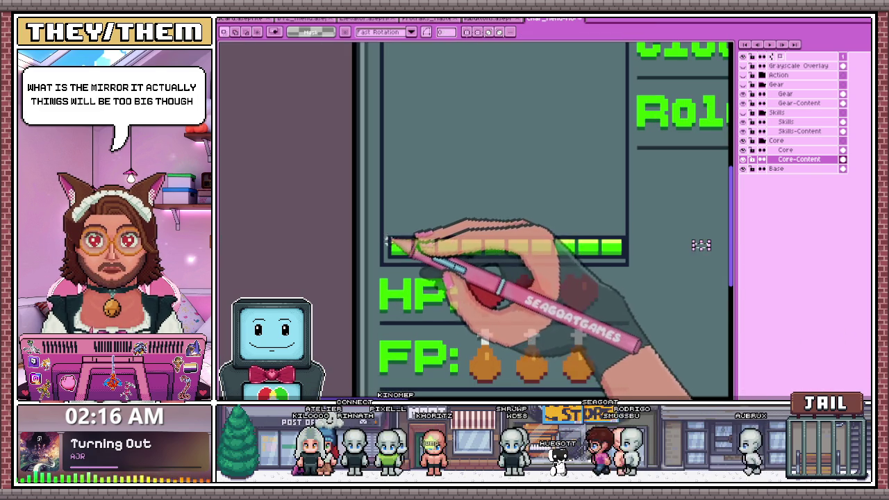
drag(620, 258, 625, 263)
key(Return)
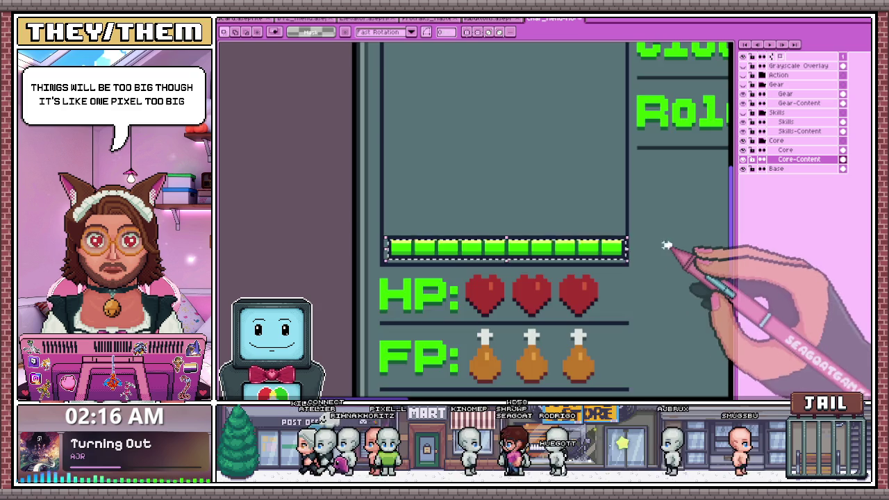
scroll(667, 246, down, 2)
scroll(565, 254, down, 1)
scroll(603, 247, up, 2)
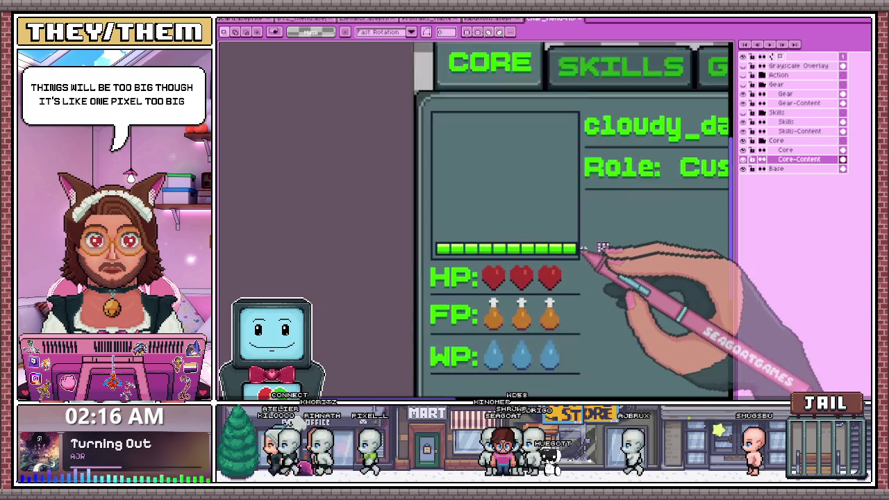
scroll(603, 248, up, 1)
scroll(605, 246, down, 2)
scroll(566, 254, up, 1)
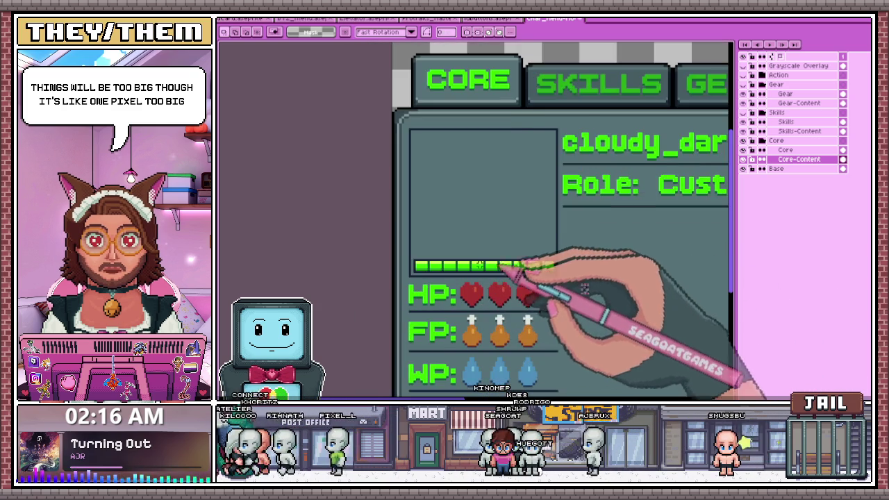
scroll(480, 265, up, 1)
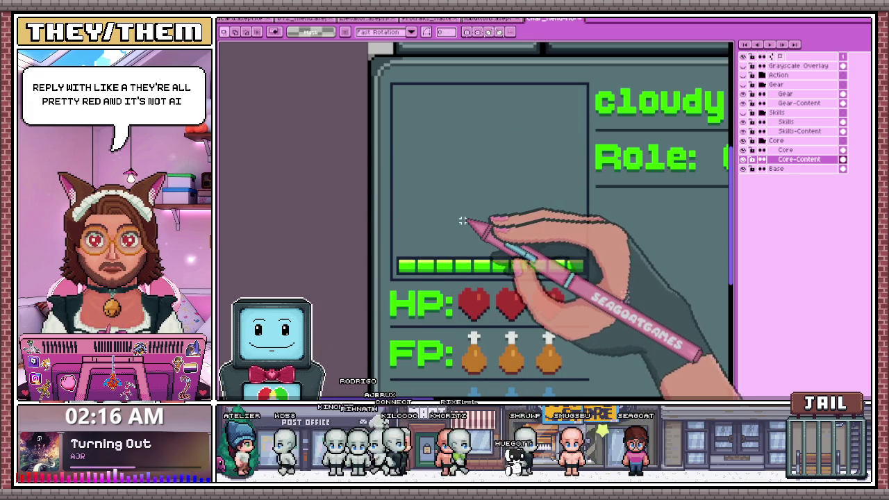
scroll(444, 226, down, 2)
scroll(438, 250, down, 1)
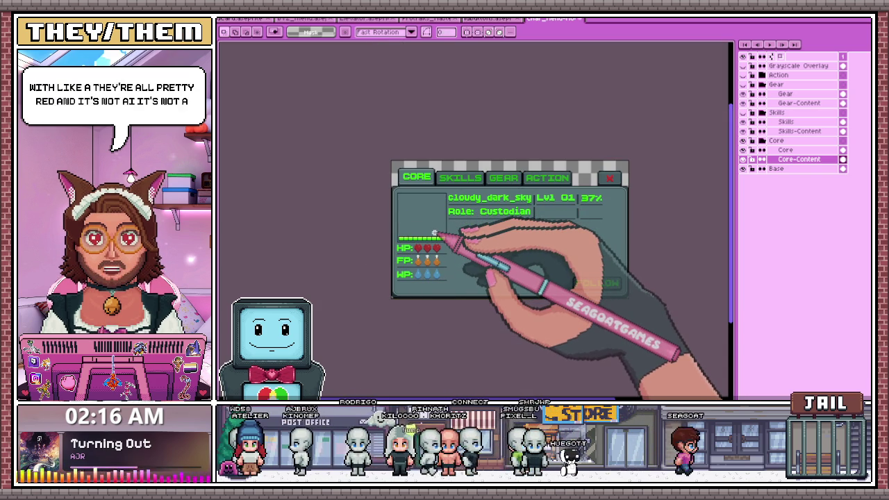
scroll(421, 236, up, 3)
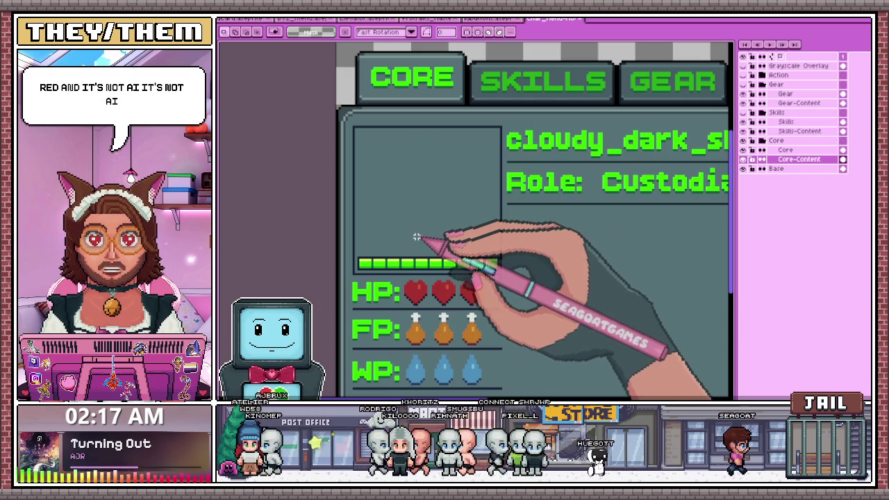
scroll(375, 251, up, 2)
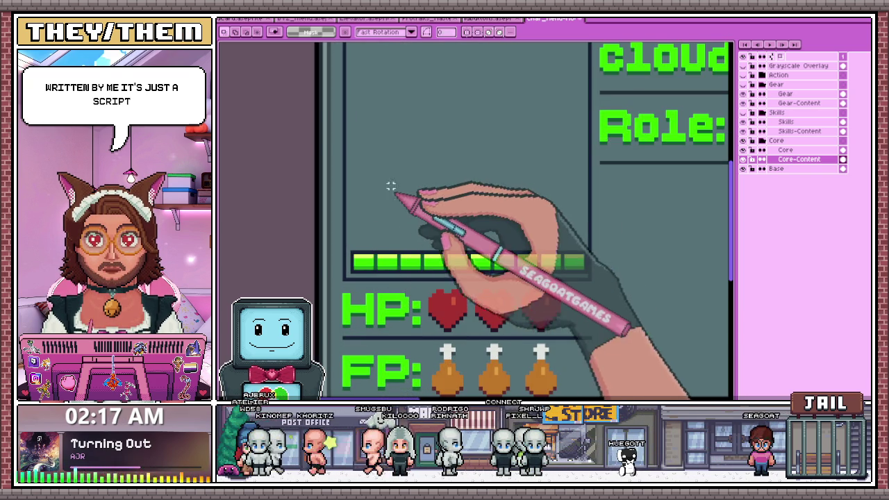
scroll(430, 244, down, 1)
scroll(416, 248, down, 1)
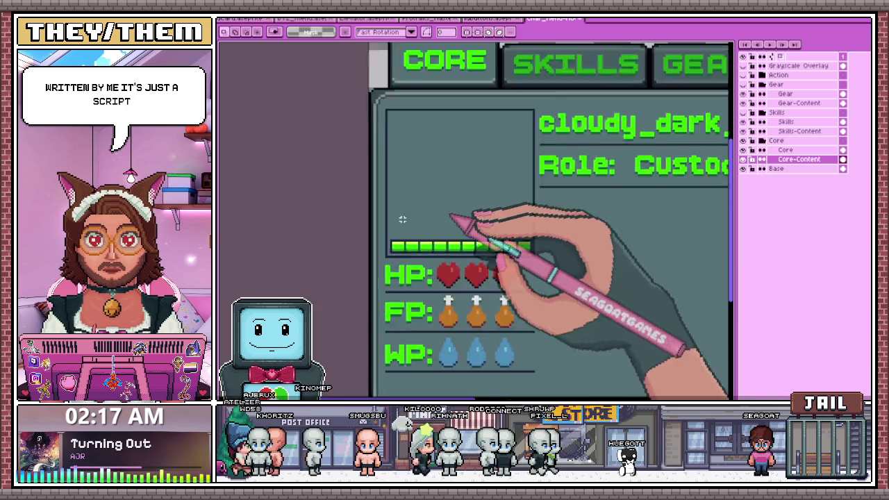
scroll(403, 250, down, 1)
scroll(376, 256, up, 3)
key(b)
scroll(354, 252, up, 1)
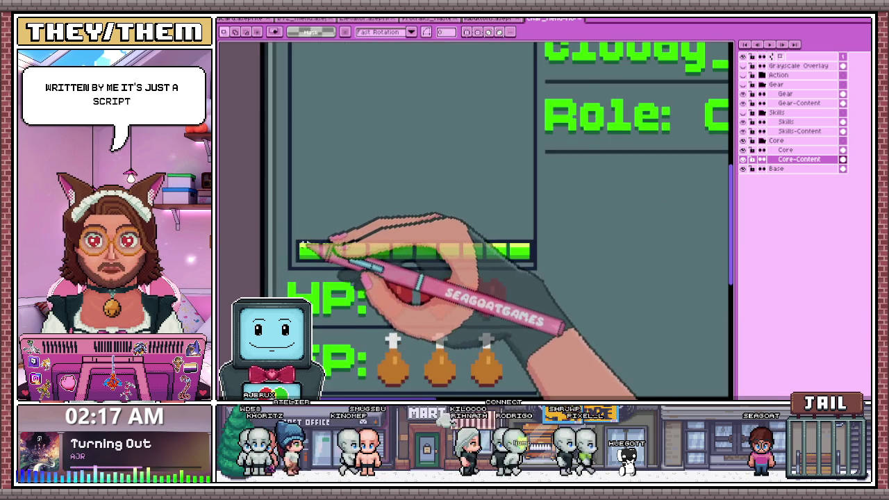
scroll(327, 247, up, 1)
scroll(299, 243, up, 1)
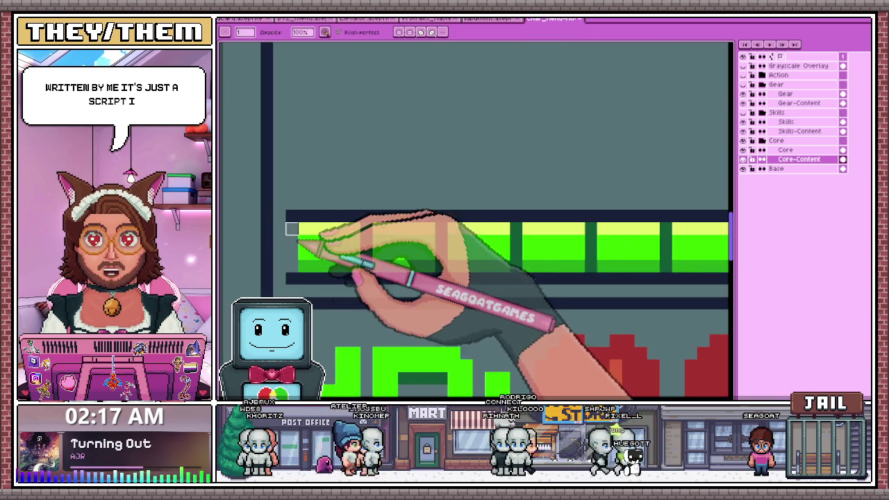
scroll(294, 237, down, 1)
scroll(663, 244, down, 1)
scroll(660, 244, up, 1)
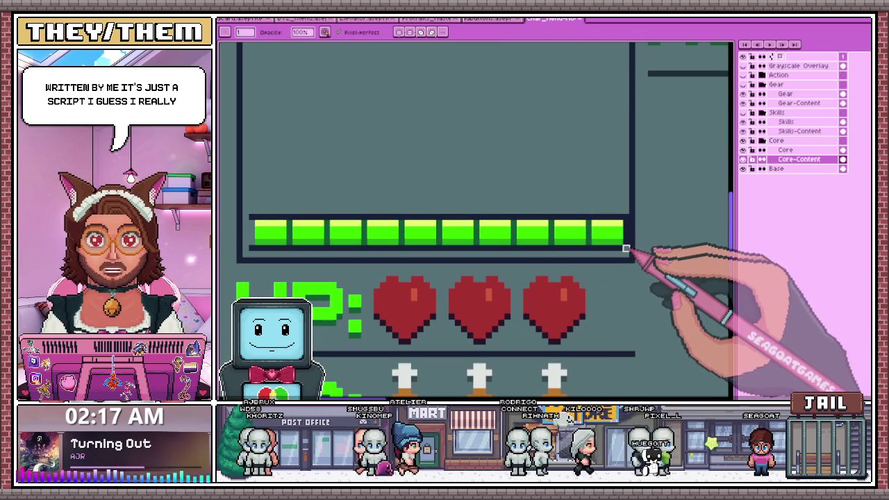
key(e)
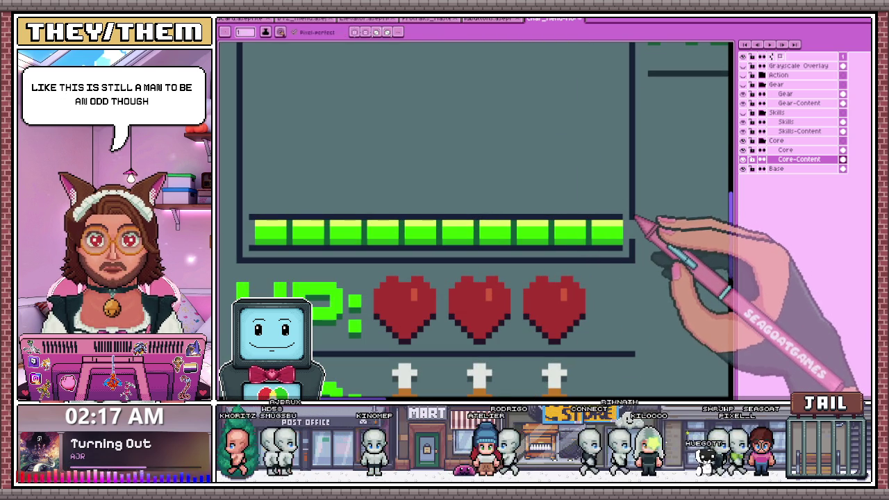
scroll(626, 238, down, 1)
key(b)
scroll(427, 247, up, 2)
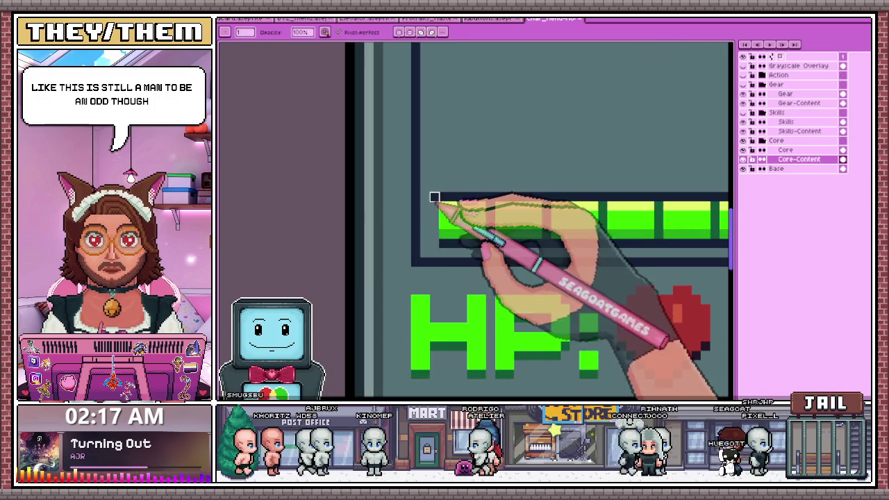
scroll(423, 199, down, 2)
scroll(559, 236, up, 1)
scroll(347, 240, up, 2)
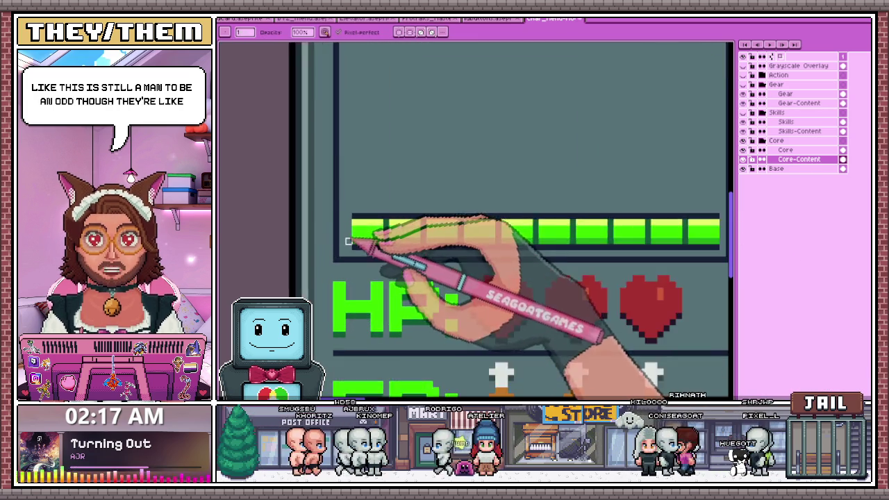
scroll(346, 241, down, 1)
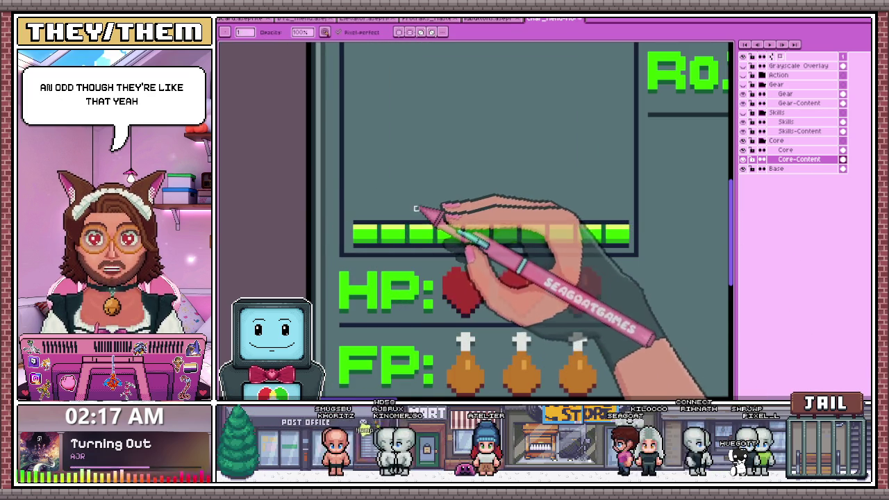
key(m)
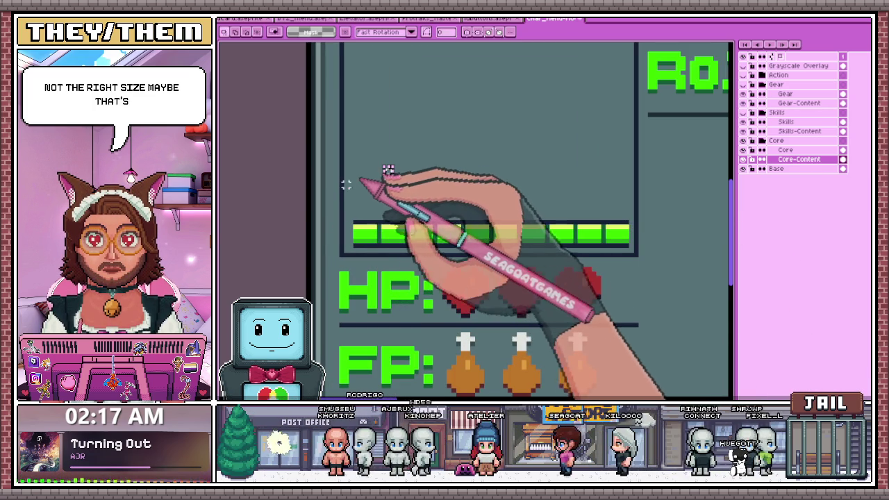
drag(344, 178, 630, 181)
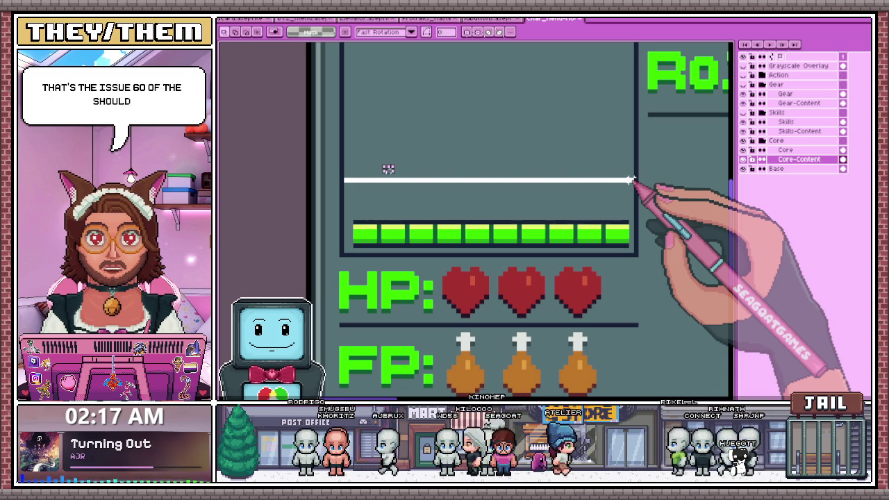
key(minus)
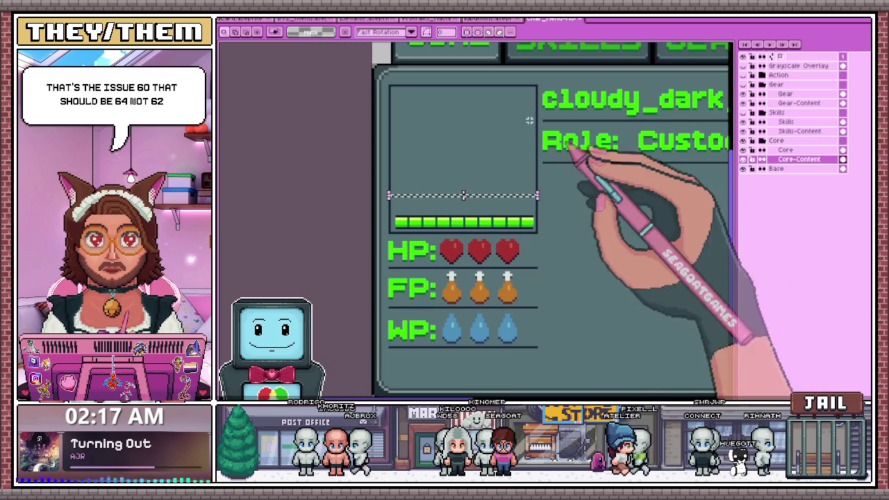
scroll(413, 195, up, 2)
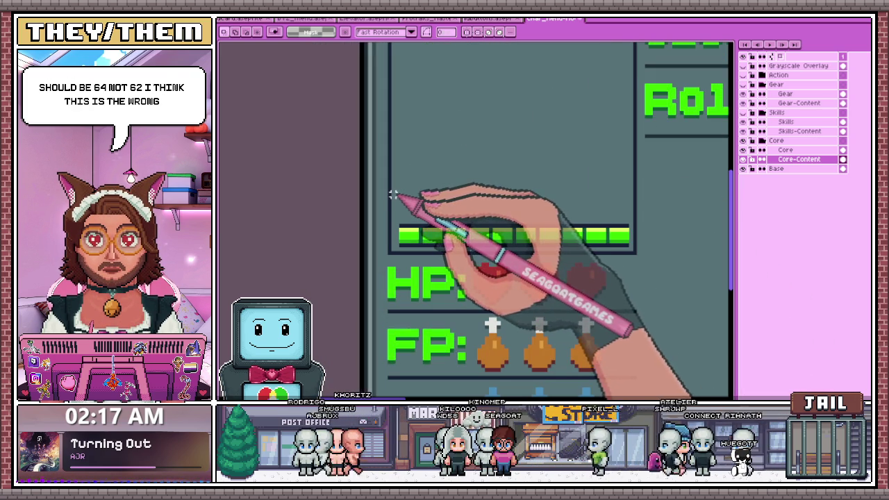
scroll(401, 194, down, 1)
scroll(512, 238, down, 1)
scroll(452, 87, up, 1)
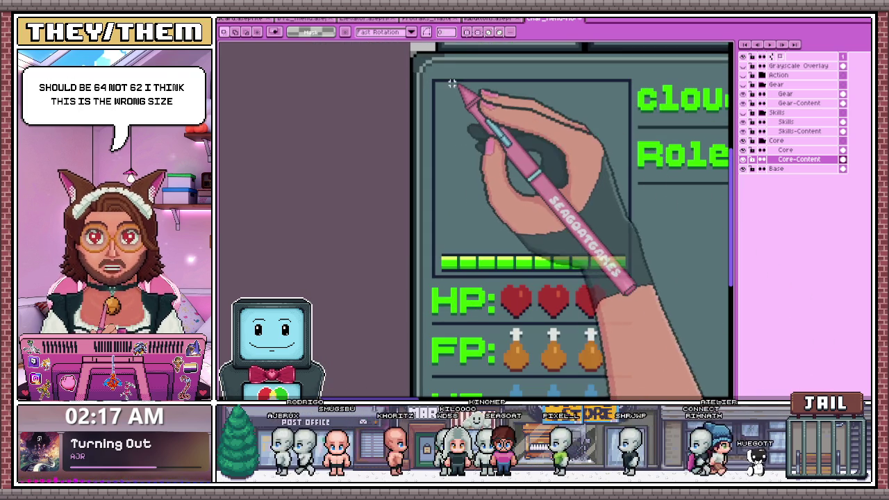
drag(432, 80, 493, 133)
scroll(367, 229, down, 1)
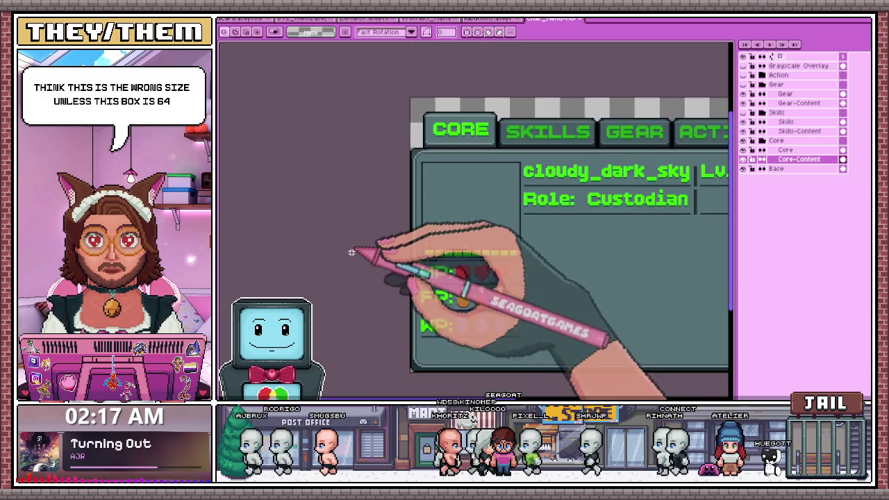
scroll(463, 189, down, 2)
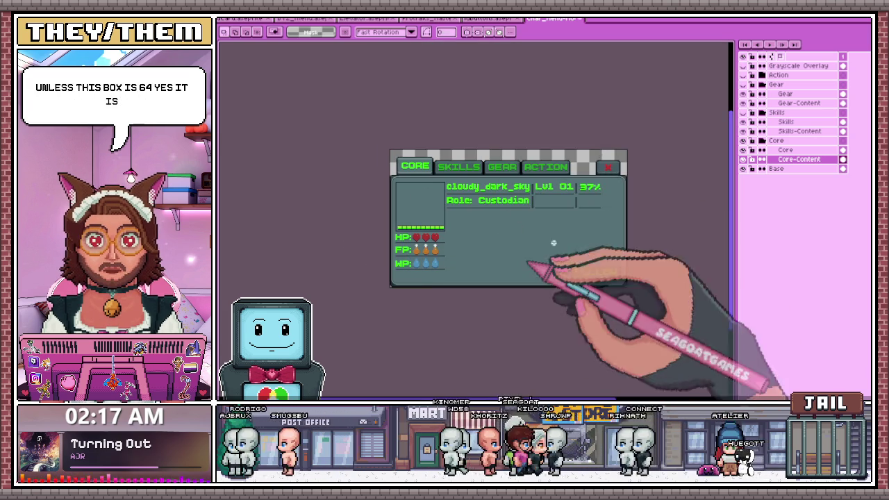
scroll(558, 232, up, 1)
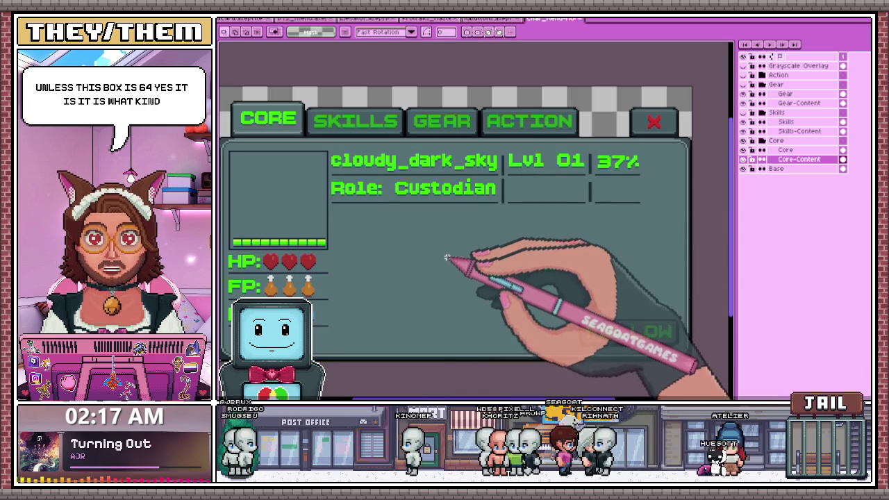
scroll(473, 223, down, 1)
scroll(373, 193, up, 2)
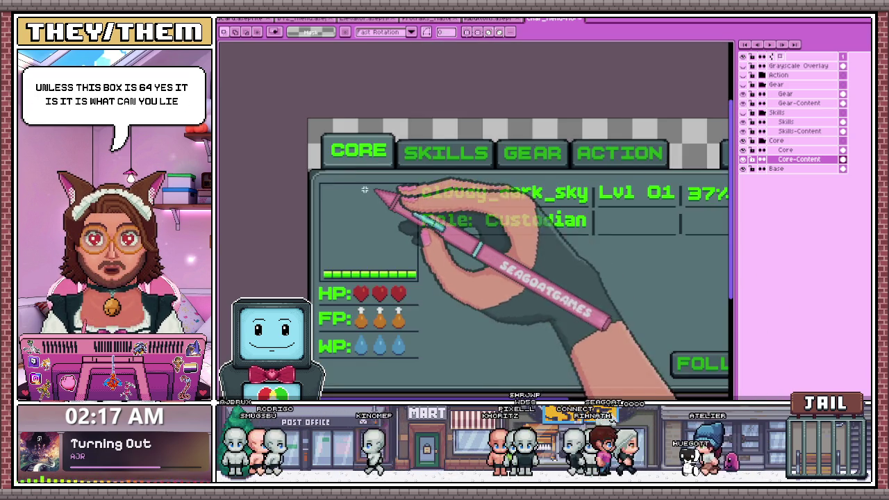
scroll(327, 183, up, 1)
scroll(325, 175, up, 1)
scroll(325, 175, down, 1)
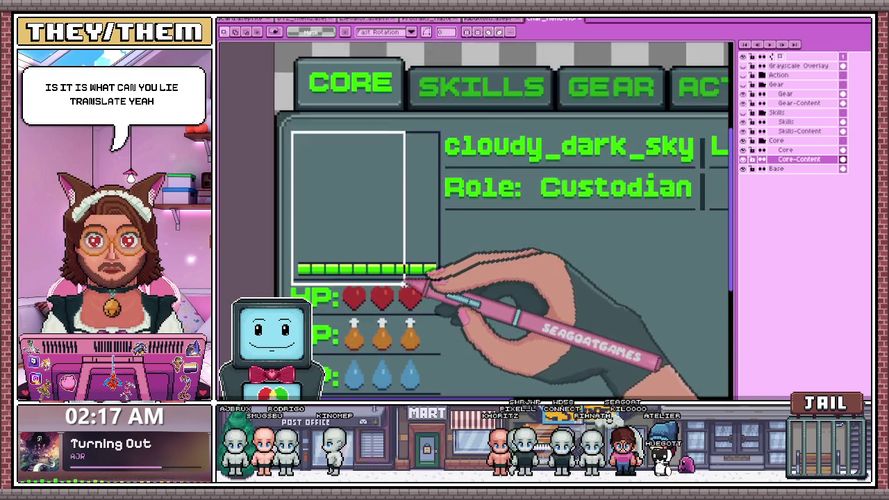
scroll(435, 278, up, 2)
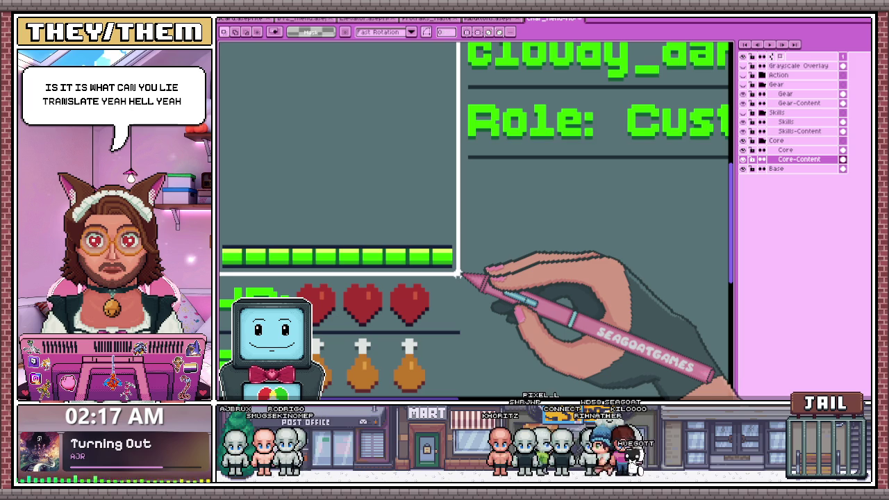
scroll(458, 275, down, 2)
scroll(460, 256, down, 1)
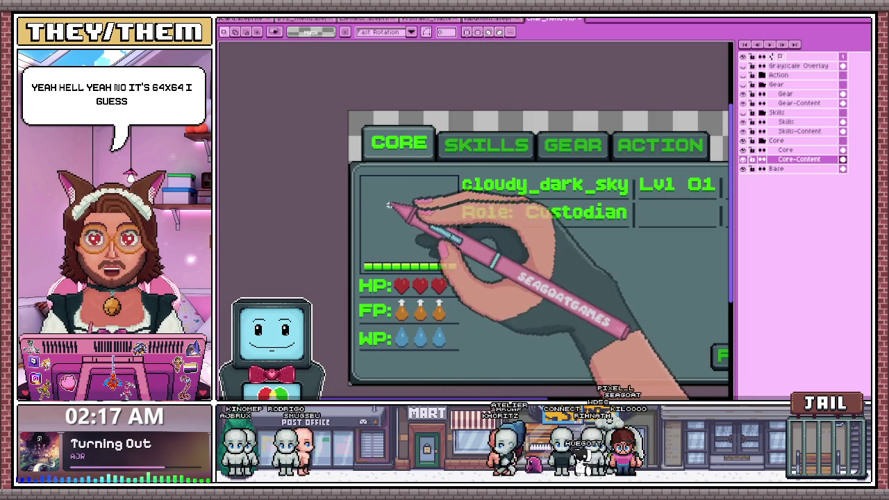
scroll(417, 236, down, 2)
scroll(424, 229, up, 1)
scroll(410, 201, up, 2)
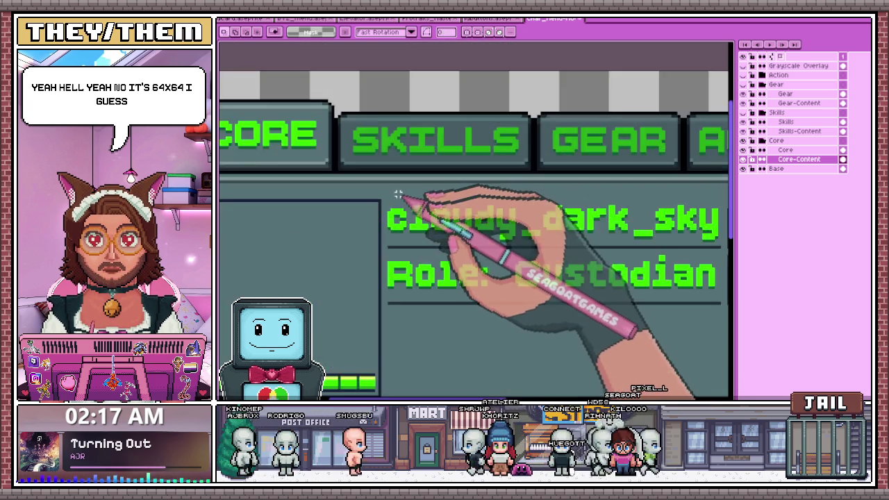
scroll(363, 202, down, 2)
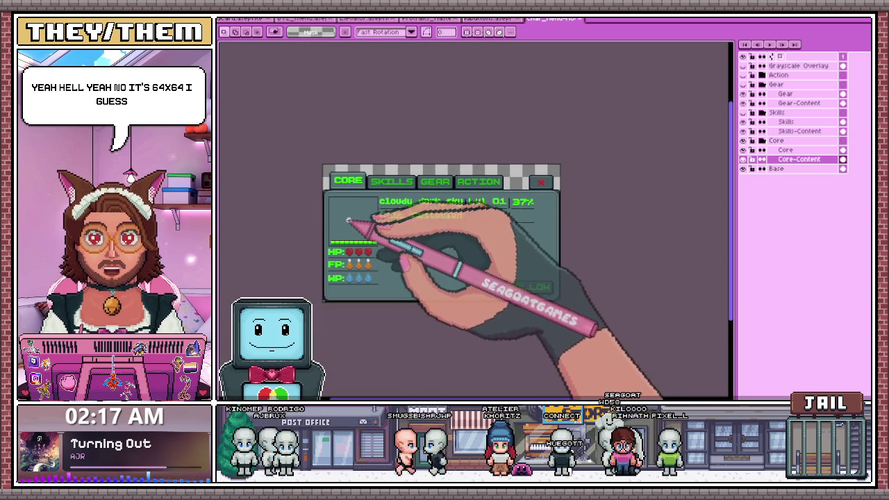
scroll(358, 228, up, 2)
scroll(355, 215, down, 1)
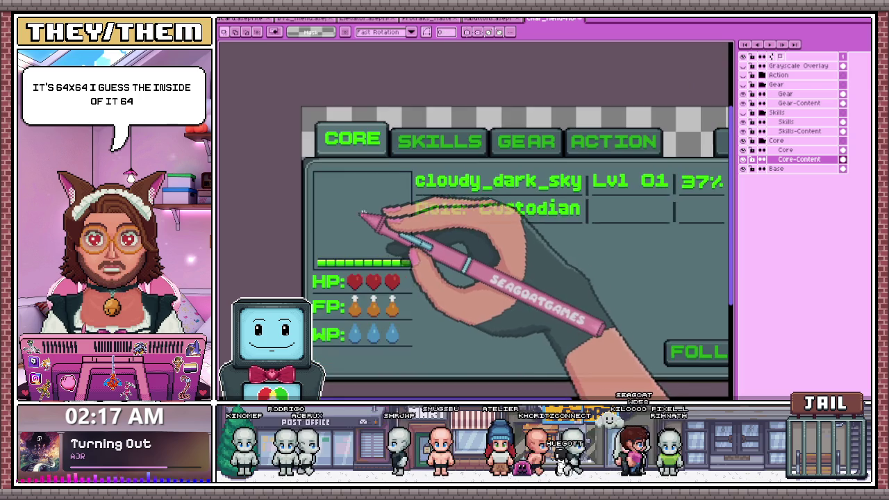
scroll(412, 182, down, 2)
scroll(403, 186, up, 3)
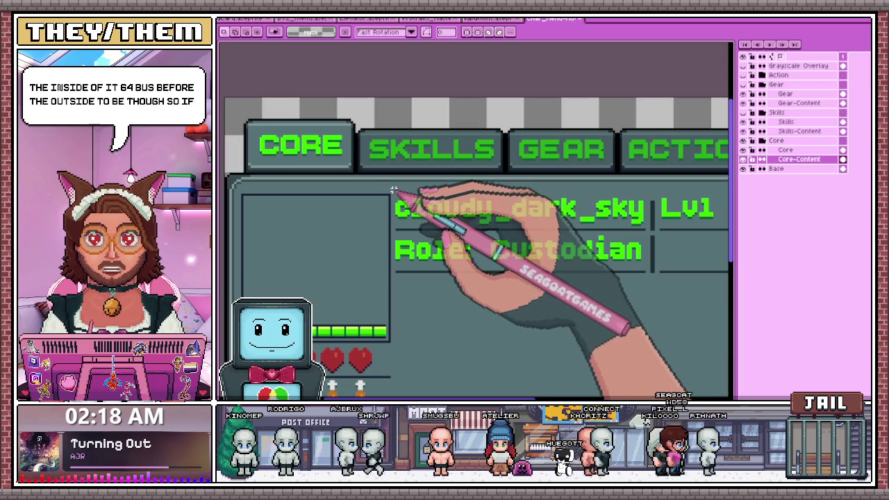
scroll(393, 189, down, 2)
scroll(407, 234, up, 1)
drag(237, 167, 564, 276)
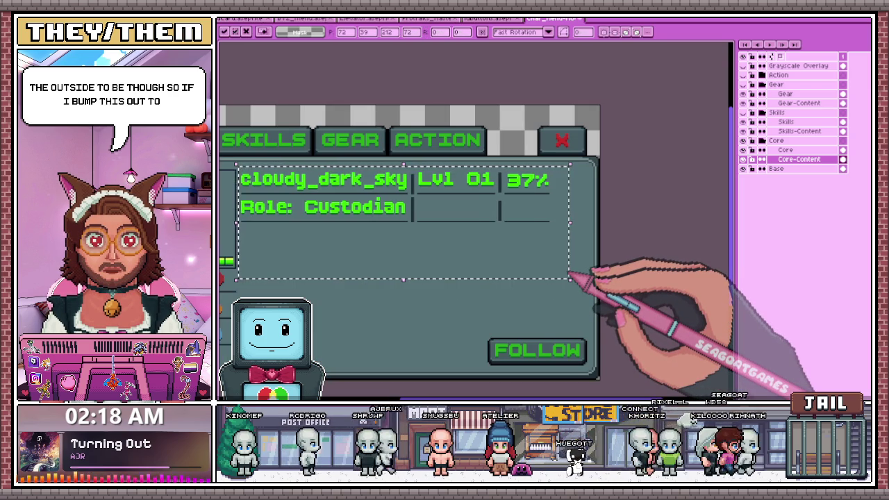
Select the HP, FP and WP rows below the portrait box
scroll(576, 278, down, 3)
scroll(483, 279, up, 4)
scroll(445, 257, up, 2)
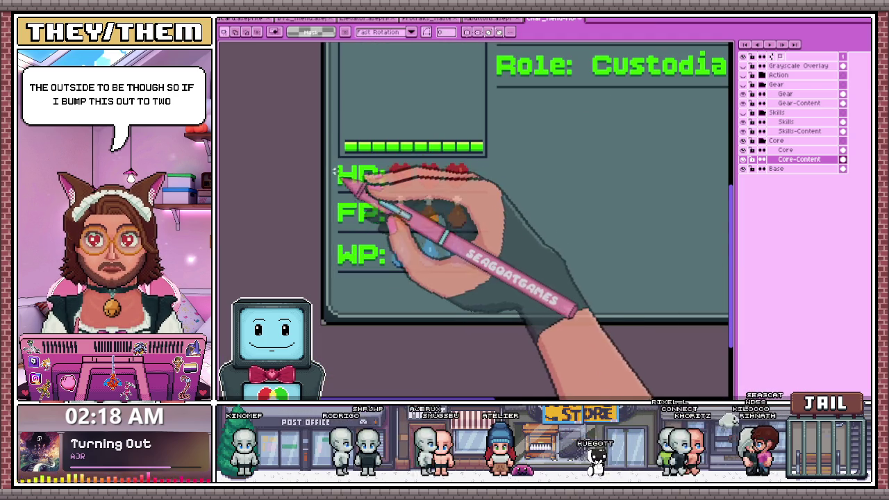
drag(335, 162, 497, 280)
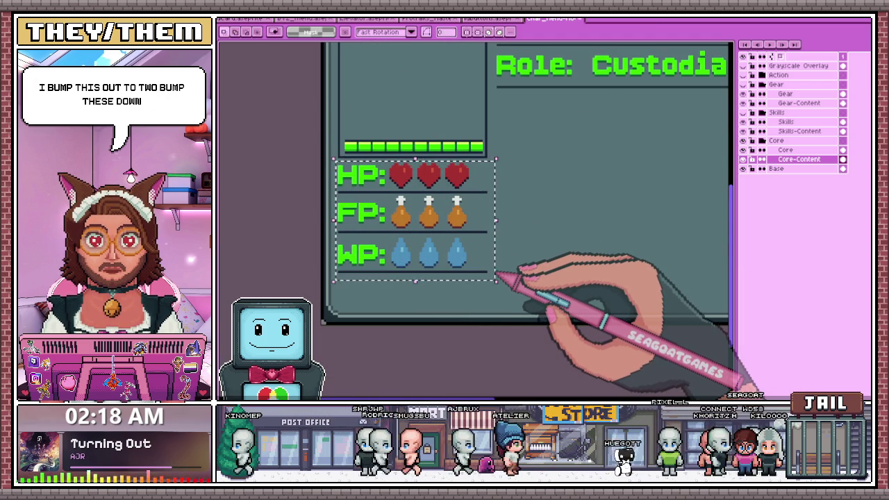
scroll(422, 204, down, 1)
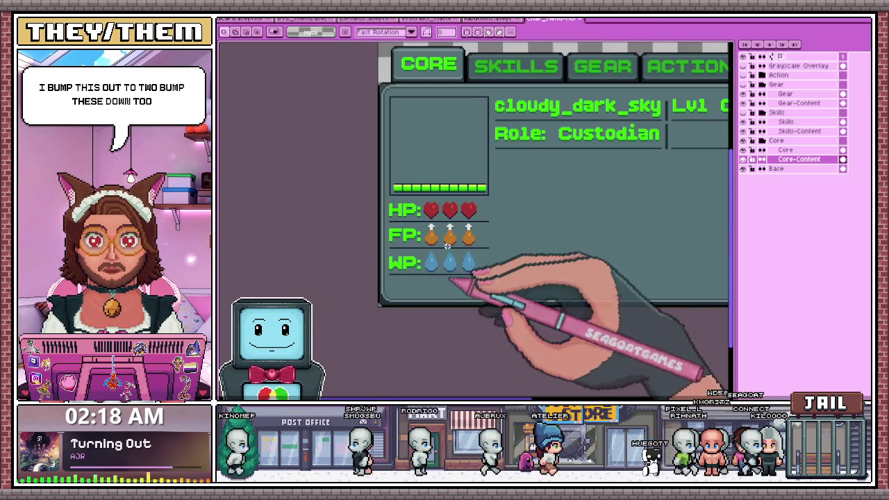
scroll(385, 210, up, 1)
scroll(385, 210, down, 3)
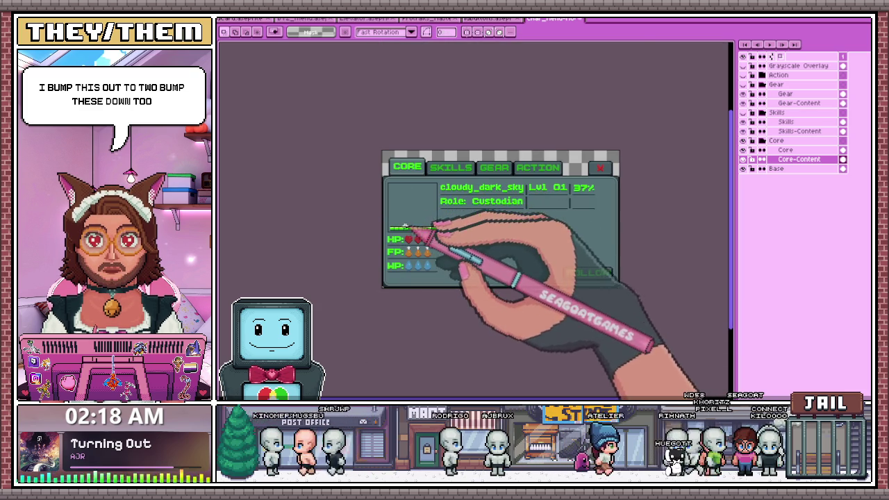
scroll(393, 226, up, 3)
scroll(389, 247, down, 2)
scroll(376, 249, up, 2)
scroll(376, 249, down, 1)
scroll(378, 236, up, 2)
Select the green bar, then deselect everything and check the card's layout
drag(361, 220, 691, 277)
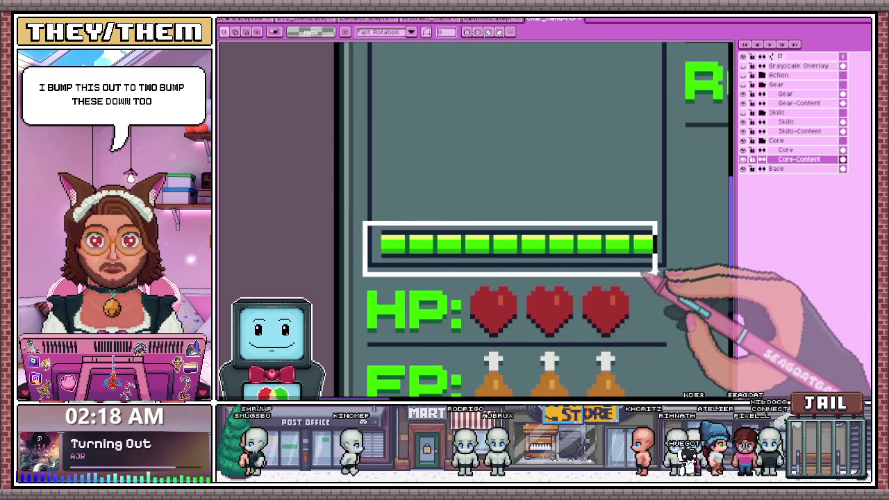
scroll(687, 276, down, 2)
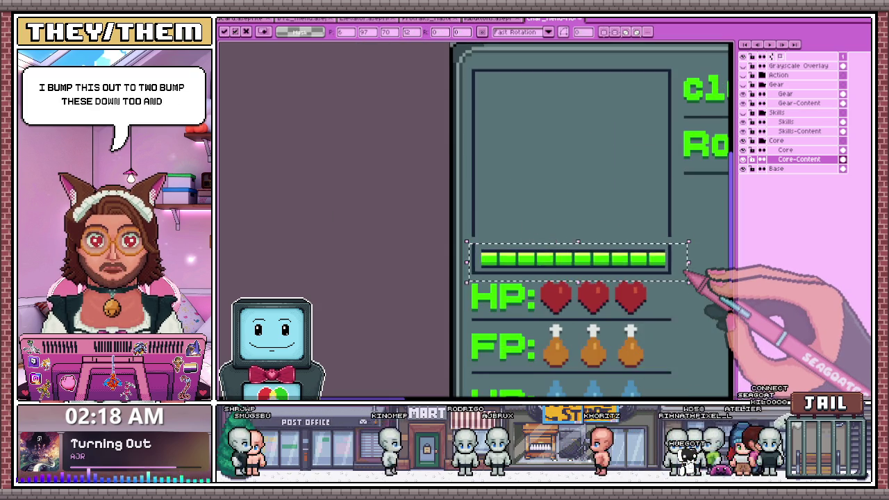
scroll(587, 214, up, 2)
mouse_move(535, 110)
mouse_down()
mouse_move(563, 286)
mouse_move(549, 117)
mouse_up()
key(ctrl+d)
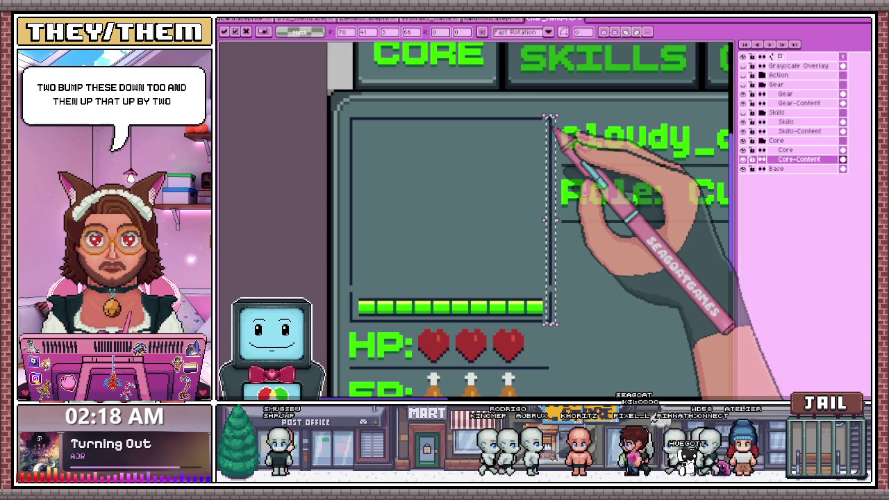
scroll(555, 123, down, 1)
scroll(576, 212, down, 2)
scroll(461, 134, up, 2)
scroll(357, 189, up, 1)
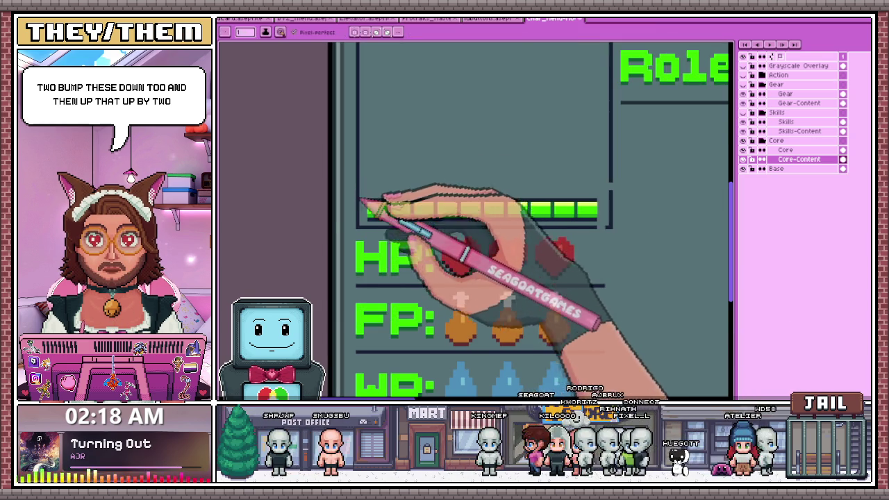
Zoom in and draw a rectangular selection around the ten green cells above the HP hearts
scroll(511, 223, up, 1)
scroll(509, 229, up, 1)
scroll(530, 184, down, 1)
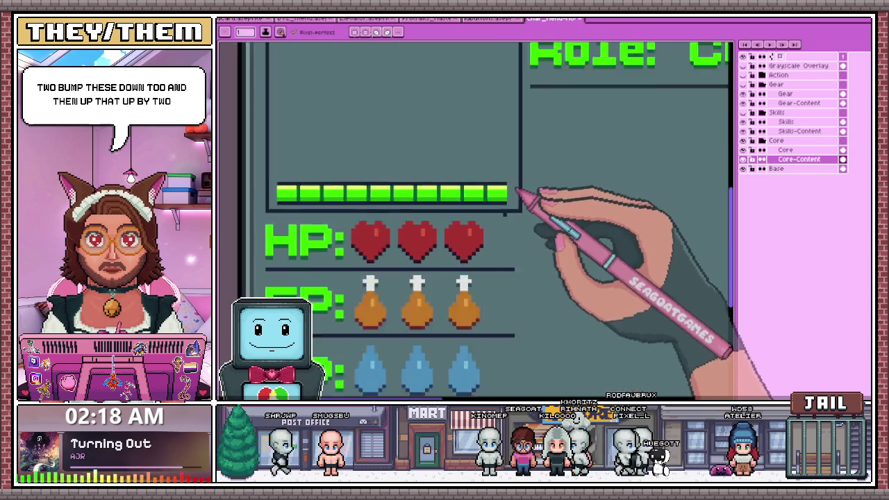
scroll(531, 191, down, 1)
scroll(526, 192, up, 1)
scroll(506, 164, up, 1)
scroll(499, 165, down, 2)
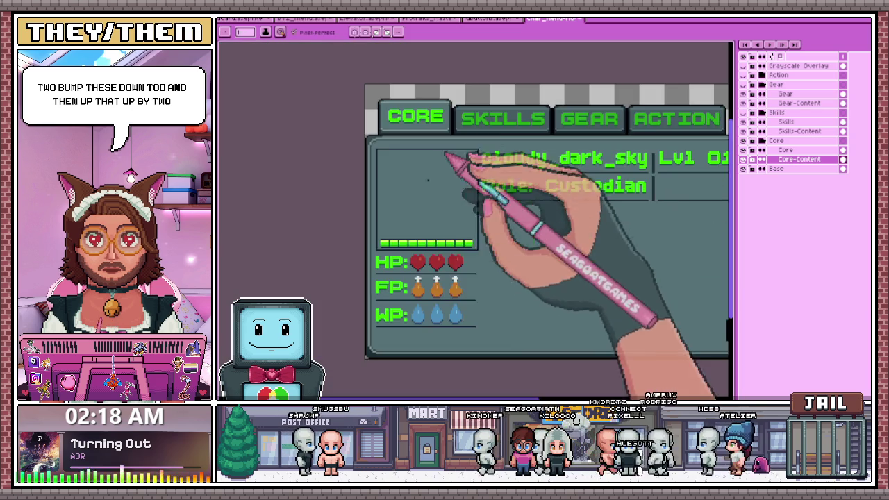
scroll(422, 255, up, 2)
scroll(397, 238, up, 1)
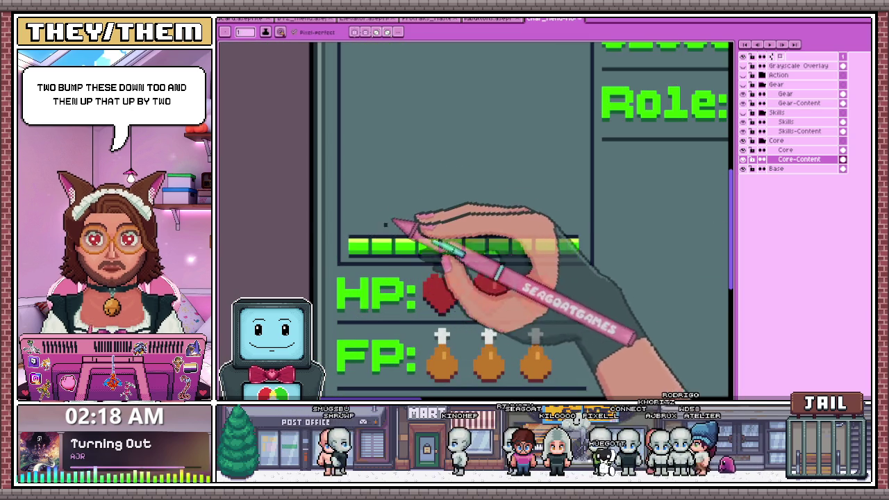
scroll(396, 229, up, 1)
scroll(355, 254, up, 1)
scroll(376, 239, down, 1)
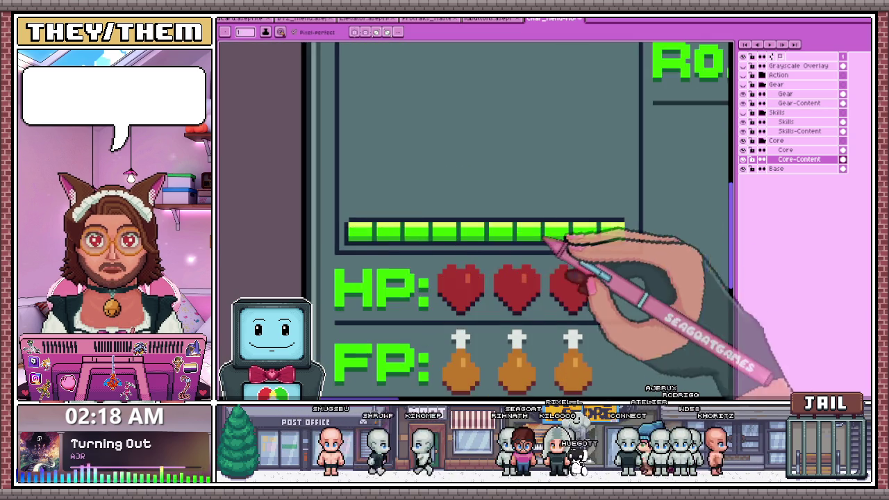
scroll(633, 245, up, 2)
scroll(633, 230, down, 2)
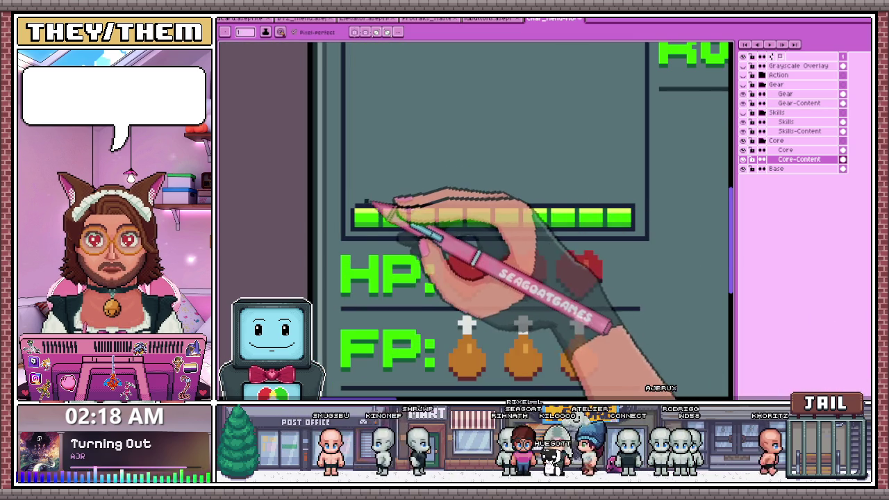
scroll(358, 214, down, 1)
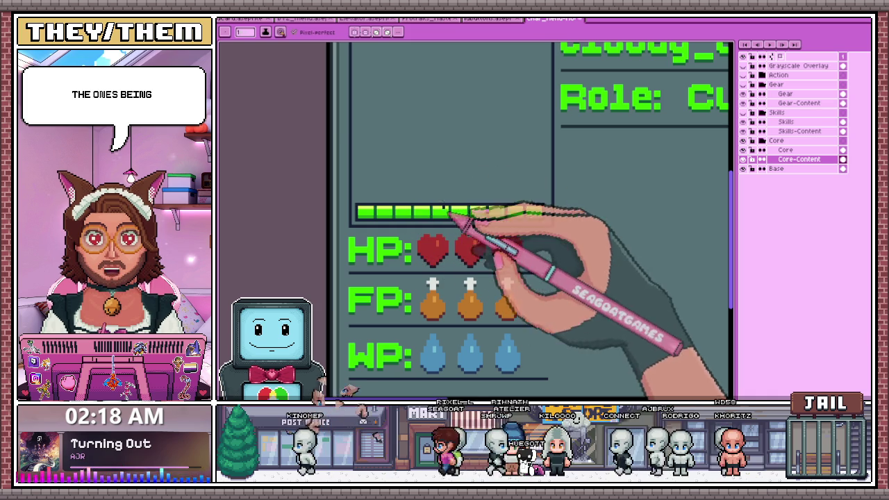
scroll(445, 237, down, 1)
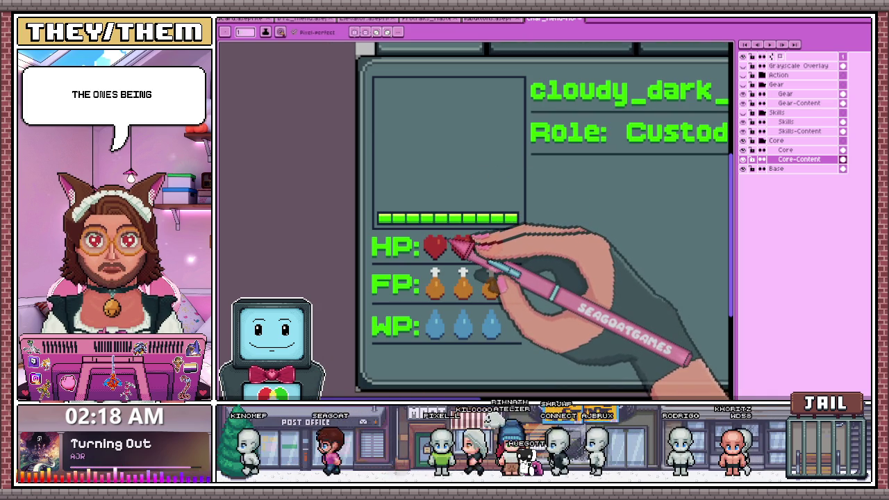
scroll(457, 242, down, 3)
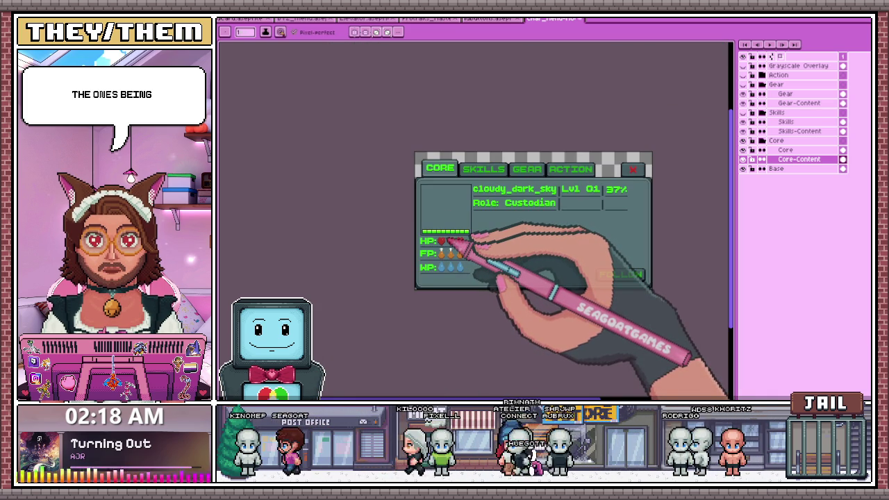
scroll(448, 241, up, 2)
scroll(438, 250, up, 2)
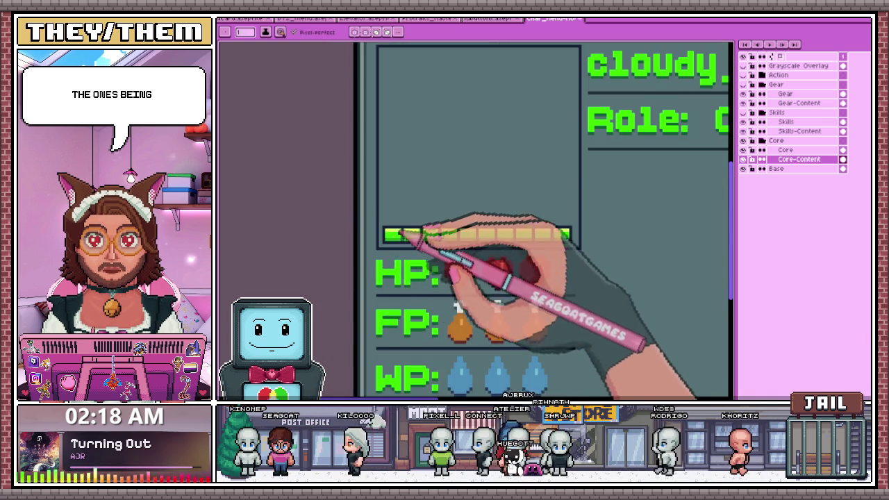
scroll(389, 254, up, 2)
scroll(384, 240, down, 2)
scroll(520, 242, up, 3)
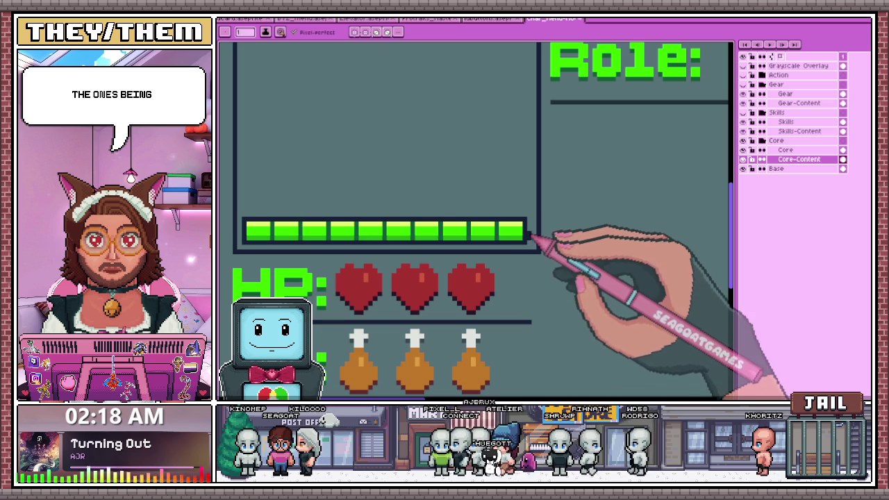
scroll(541, 240, down, 2)
scroll(452, 263, down, 2)
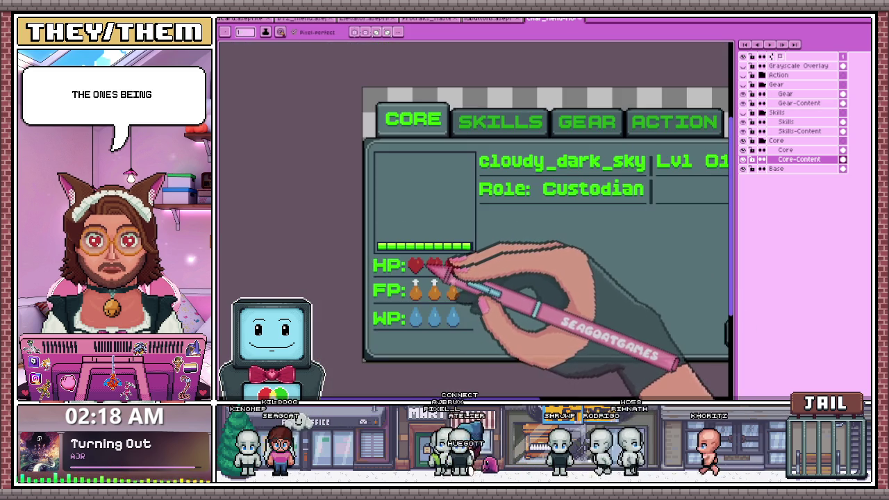
scroll(452, 262, up, 2)
scroll(505, 254, up, 1)
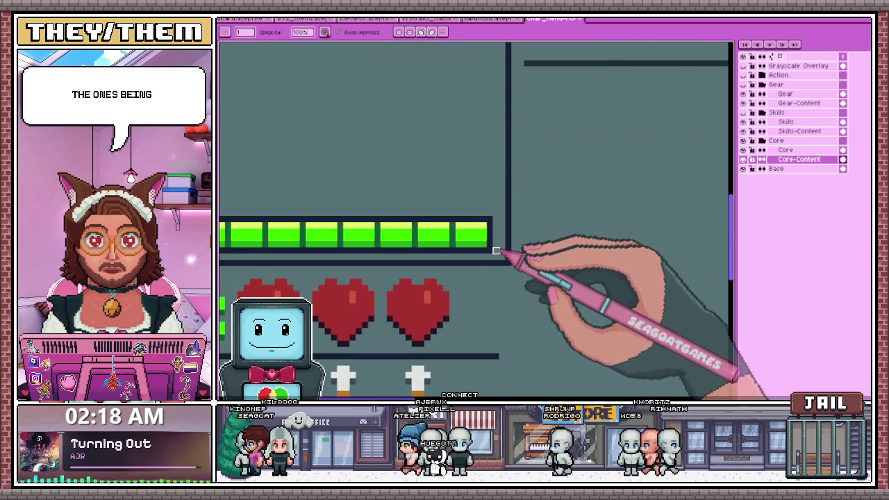
scroll(487, 243, down, 1)
scroll(390, 231, up, 1)
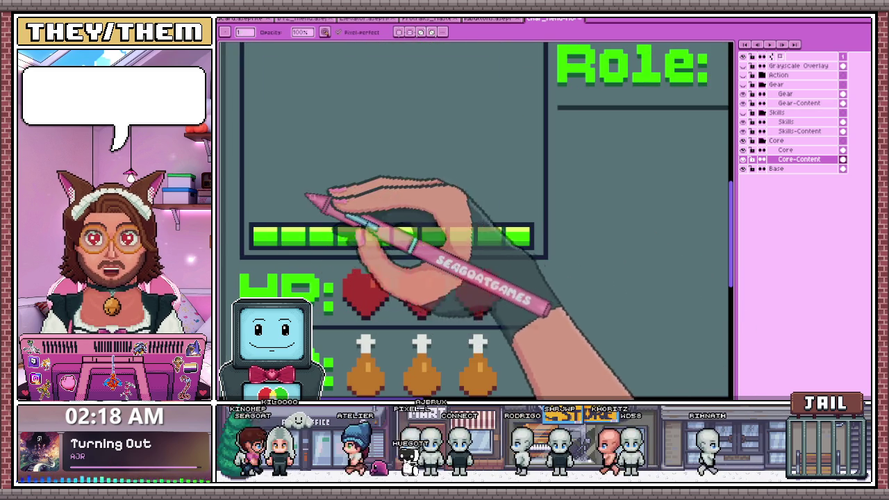
key(m)
drag(273, 227, 518, 248)
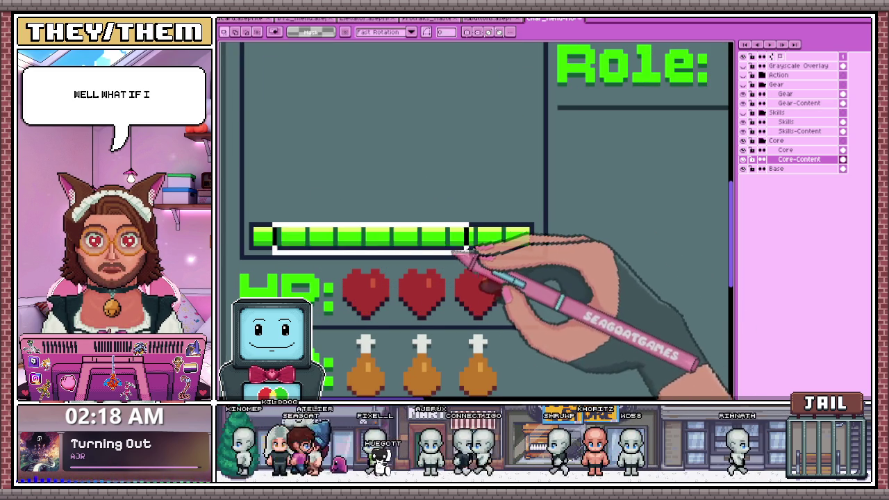
Paste a copy of the bar's middle segment, then undo it to restore the original bar
click(637, 221)
drag(289, 251, 531, 223)
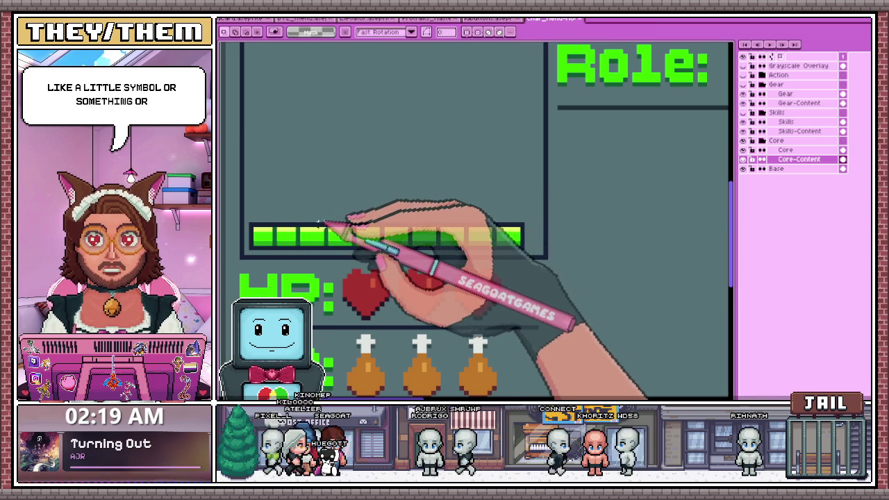
drag(319, 225, 449, 248)
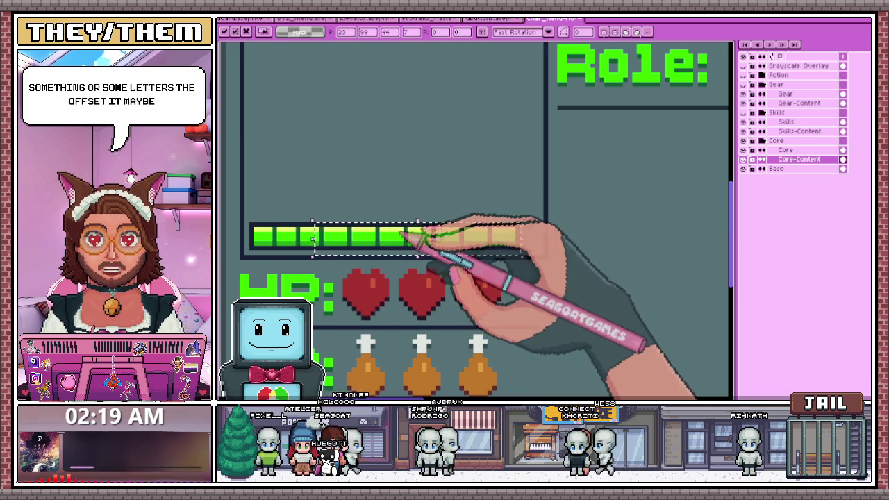
key(ctrl+v)
drag(526, 248, 455, 240)
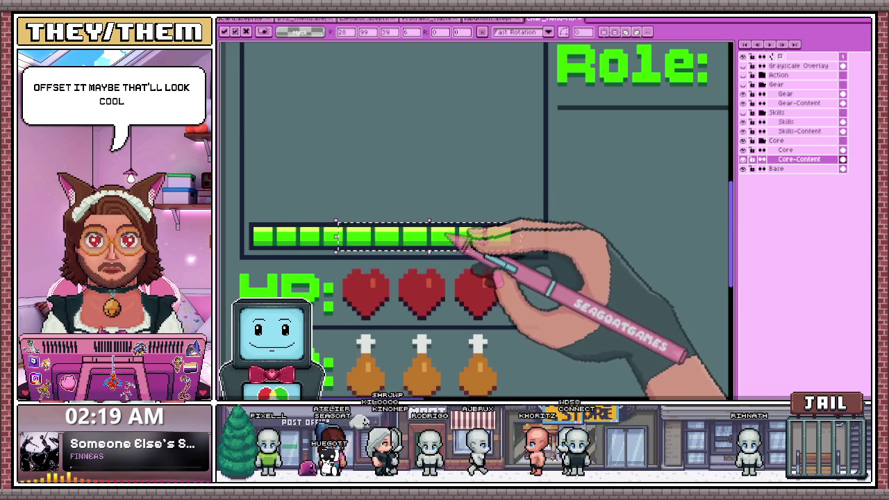
key(Return)
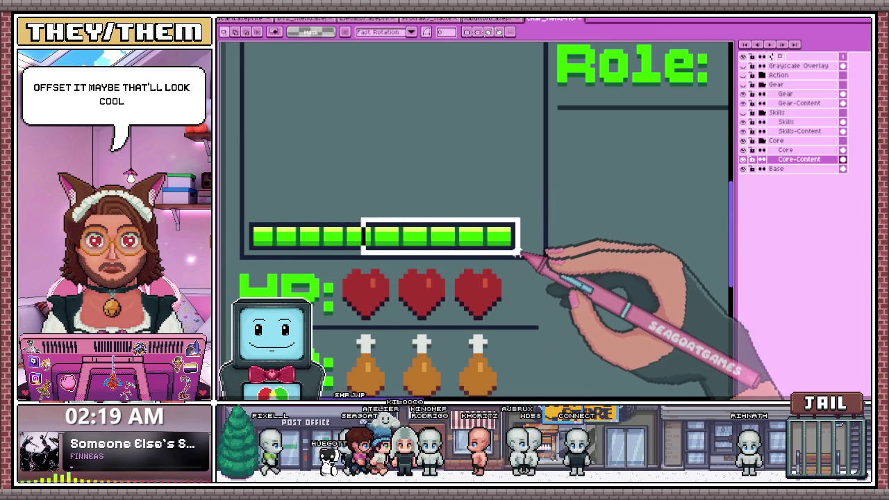
key(ctrl+z)
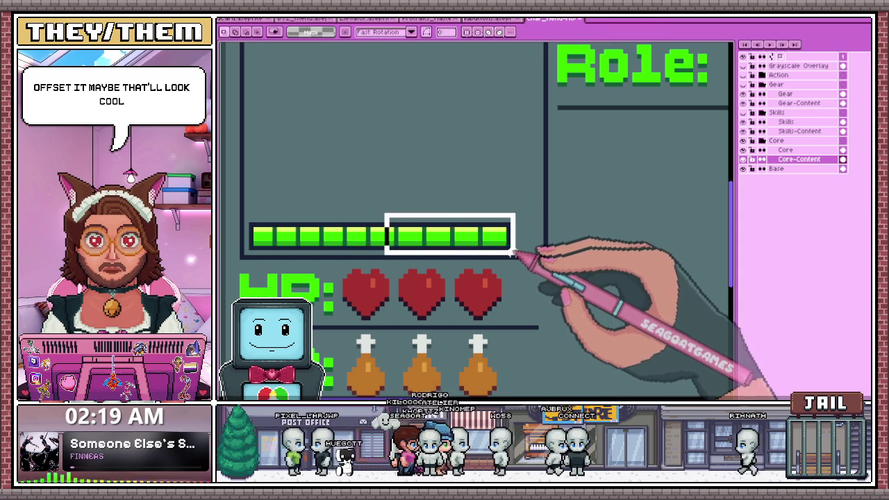
Select and trim away the bar's rightmost cells
click(424, 202)
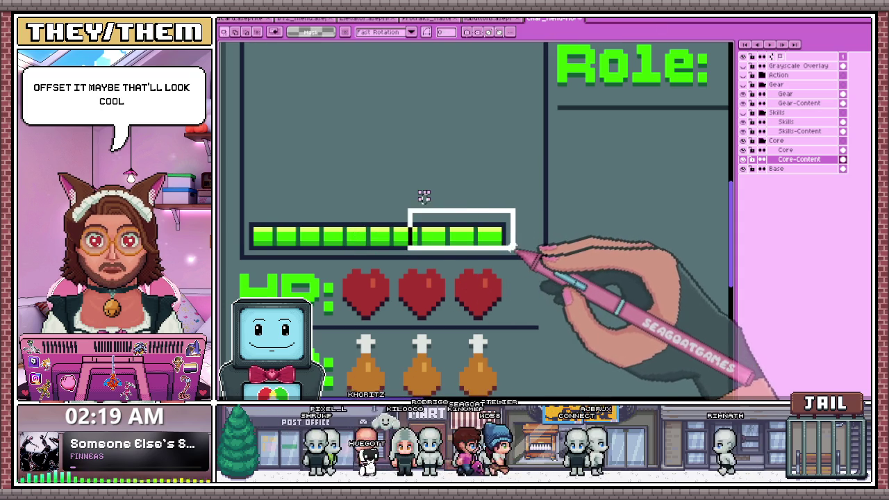
click(427, 203)
drag(424, 215, 507, 252)
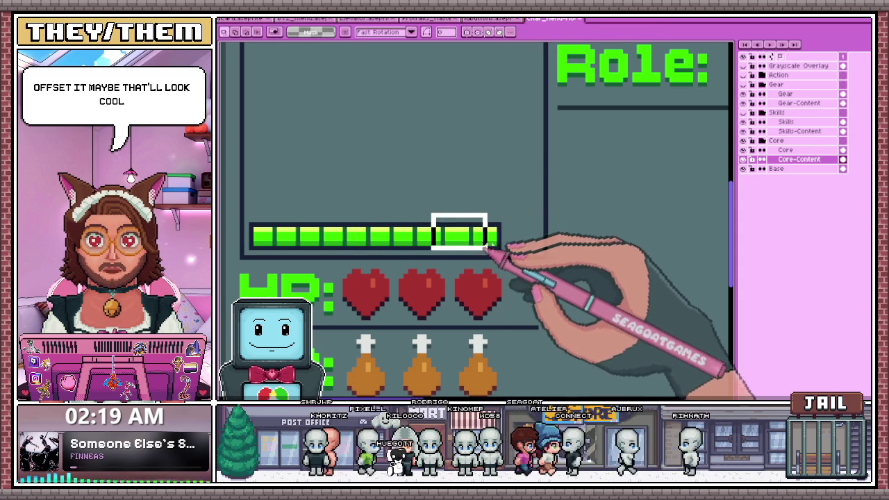
click(516, 193)
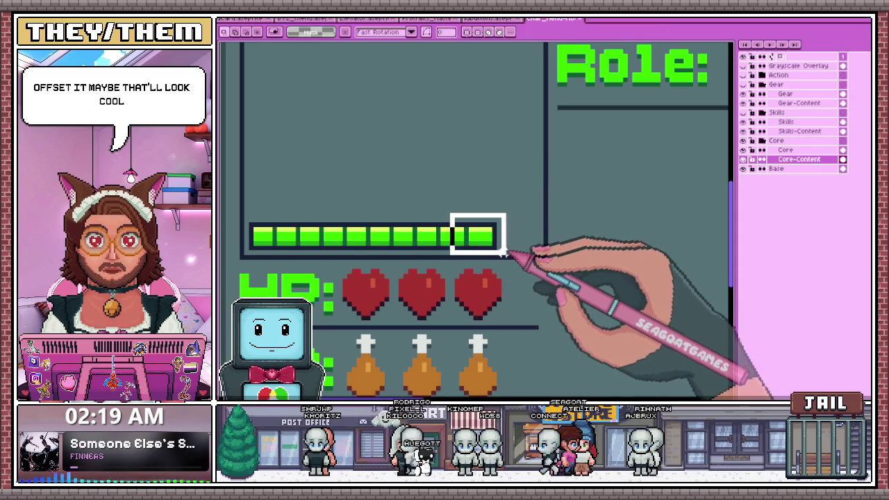
drag(506, 252, 505, 240)
click(472, 214)
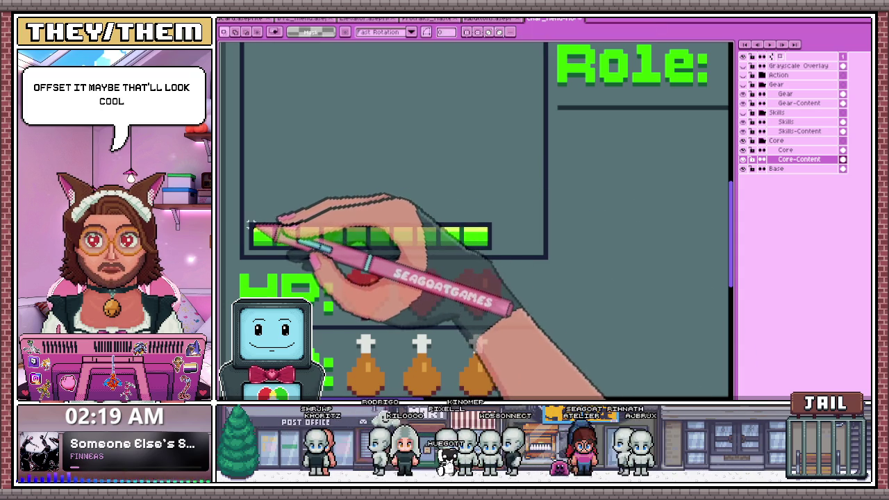
Shift the green bar about 68 pixels right, leaving a gap at its left end
drag(495, 244, 542, 243)
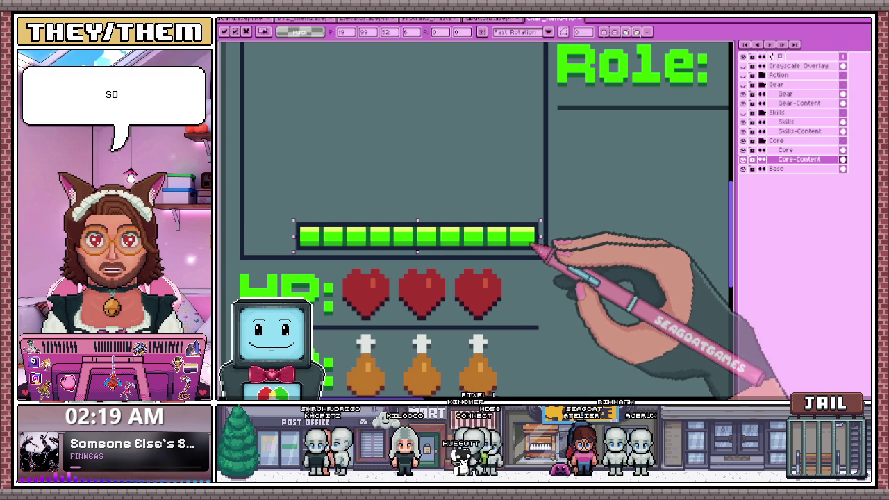
key(Return)
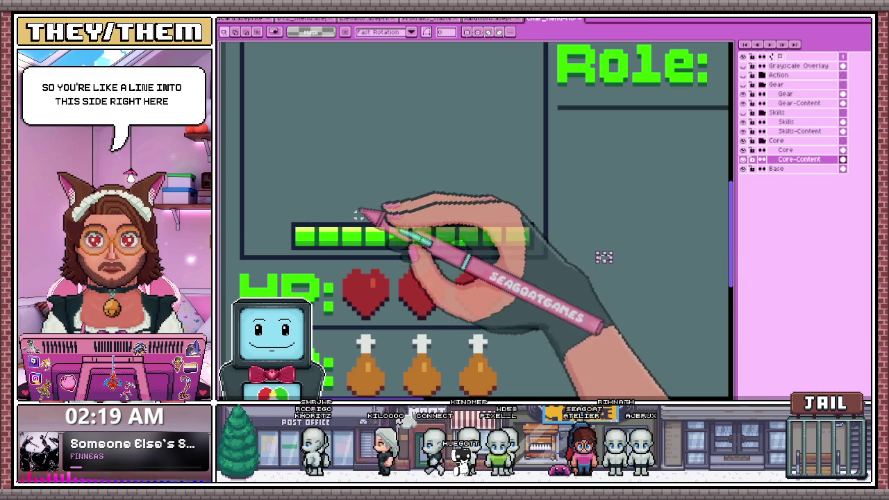
key(t)
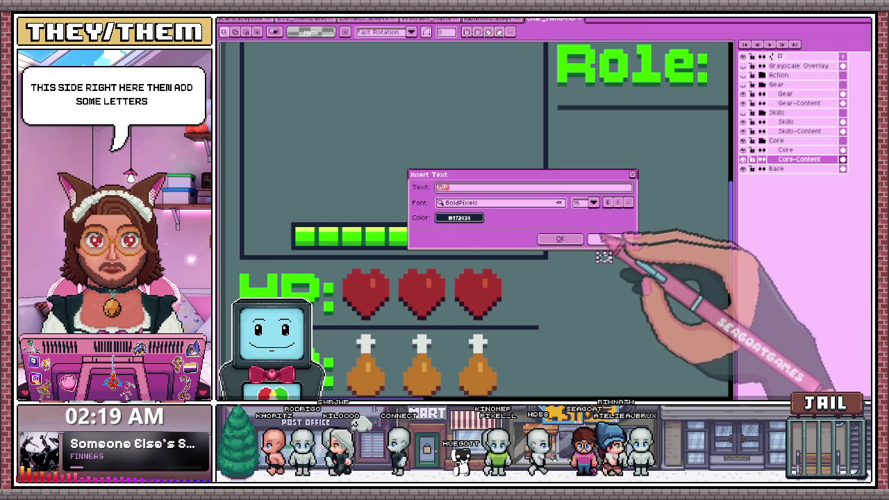
Cancel the pending XP: text insertion and close the reopened text dialog without inserting
click(598, 239)
scroll(612, 229, left, 2)
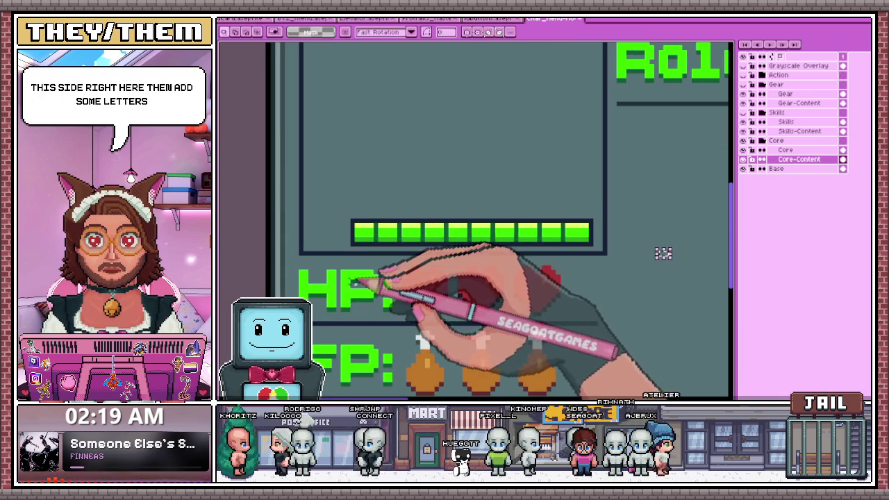
scroll(612, 250, down, 2)
scroll(451, 271, down, 3)
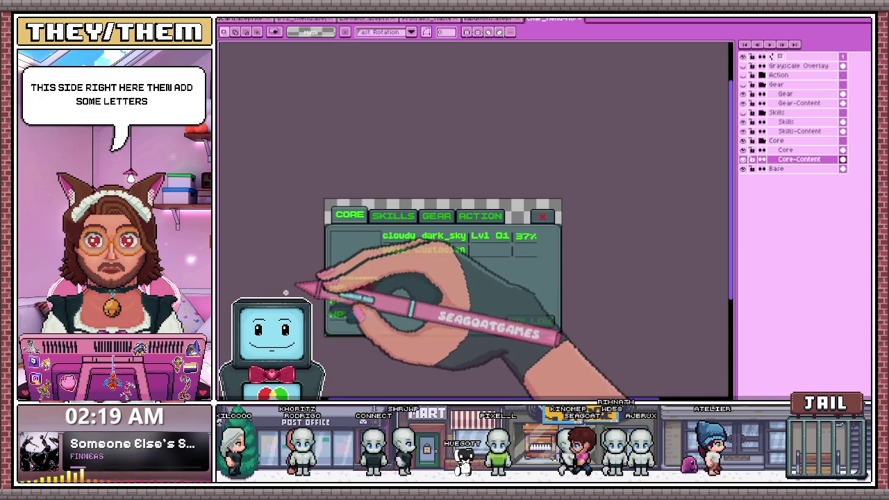
scroll(292, 283, up, 2)
key(t)
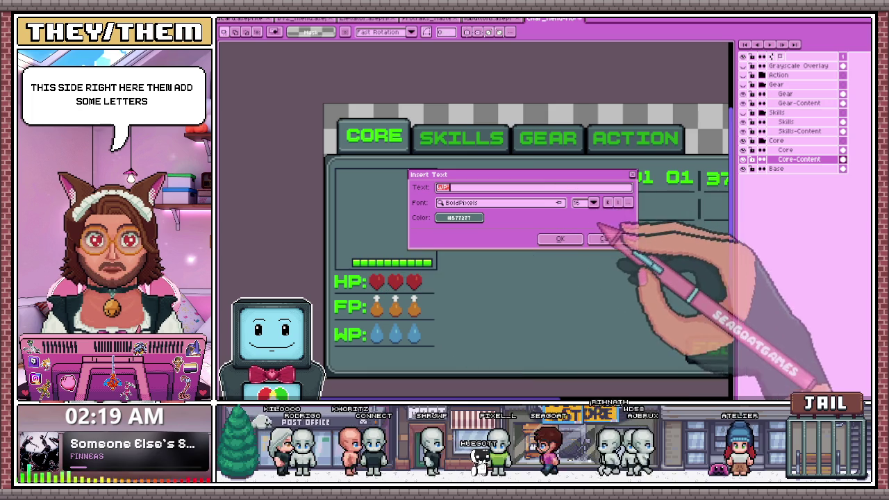
click(609, 239)
scroll(413, 265, up, 2)
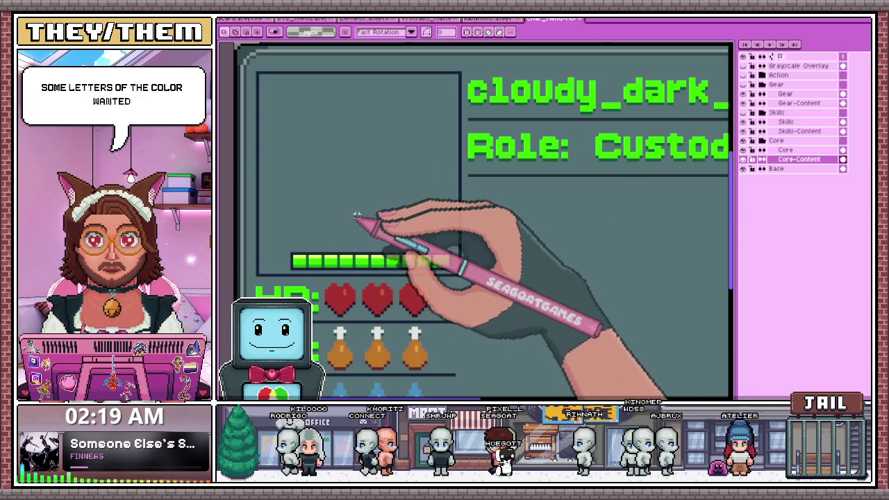
Place the XP: text on the canvas, drag it left, then undo it
key(t)
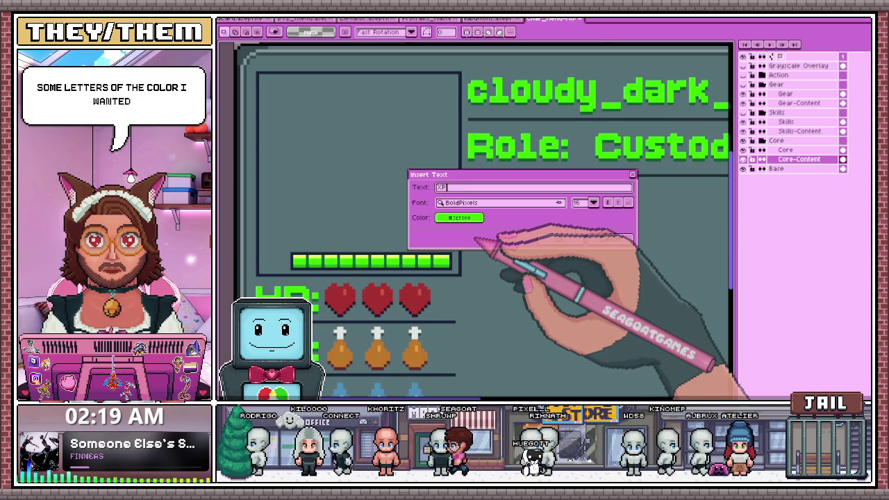
click(580, 239)
mouse_move(695, 223)
mouse_down()
mouse_move(671, 232)
mouse_move(327, 233)
mouse_up()
key(ctrl+z)
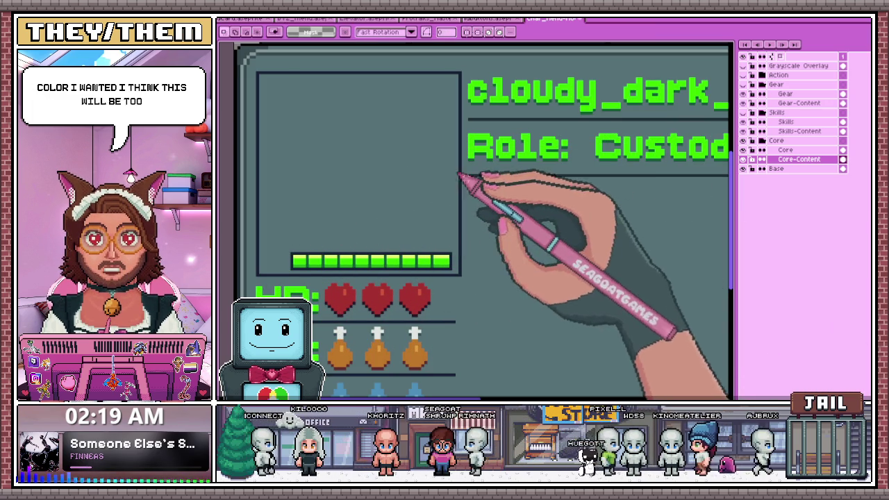
Retry XP: in the 3x4pixel font beside the bar, then discard it
key(t)
click(559, 202)
click(473, 233)
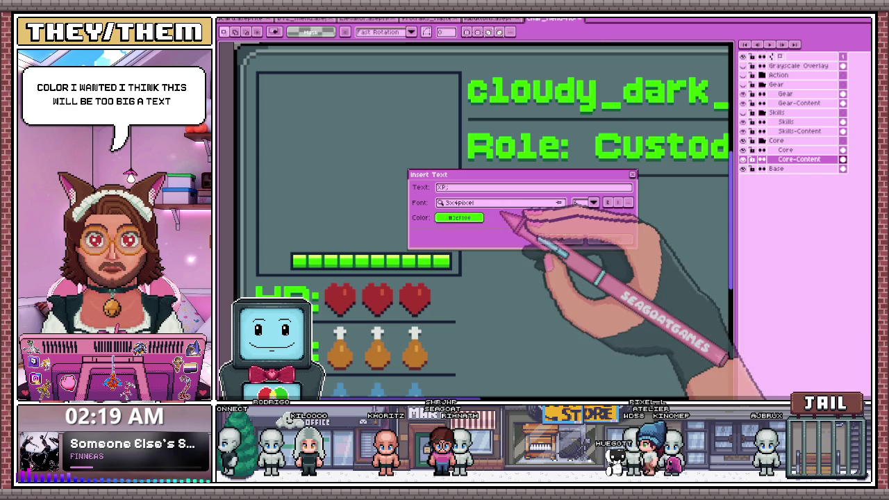
click(594, 203)
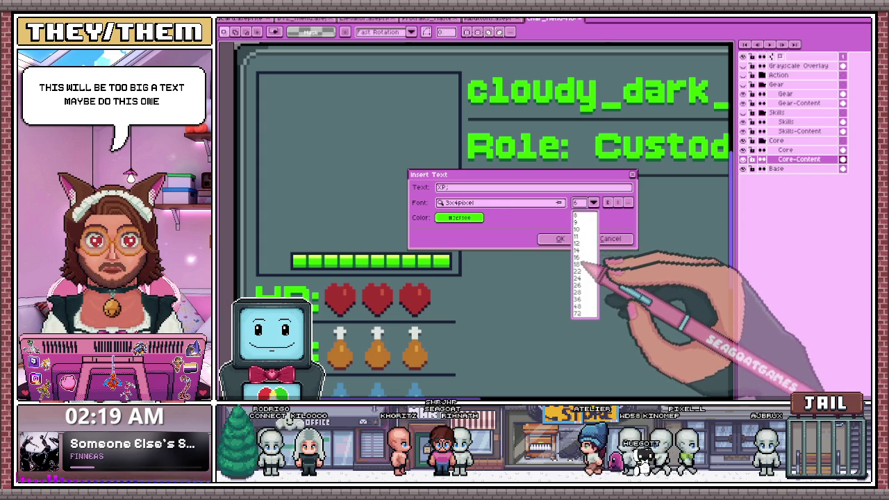
click(560, 239)
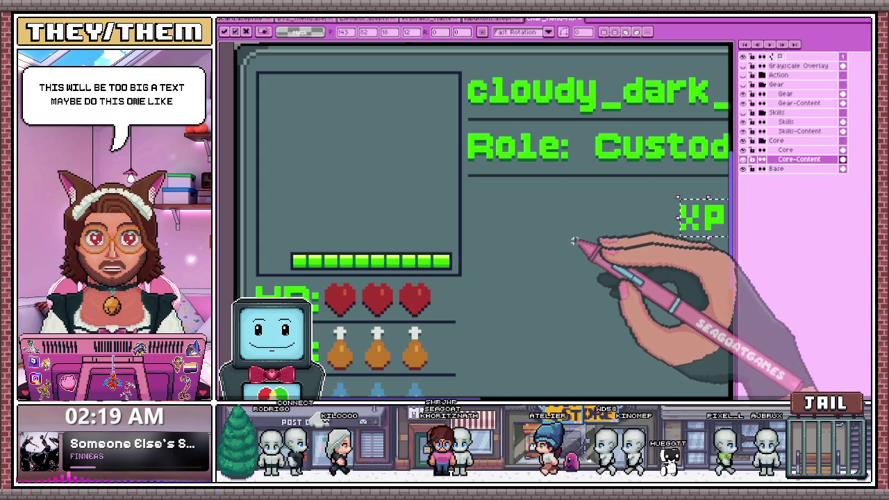
drag(696, 221, 317, 234)
scroll(299, 244, up, 2)
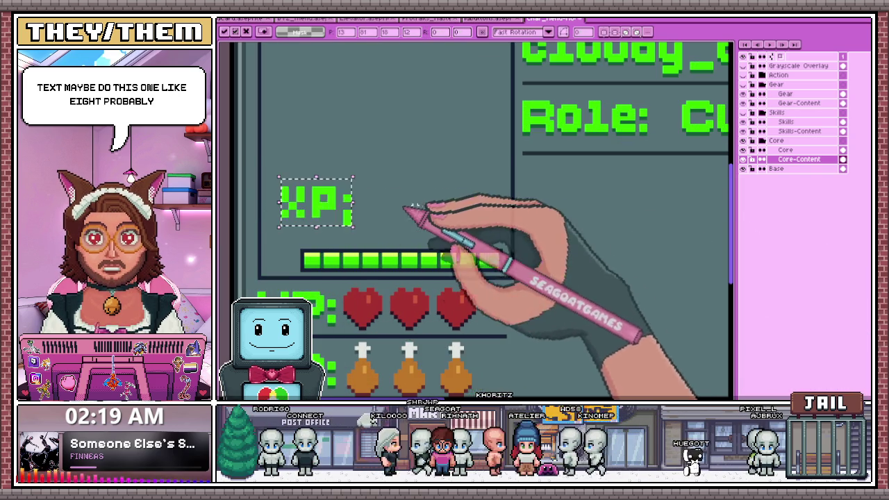
key(t)
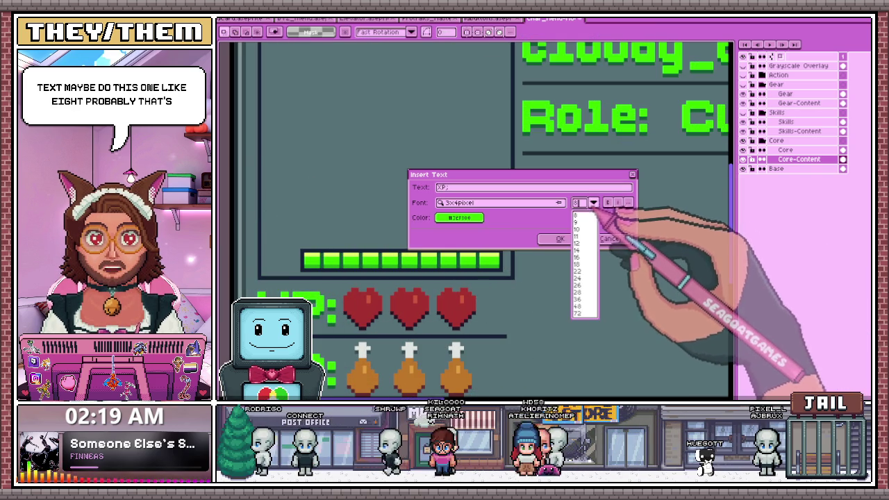
Try XP: at font size 12 on the canvas, then discard the inserted text
click(588, 217)
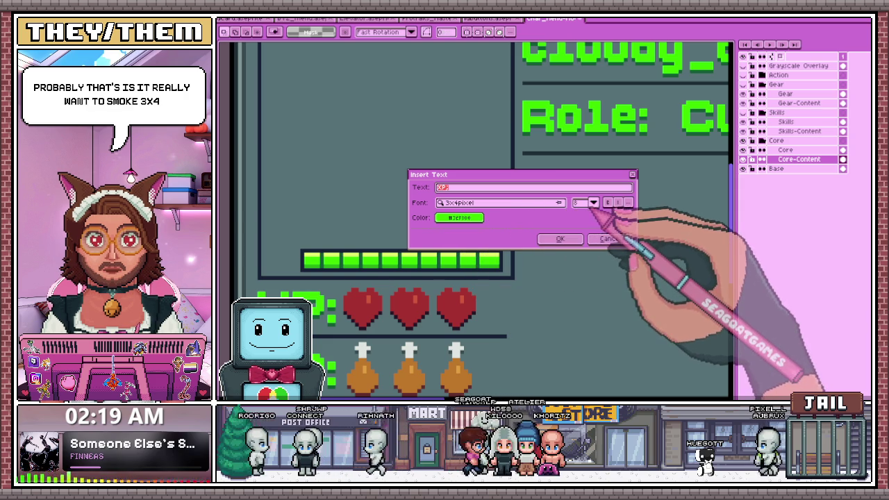
click(594, 202)
click(587, 243)
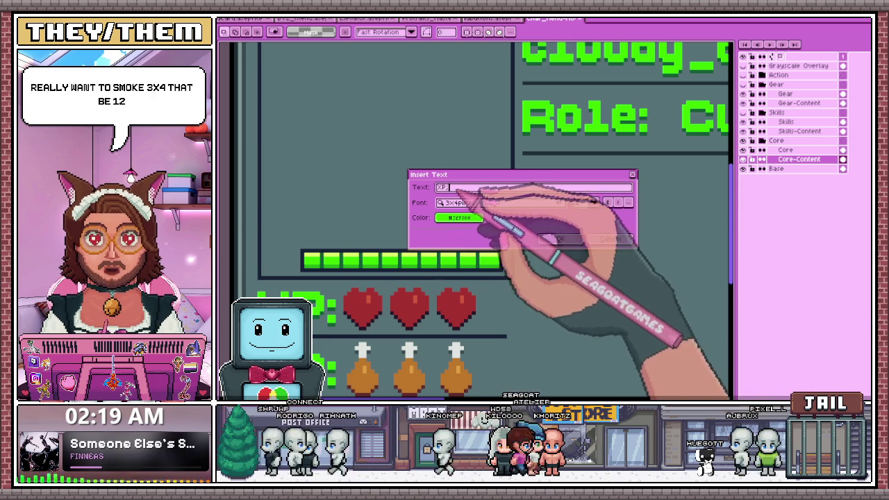
click(560, 239)
scroll(600, 234, down, 1)
scroll(694, 229, down, 1)
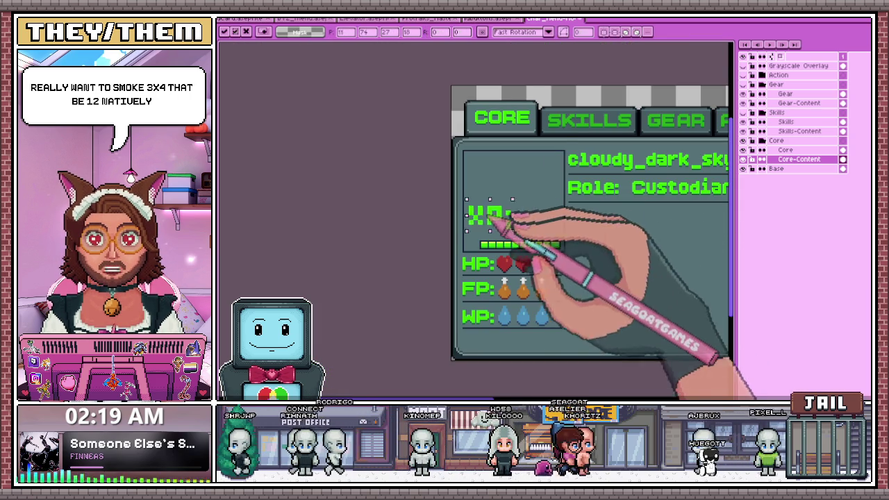
scroll(507, 199, up, 2)
key(Escape)
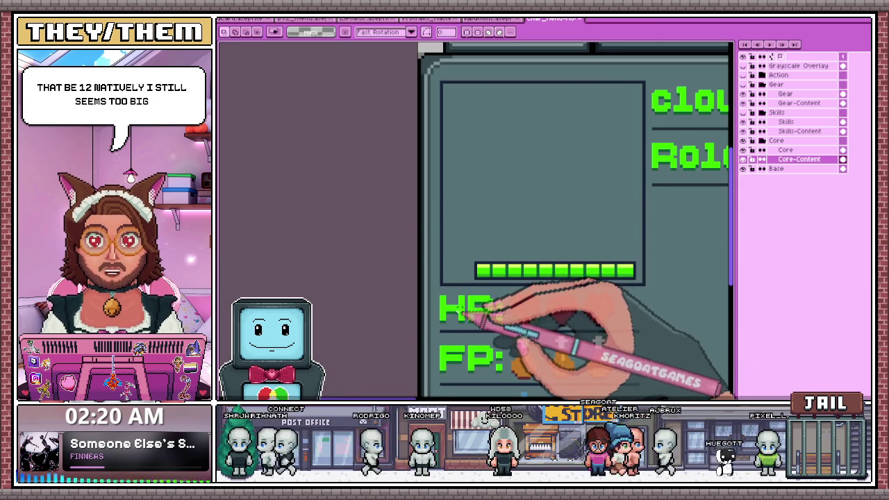
Start hand-drawing green pixels for the XP letters left of the bar
scroll(492, 313, up, 2)
click(442, 269)
click(455, 256)
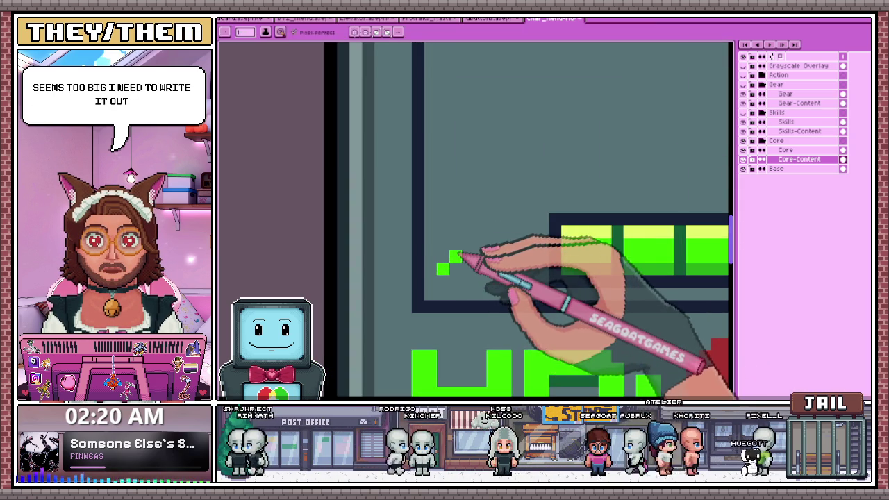
Stretch the XP bar wider beside the label and commit the new size
scroll(478, 239, down, 1)
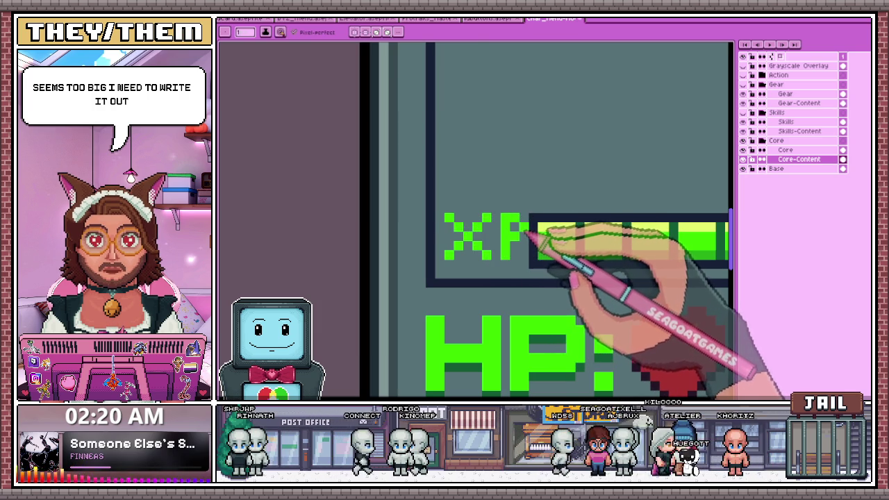
scroll(530, 239, down, 1)
scroll(536, 232, down, 2)
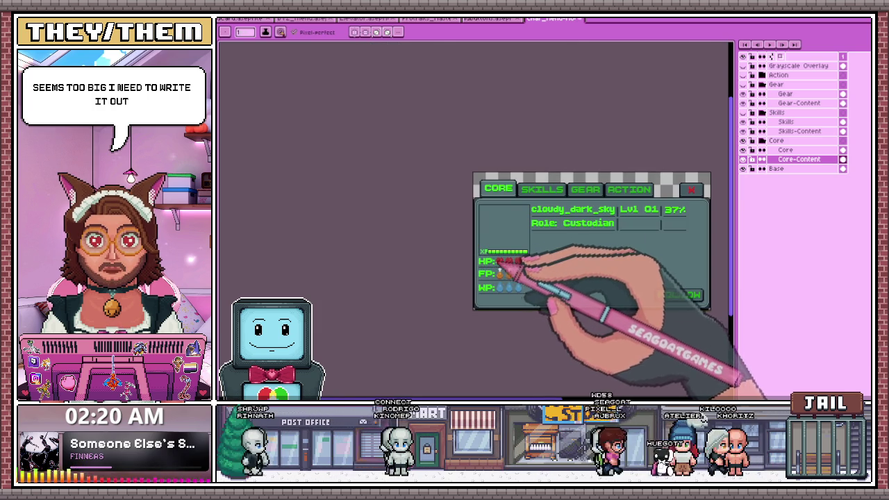
scroll(528, 259, up, 2)
scroll(508, 221, up, 1)
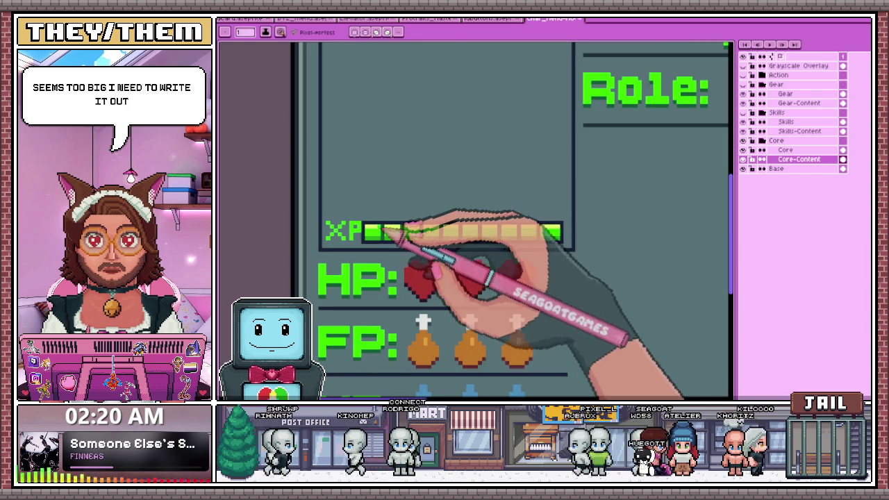
scroll(369, 219, up, 1)
drag(462, 240, 606, 240)
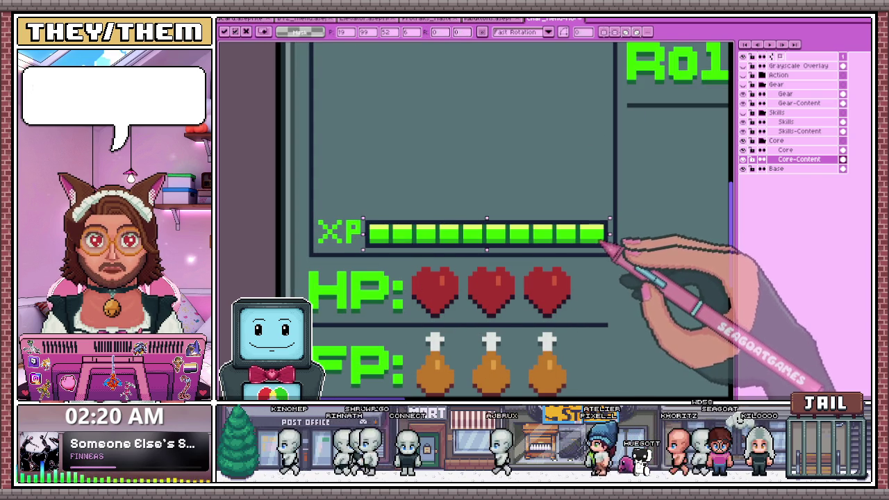
key(Return)
Shade the X of the XP label with dark green pencil pixels
scroll(358, 257, up, 1)
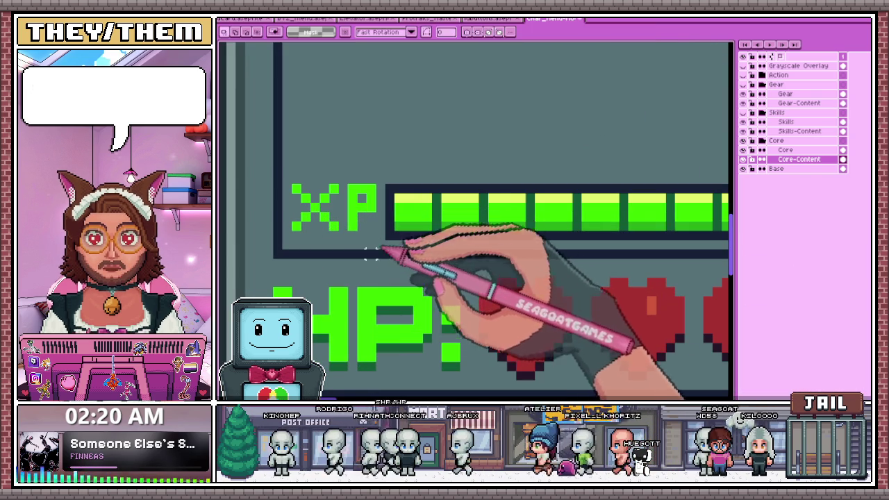
key(b)
scroll(306, 238, up, 1)
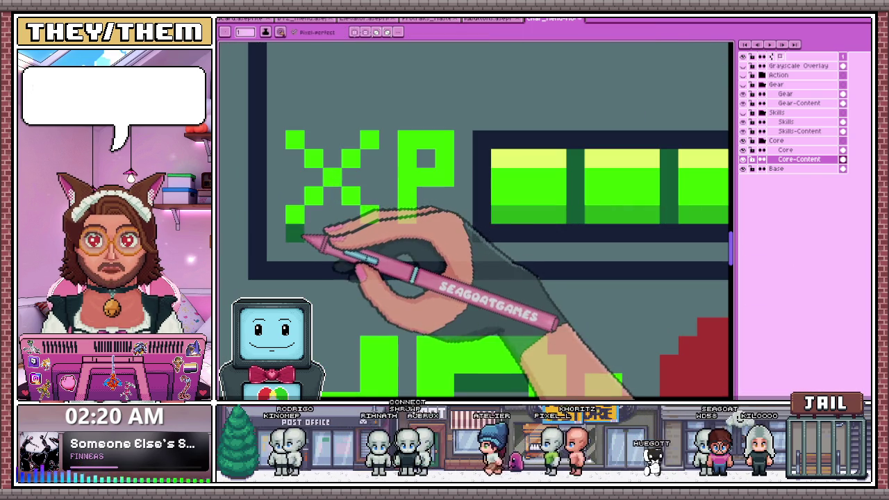
drag(304, 239, 336, 206)
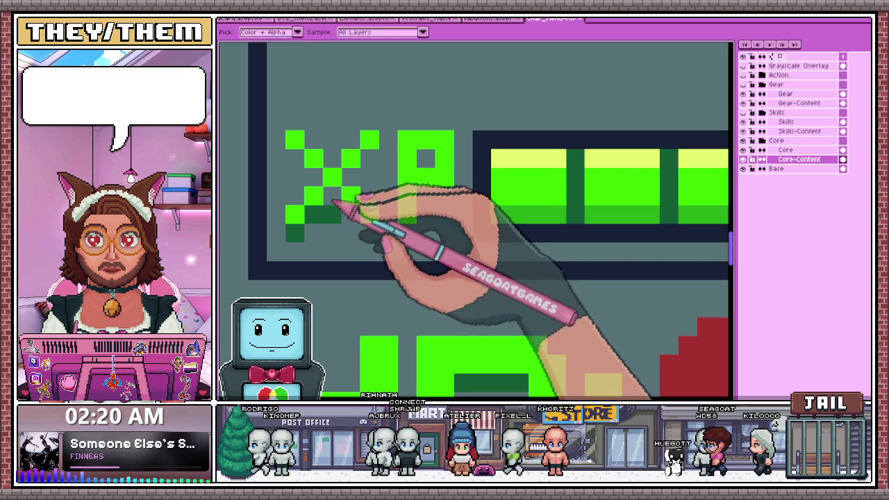
scroll(340, 210, down, 1)
Pick a darker green from the art with the eyedropper, then return to the Pencil
key(i)
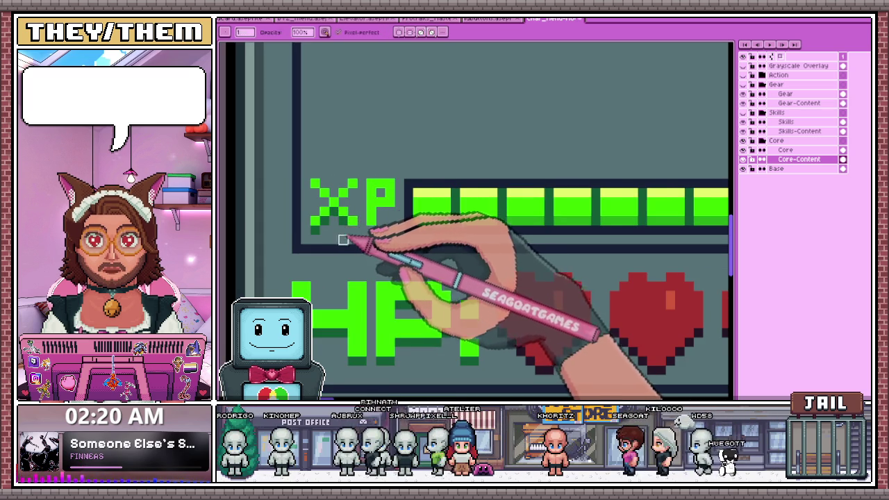
scroll(348, 208, up, 1)
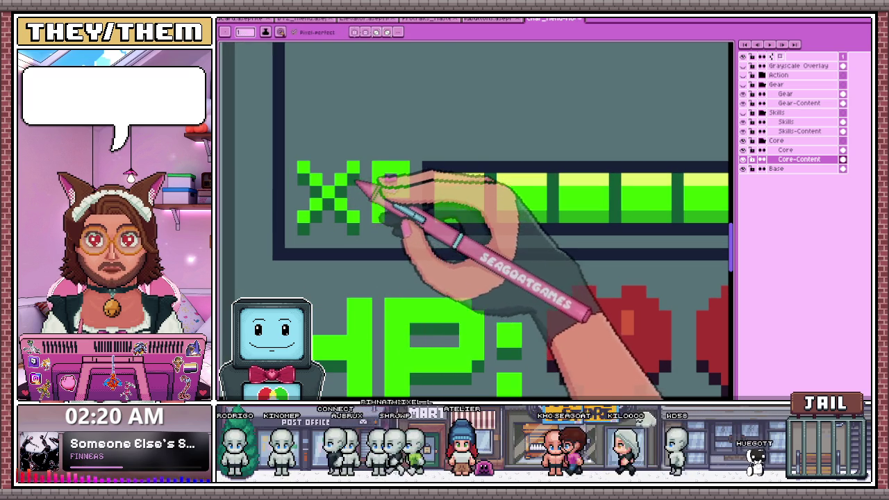
scroll(410, 191, down, 2)
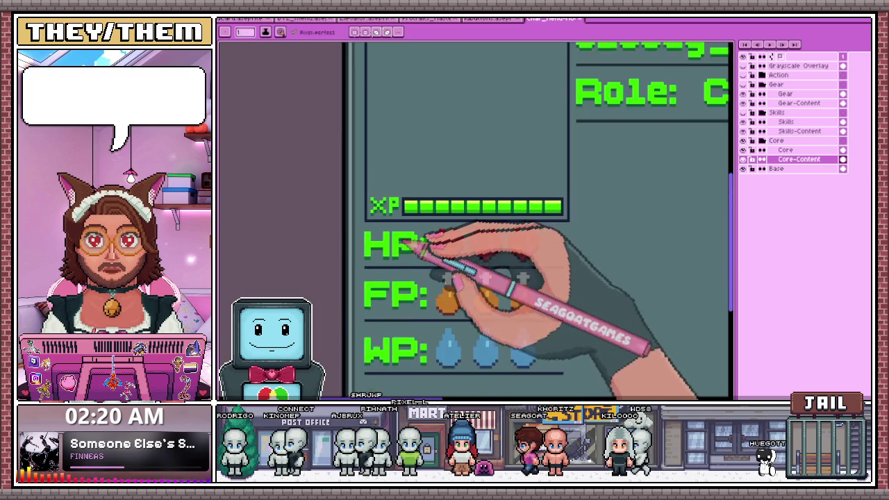
scroll(431, 291, down, 1)
scroll(425, 248, down, 1)
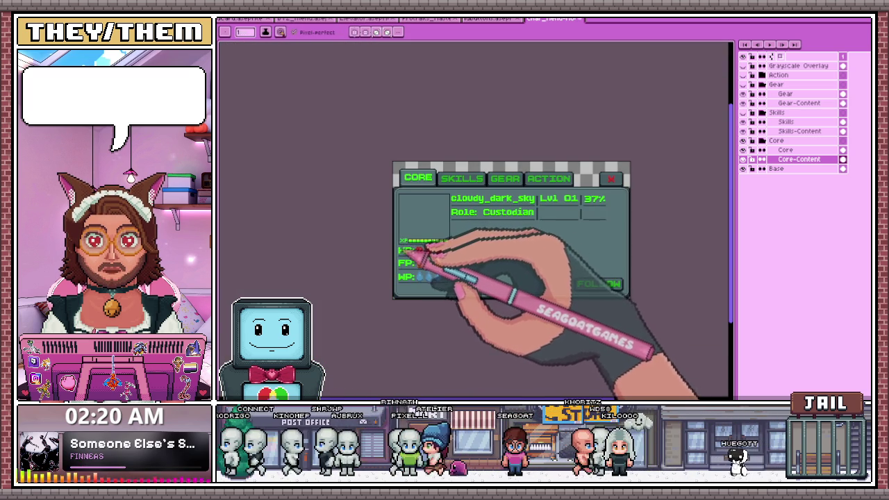
scroll(418, 255, up, 2)
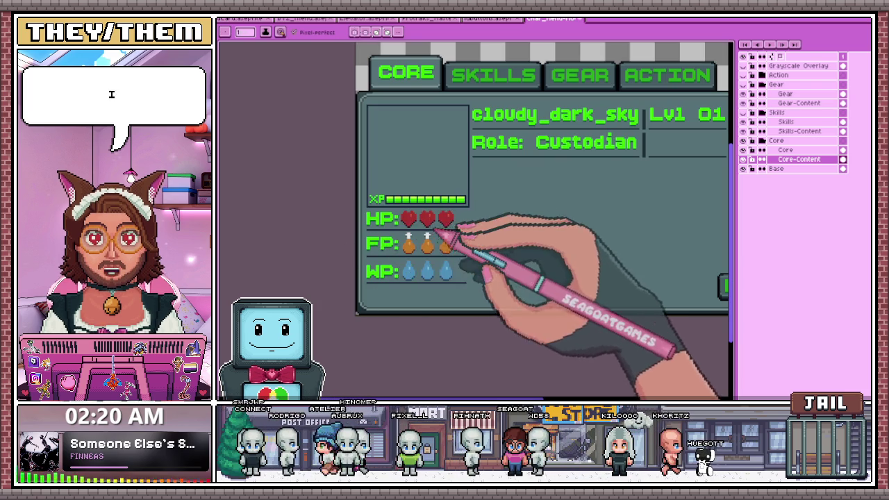
scroll(462, 254, down, 2)
scroll(486, 251, up, 1)
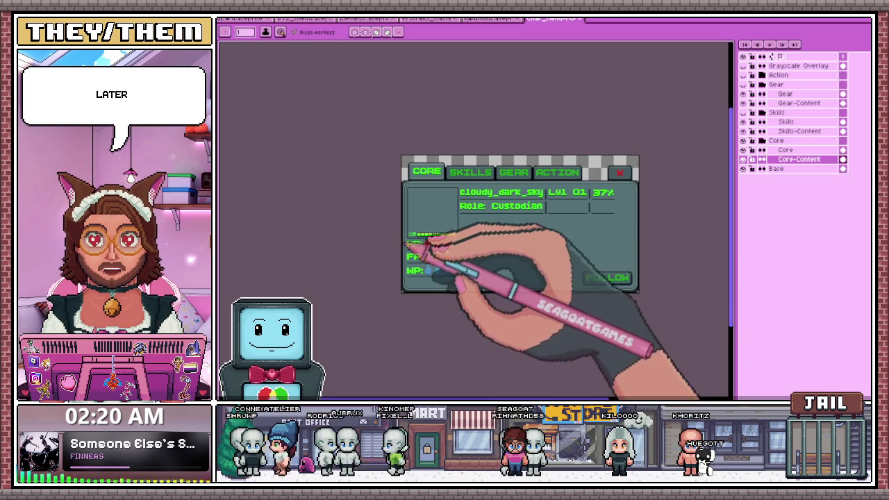
scroll(445, 239, up, 3)
scroll(407, 236, up, 1)
key(b)
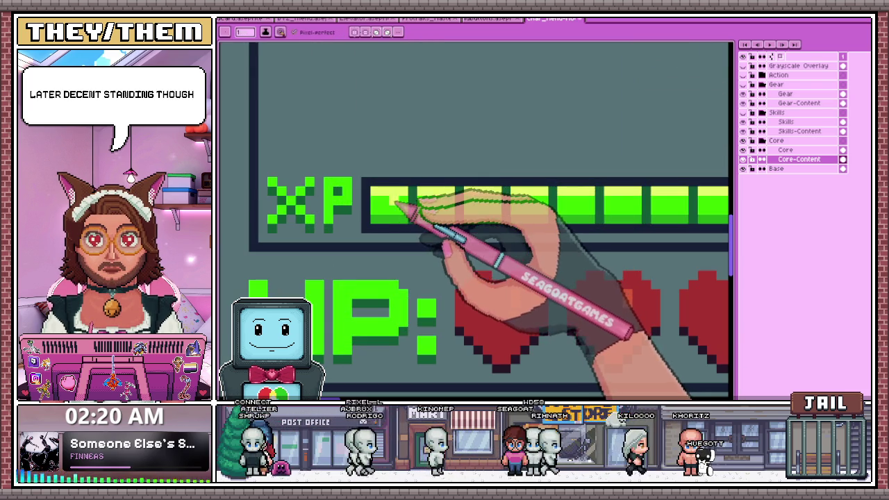
Paint dark green over the gap beside the rightmost XP bar cell
scroll(386, 210, down, 1)
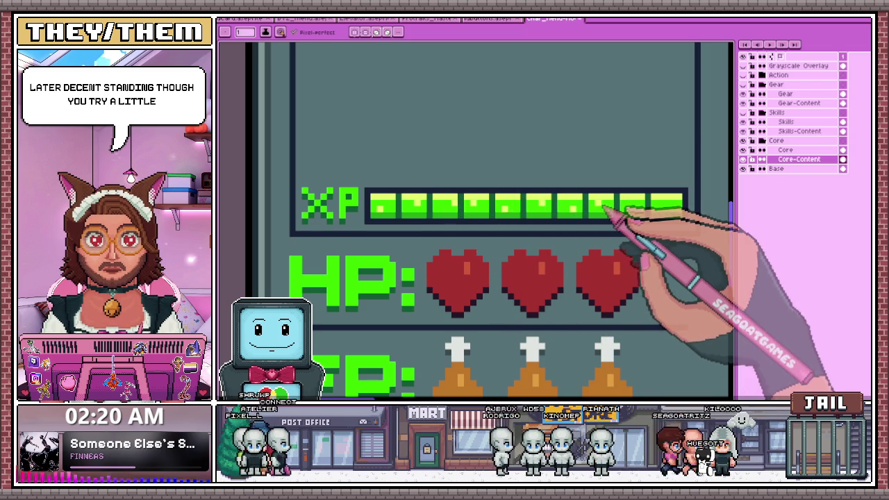
scroll(636, 215, down, 1)
scroll(653, 220, down, 2)
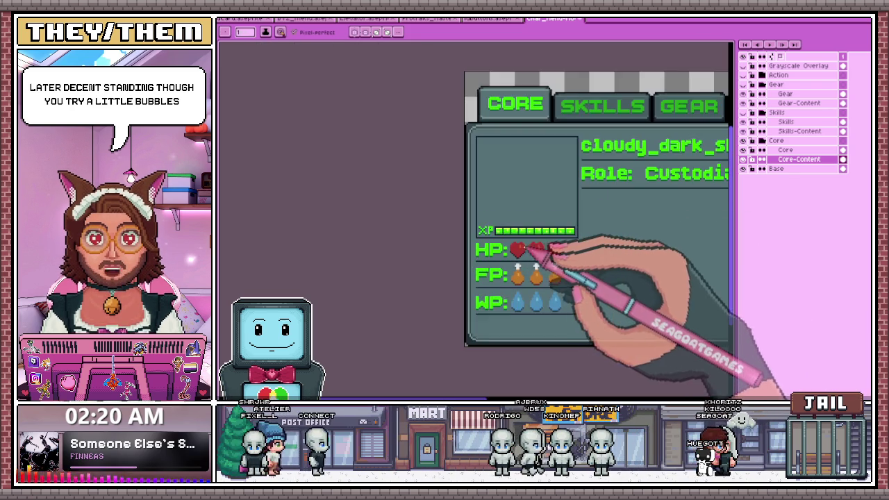
scroll(569, 247, down, 1)
scroll(549, 251, up, 1)
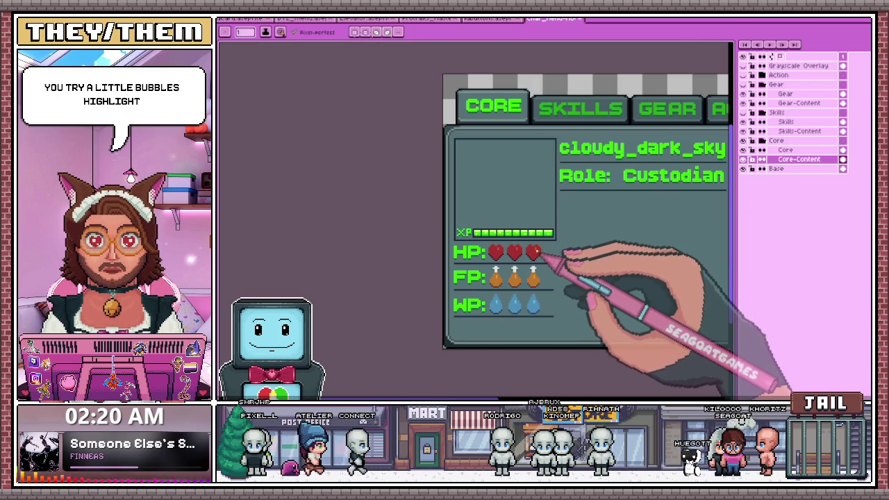
scroll(541, 252, up, 1)
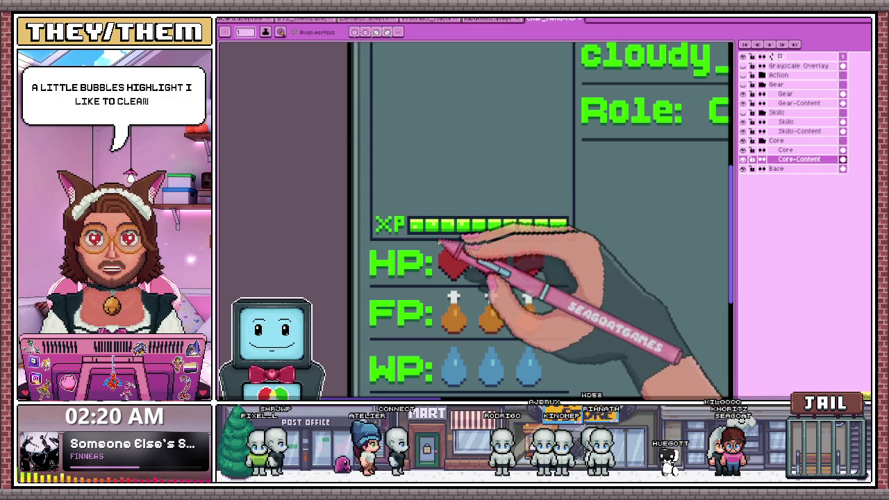
scroll(469, 238, up, 1)
scroll(528, 229, down, 1)
scroll(496, 229, up, 1)
scroll(490, 215, up, 2)
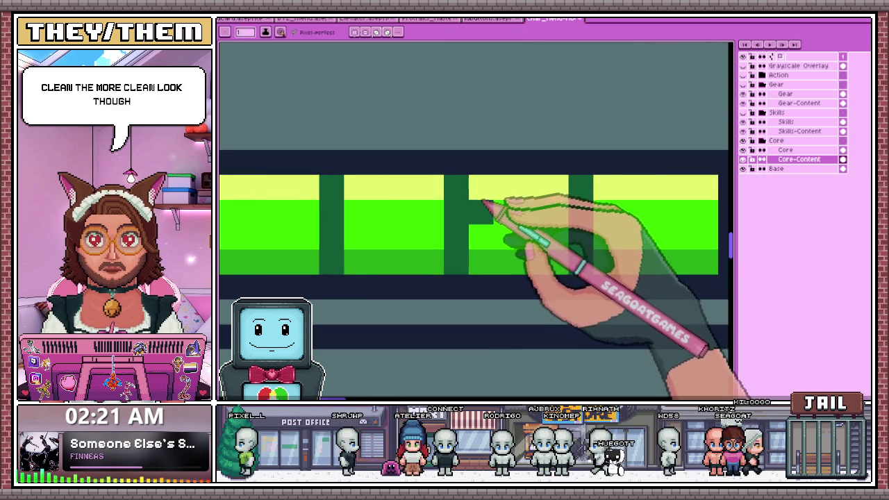
scroll(496, 199, down, 1)
scroll(487, 204, up, 1)
mouse_move(482, 232)
mouse_down()
mouse_move(490, 245)
mouse_move(521, 199)
mouse_up()
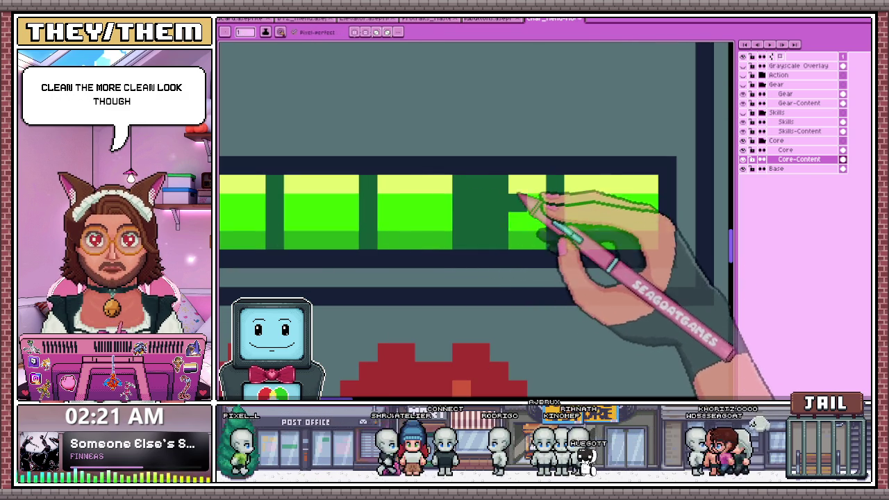
scroll(540, 242, down, 2)
scroll(535, 223, down, 2)
scroll(544, 254, up, 2)
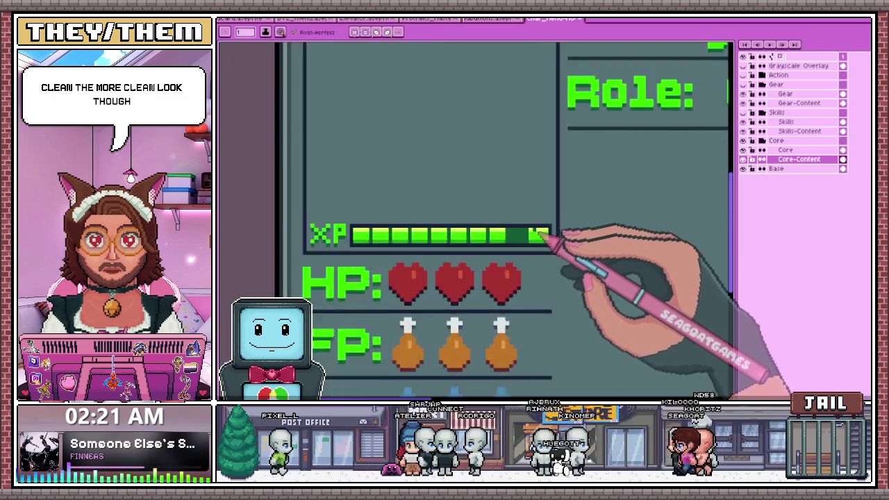
Sample the dark green of the empty XP cells from the canvas
scroll(555, 243, up, 2)
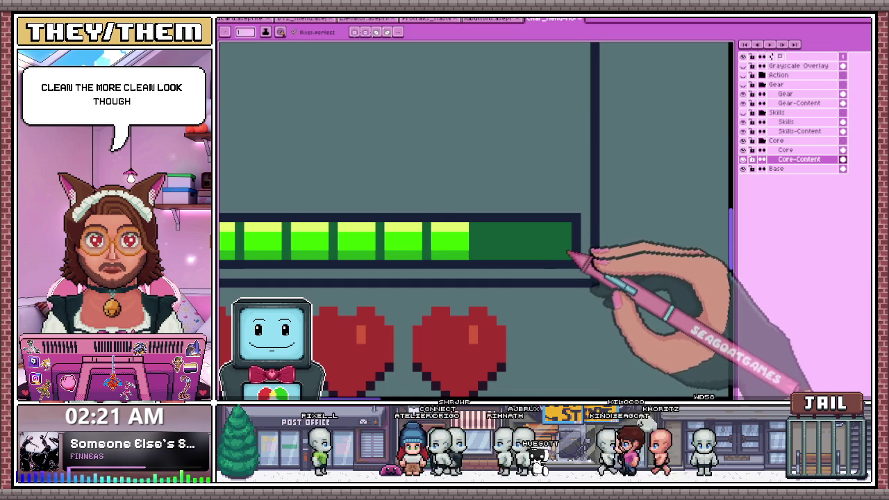
scroll(569, 243, down, 2)
scroll(512, 229, down, 2)
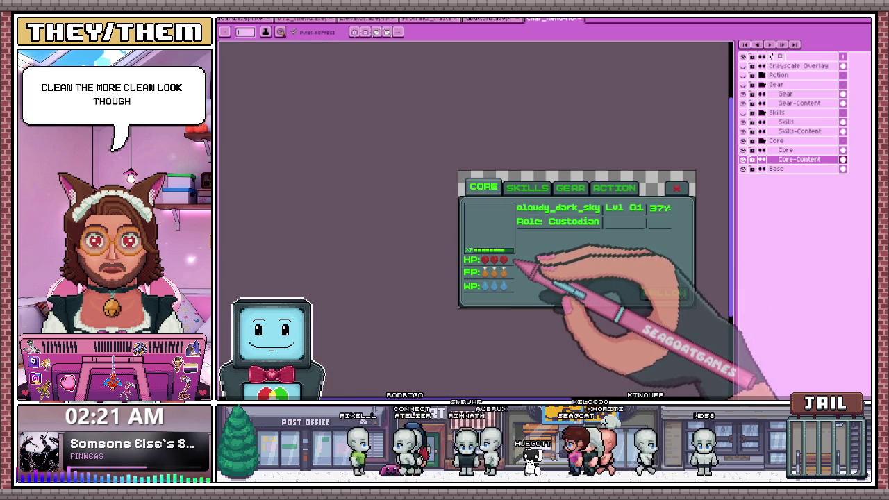
scroll(512, 253, up, 2)
scroll(526, 248, up, 2)
scroll(521, 250, up, 2)
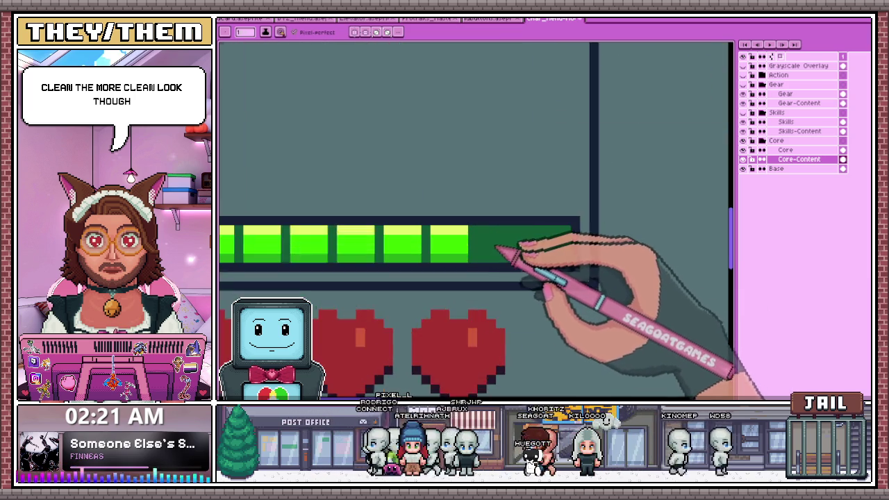
key(alt)
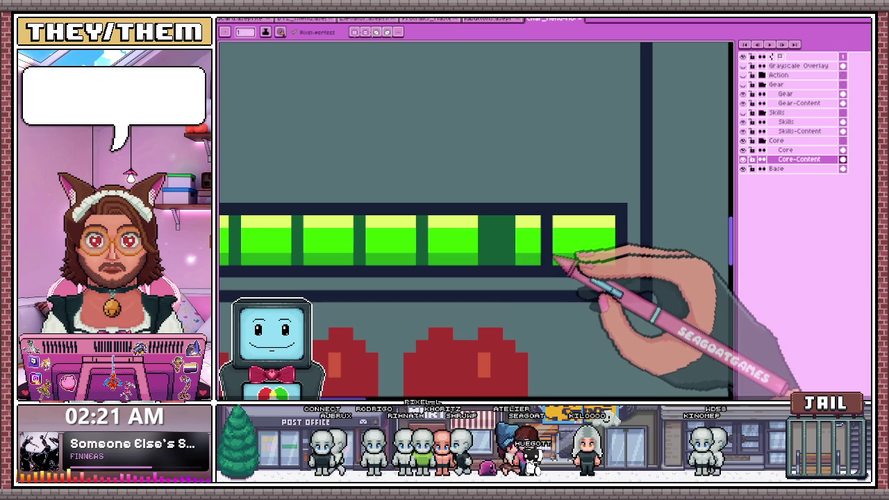
scroll(483, 242, down, 1)
scroll(488, 240, up, 1)
key(alt)
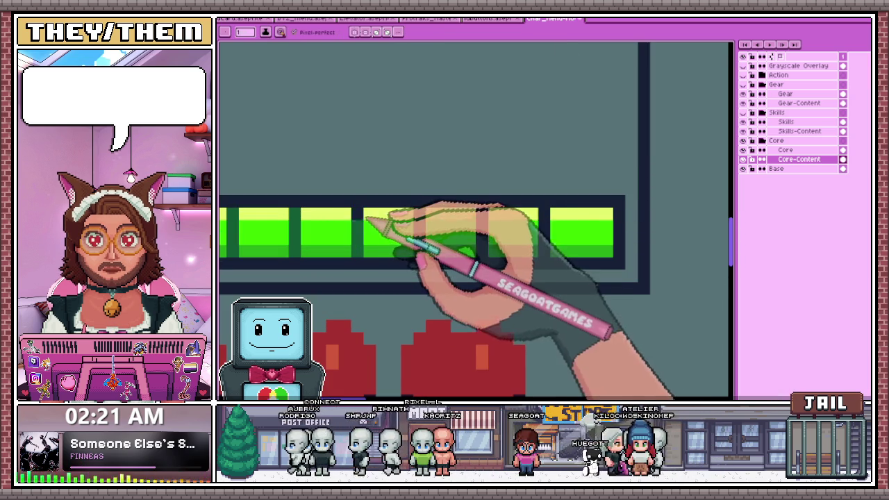
key(alt)
alt+click(419, 240)
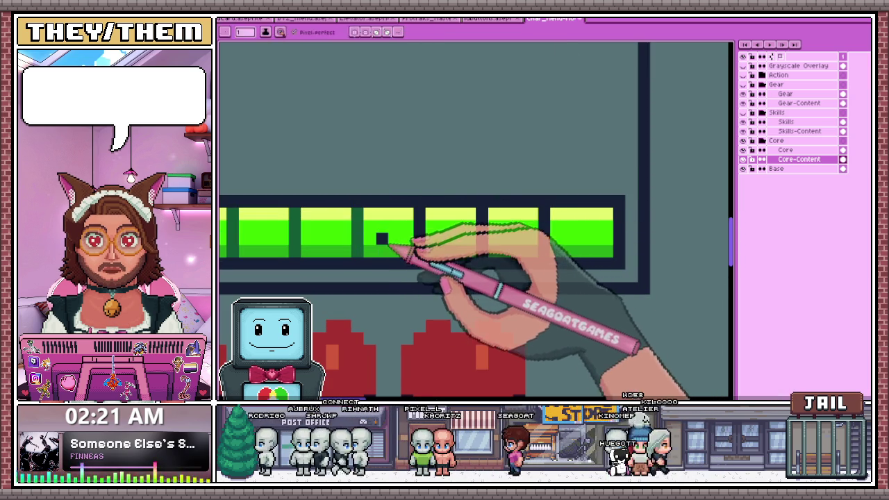
Paint the final bright XP cells dark green, restoring bright green on part of one
mouse_move(428, 212)
mouse_down()
mouse_move(450, 256)
mouse_move(476, 223)
mouse_up()
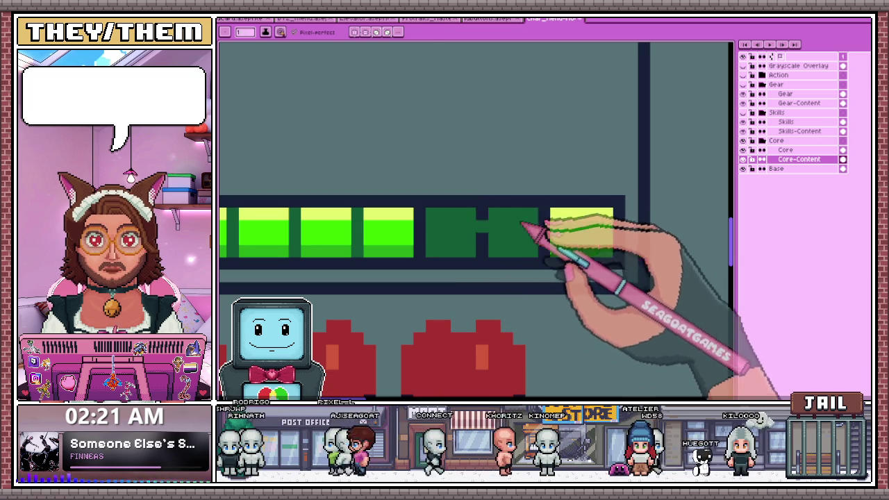
drag(428, 211, 447, 220)
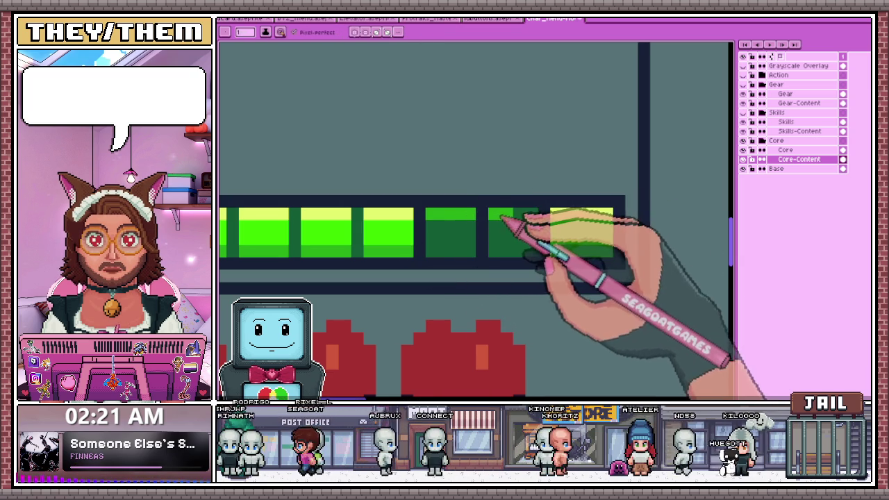
alt+click(456, 252)
mouse_move(554, 212)
mouse_down()
mouse_move(564, 253)
mouse_move(604, 244)
mouse_up()
scroll(608, 250, down, 2)
scroll(608, 250, down, 1)
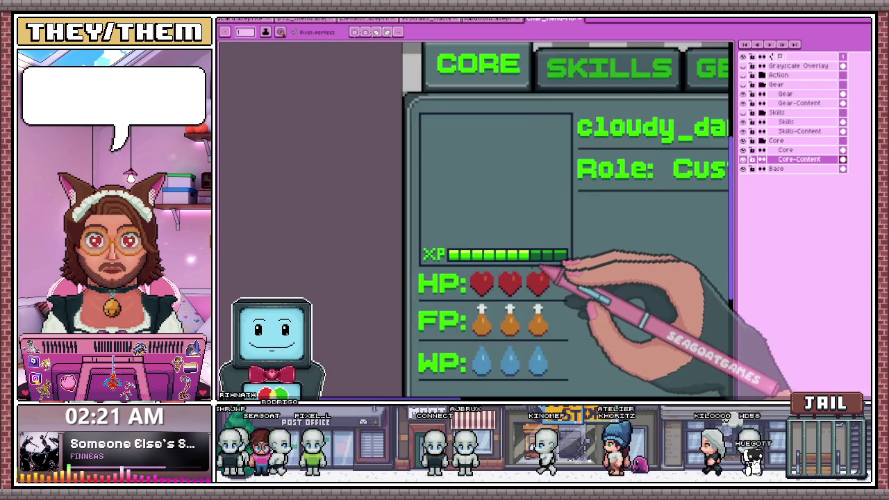
scroll(566, 286, down, 1)
scroll(556, 278, down, 1)
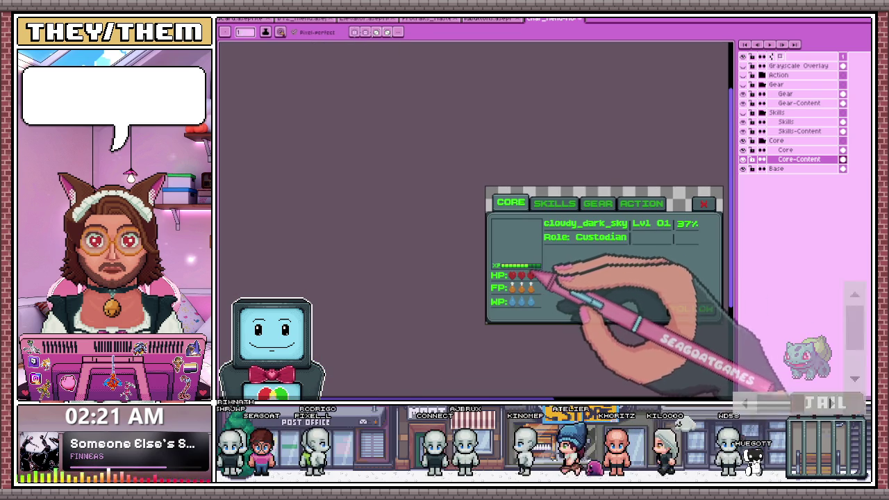
scroll(536, 273, up, 1)
scroll(544, 277, up, 1)
scroll(569, 299, up, 1)
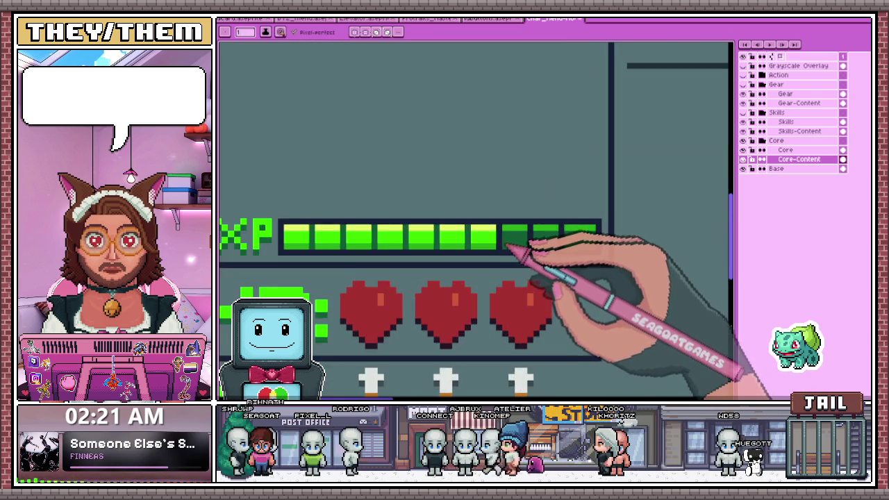
scroll(562, 244, up, 1)
scroll(484, 230, up, 1)
Resample the dark green, then a green, from the XP bar with the eyedropper
key(i)
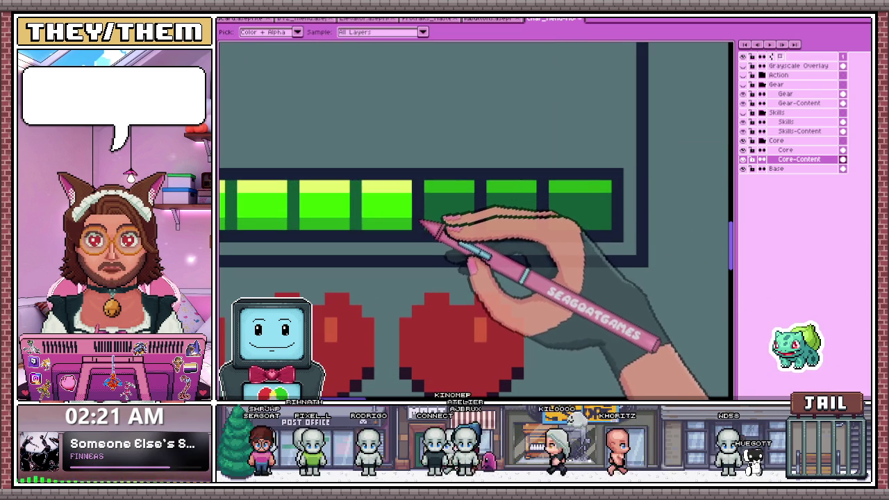
click(435, 211)
scroll(434, 207, up, 1)
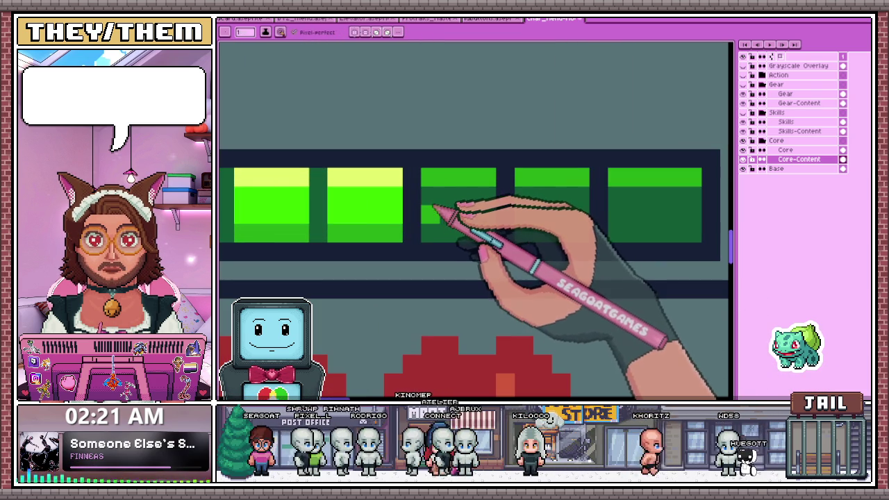
scroll(490, 219, down, 1)
scroll(504, 229, down, 1)
scroll(528, 250, down, 1)
scroll(514, 267, down, 2)
scroll(501, 279, down, 1)
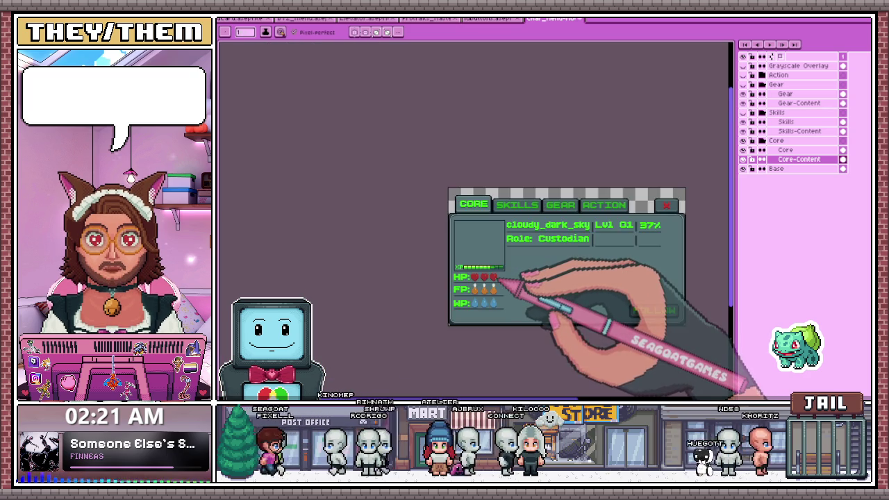
scroll(506, 286, up, 2)
scroll(504, 283, up, 2)
scroll(486, 258, up, 1)
key(i)
click(484, 252)
scroll(476, 230, up, 1)
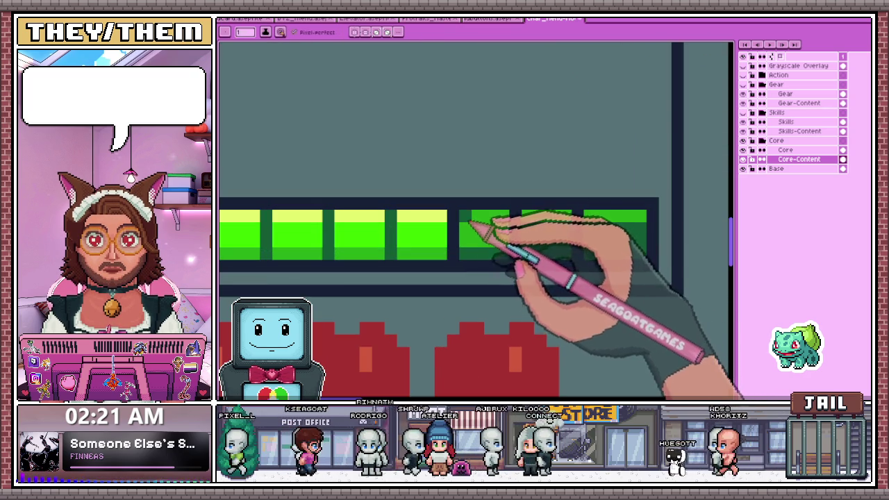
scroll(507, 247, down, 3)
scroll(560, 234, up, 3)
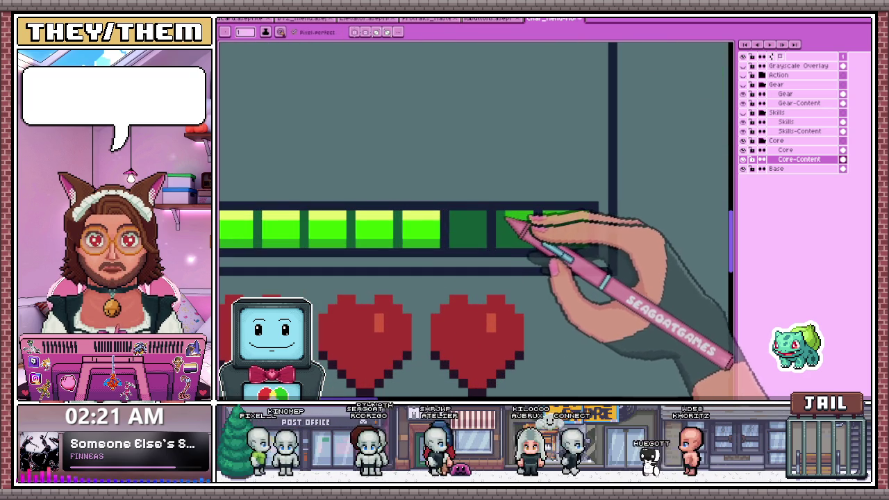
Clear stray bright pixels from the last XP bar cell, then select the whole XP bar
drag(561, 223, 596, 228)
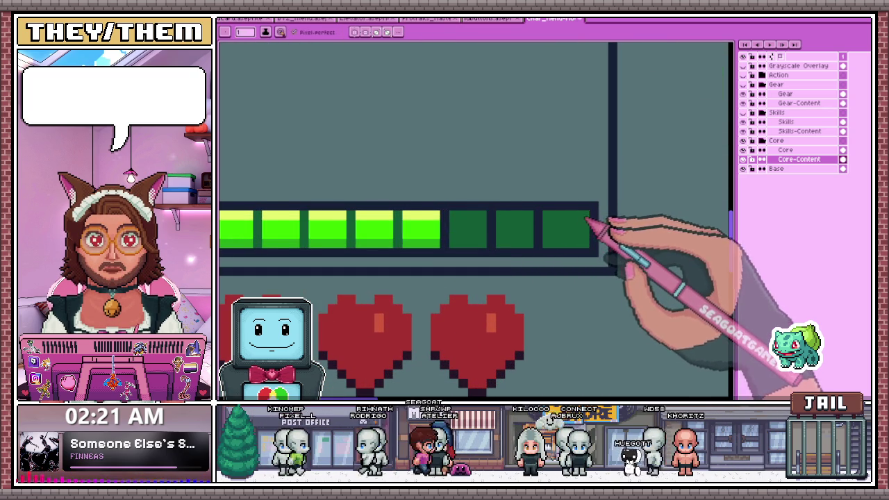
scroll(596, 228, down, 2)
scroll(585, 234, up, 3)
drag(562, 186, 587, 259)
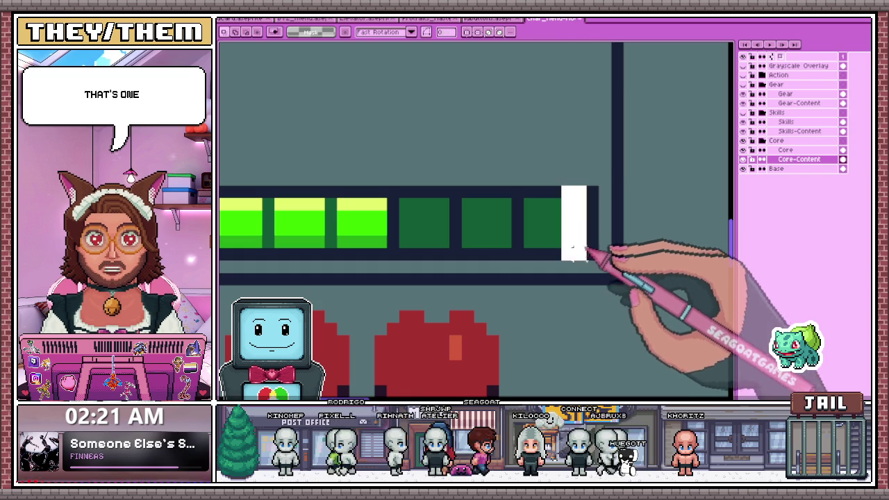
scroll(581, 255, down, 1)
scroll(581, 255, down, 2)
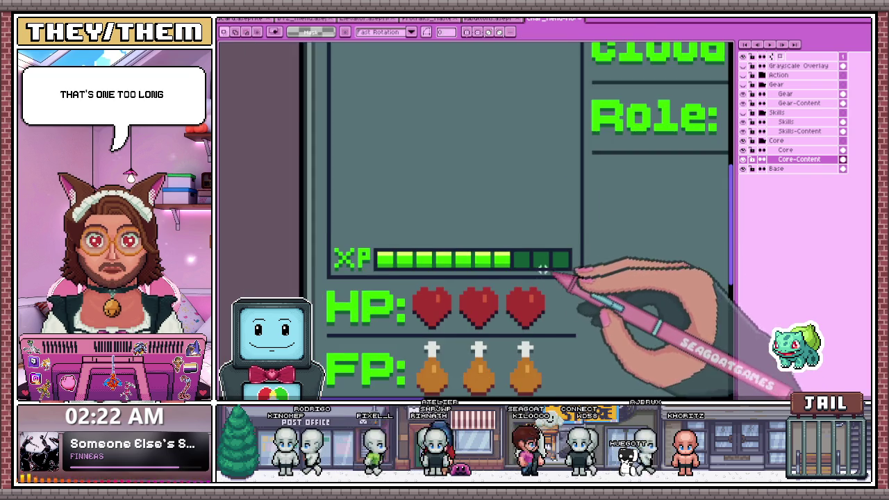
scroll(536, 242, up, 1)
scroll(360, 235, up, 1)
drag(340, 244, 576, 268)
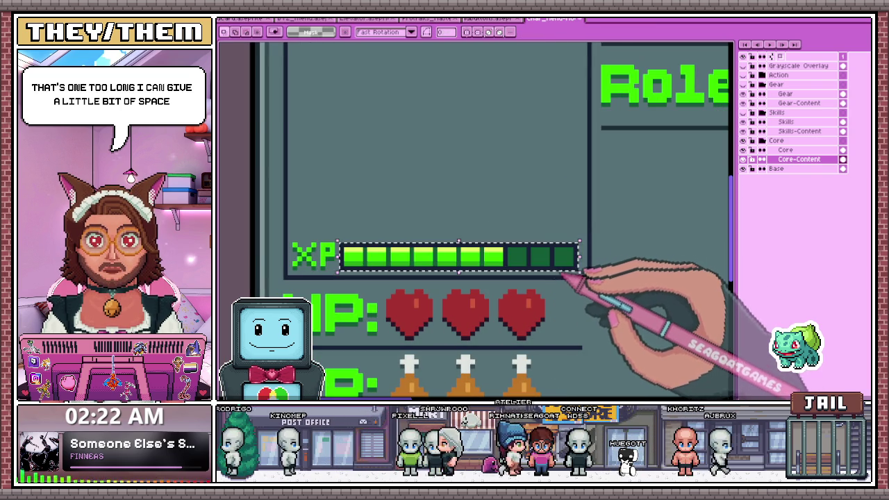
Zoom in on the XP label, switching between the pencil and rectangular selection
scroll(356, 262, up, 1)
scroll(368, 264, up, 1)
key(b)
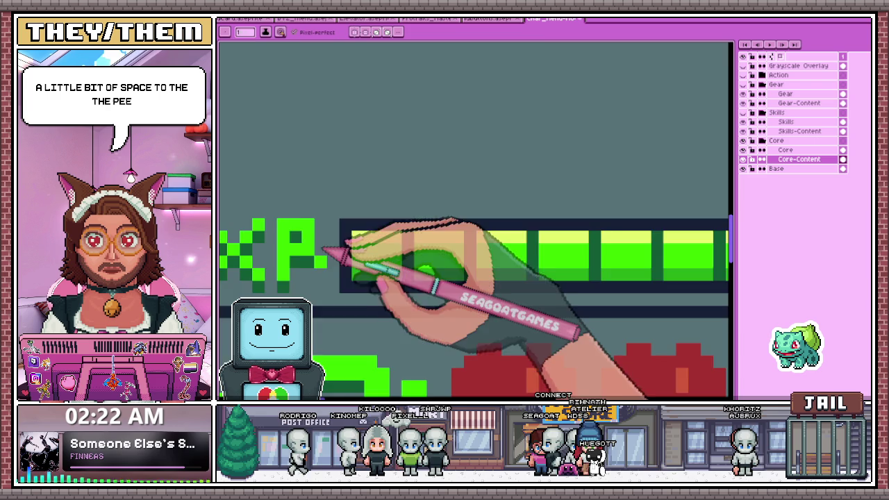
scroll(340, 252, down, 1)
scroll(327, 243, down, 1)
key(m)
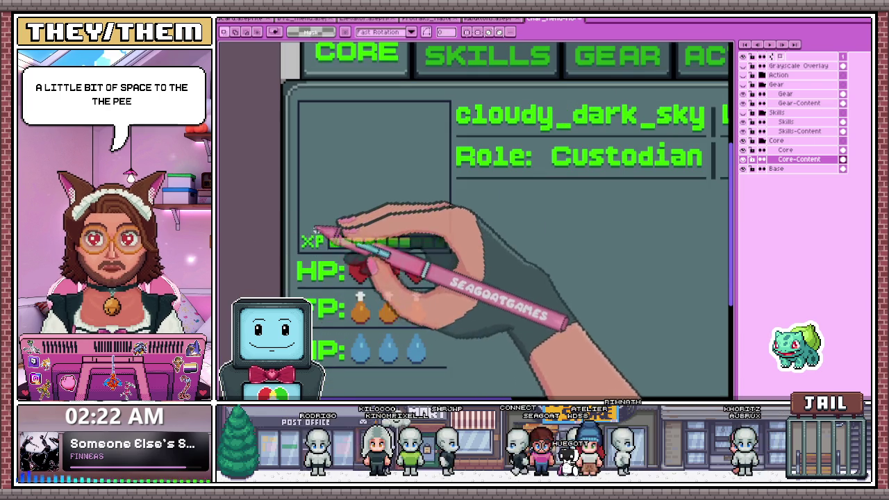
scroll(320, 236, up, 1)
scroll(341, 249, up, 1)
key(b)
scroll(338, 248, up, 1)
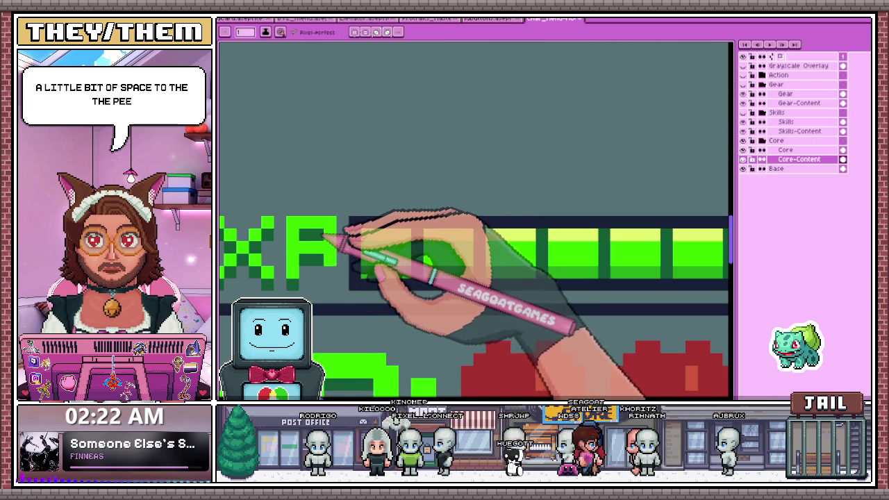
scroll(319, 237, down, 1)
scroll(327, 239, up, 1)
scroll(377, 254, down, 1)
scroll(396, 308, up, 1)
Pick a green from the canvas with the eyedropper and return to the pencil
key(i)
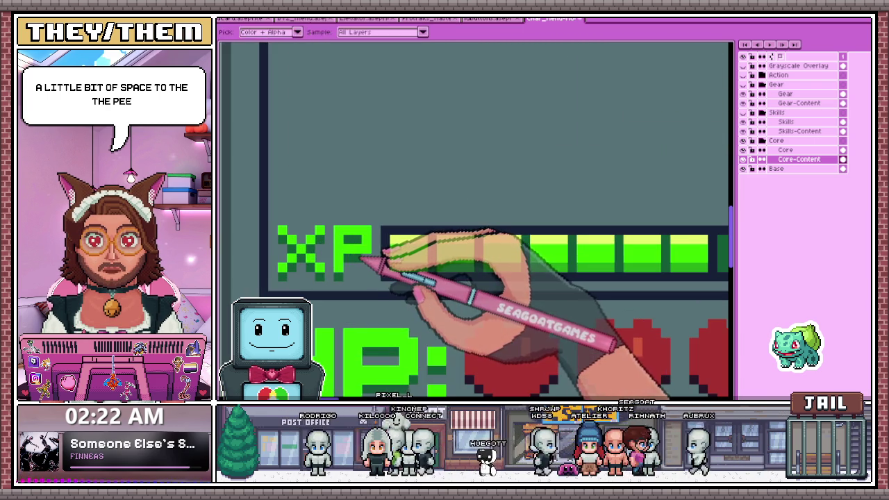
scroll(370, 261, down, 1)
scroll(377, 248, down, 1)
scroll(382, 255, down, 1)
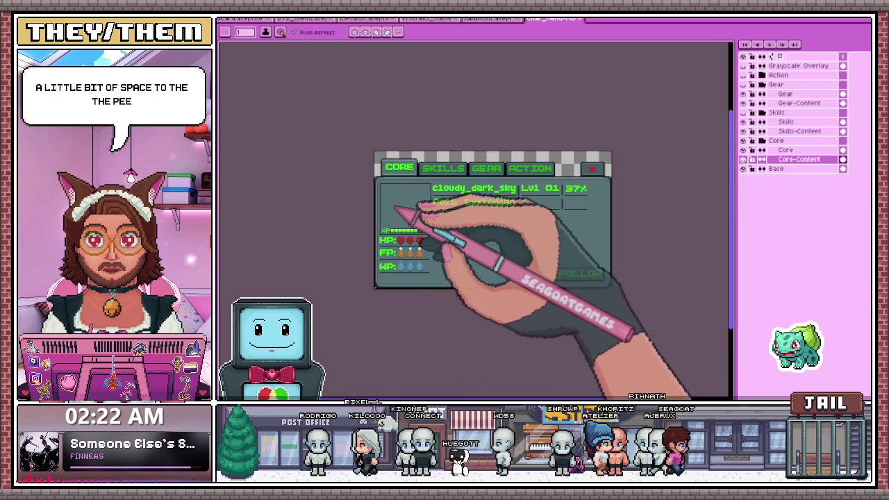
scroll(400, 250, up, 2)
scroll(397, 248, up, 1)
key(i)
key(b)
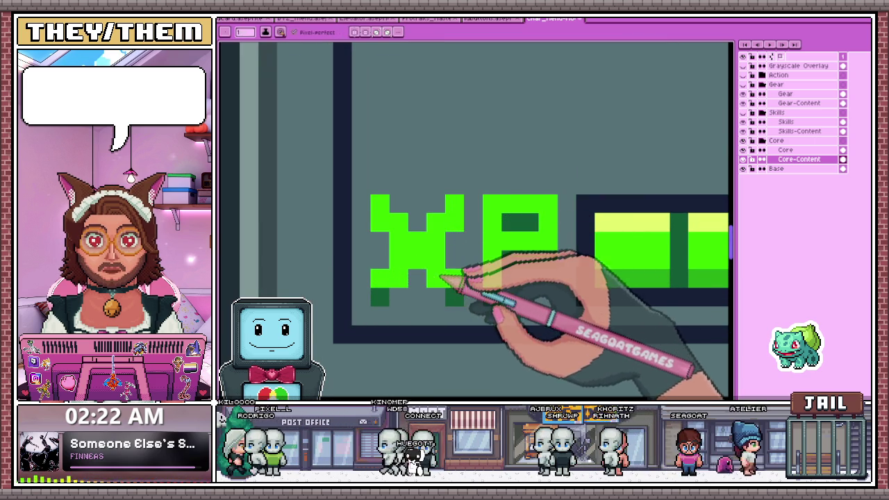
scroll(444, 267, down, 2)
scroll(425, 271, down, 1)
scroll(425, 271, up, 2)
scroll(431, 264, down, 2)
scroll(438, 271, down, 1)
scroll(464, 316, down, 1)
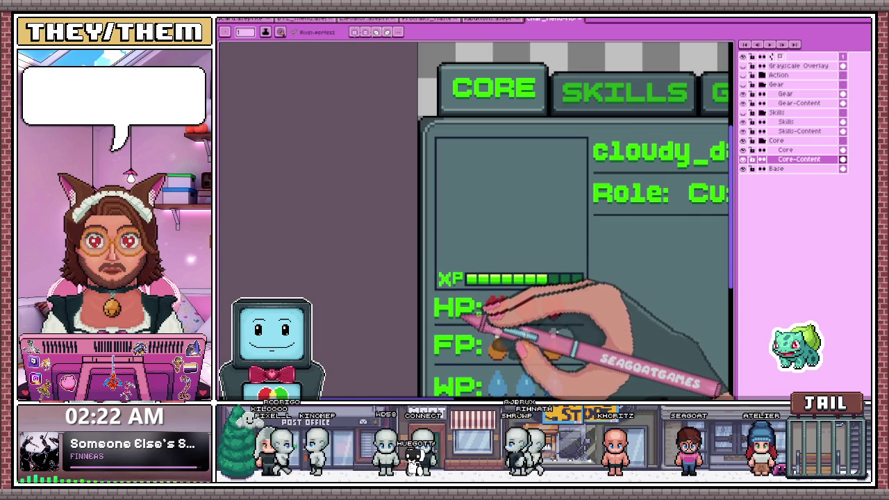
scroll(473, 309, up, 1)
scroll(472, 292, up, 1)
scroll(471, 264, up, 1)
Alt-sample the shading colour and paint dark green pixels beneath the bright XP letters
key(alt)
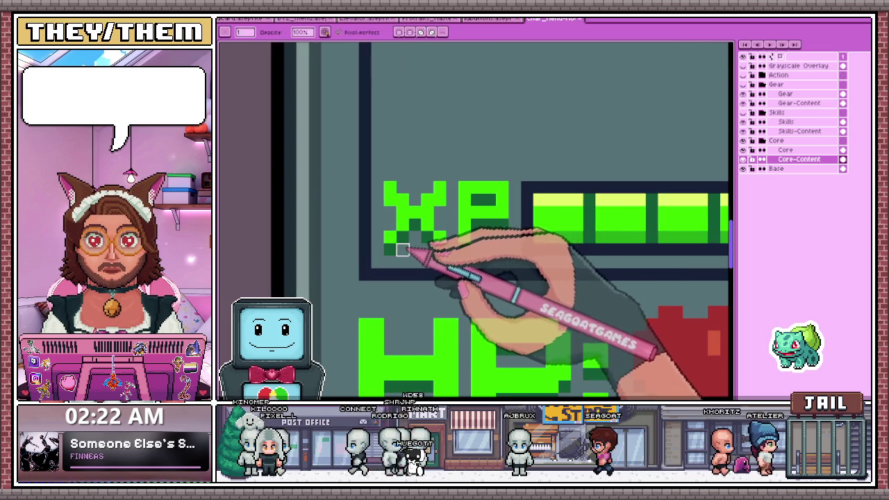
scroll(405, 243, down, 2)
scroll(408, 240, up, 3)
scroll(455, 257, down, 2)
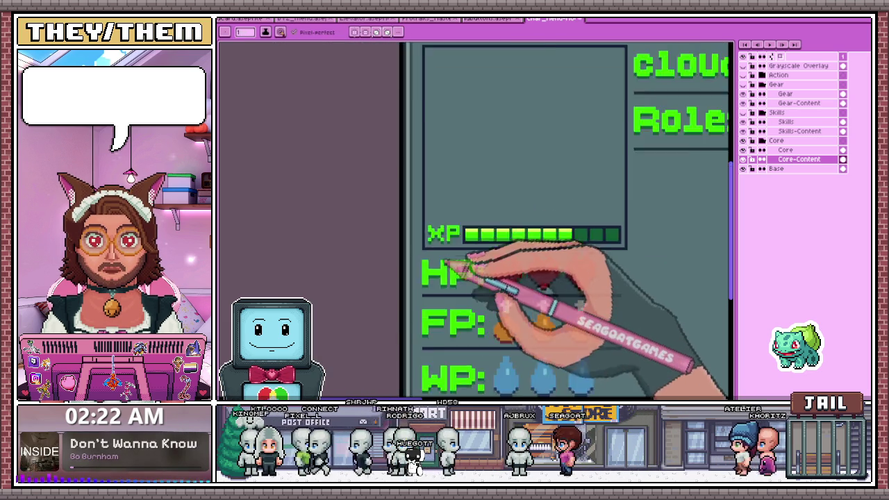
scroll(455, 271, down, 2)
scroll(455, 267, down, 1)
scroll(476, 260, up, 2)
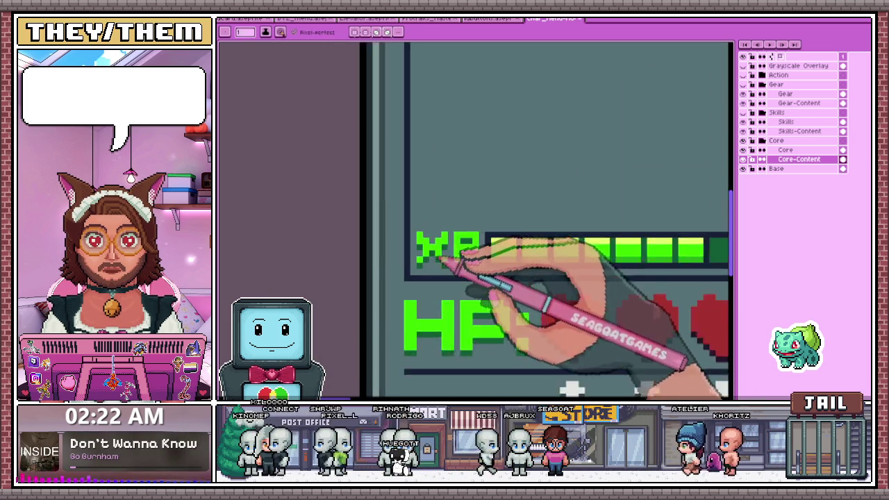
scroll(514, 295, up, 1)
scroll(487, 278, up, 1)
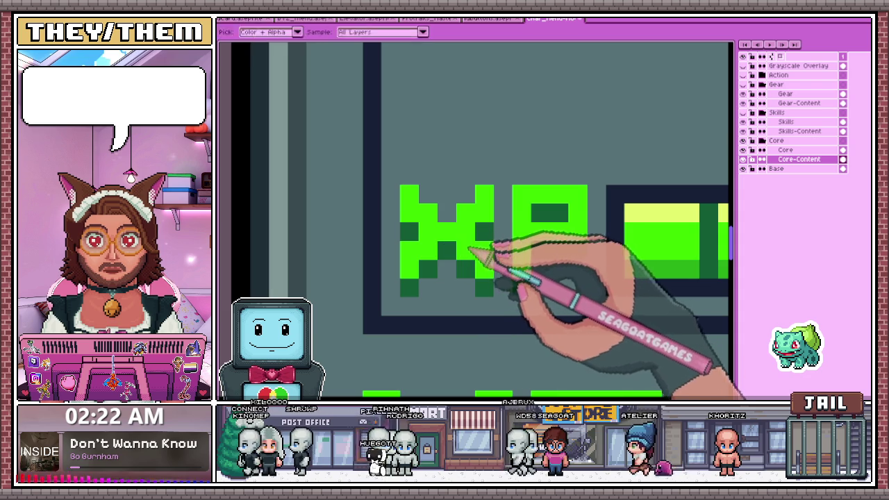
scroll(473, 252, down, 1)
scroll(473, 257, down, 1)
scroll(476, 260, down, 1)
scroll(480, 268, down, 1)
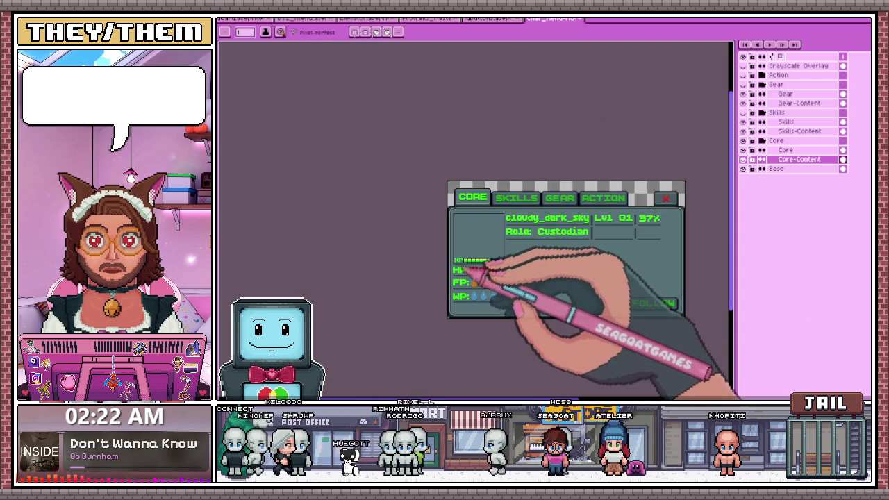
scroll(474, 278, up, 1)
scroll(469, 277, up, 1)
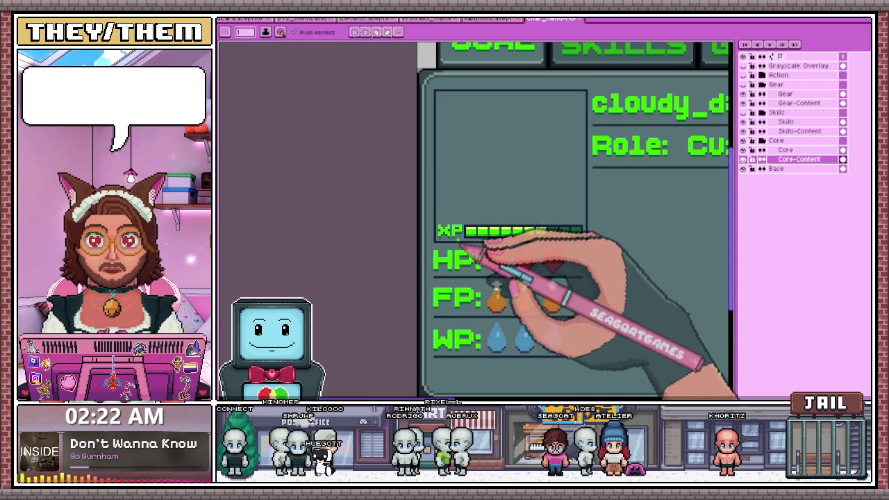
scroll(479, 243, up, 1)
scroll(459, 235, up, 1)
scroll(417, 226, up, 1)
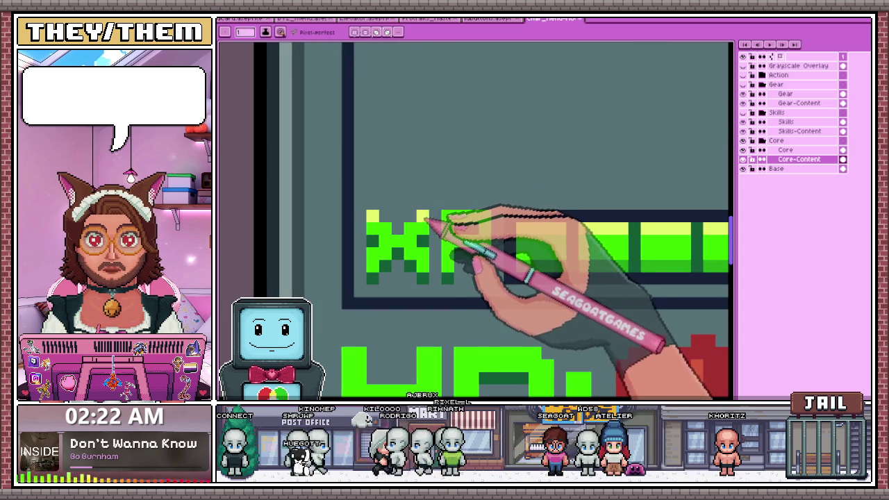
scroll(466, 222, down, 2)
scroll(506, 268, down, 2)
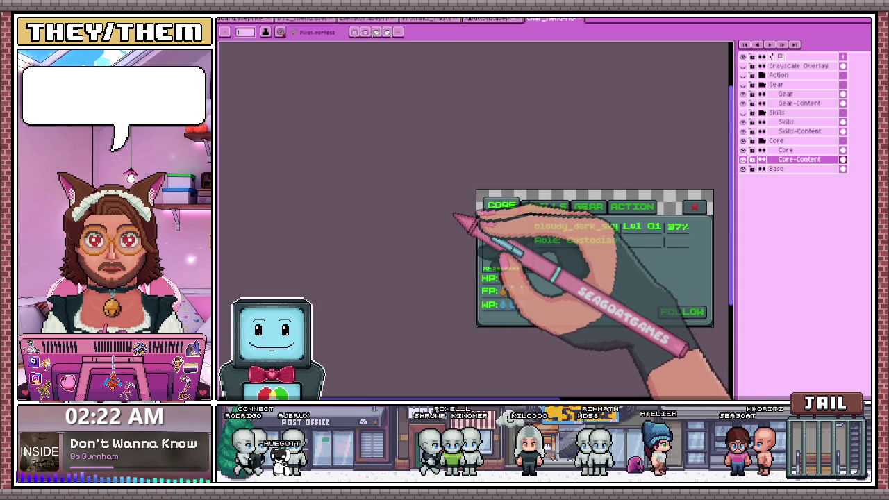
Briefly hide and restore the panel artwork, then zoom in on the three FP drumsticks
key(ctrl+shift+x)
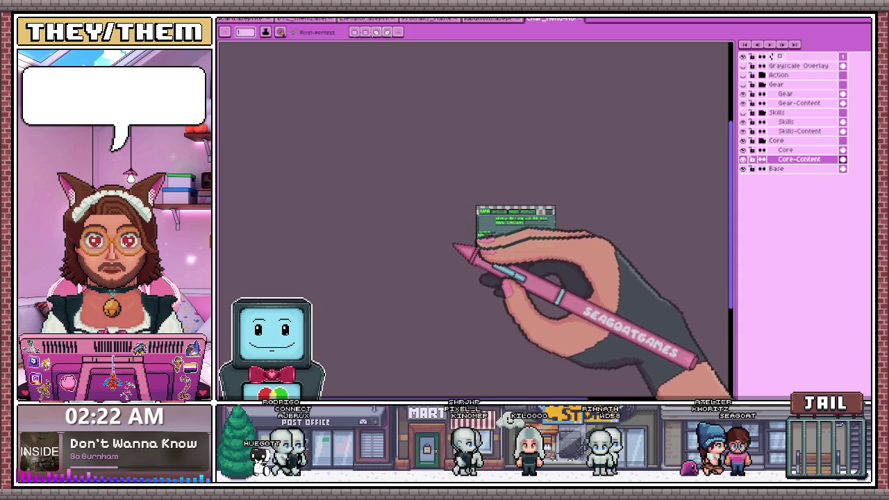
key(ctrl+z)
scroll(542, 236, up, 1)
scroll(445, 230, up, 1)
scroll(372, 221, up, 1)
scroll(392, 225, down, 1)
scroll(421, 252, down, 1)
scroll(394, 252, up, 2)
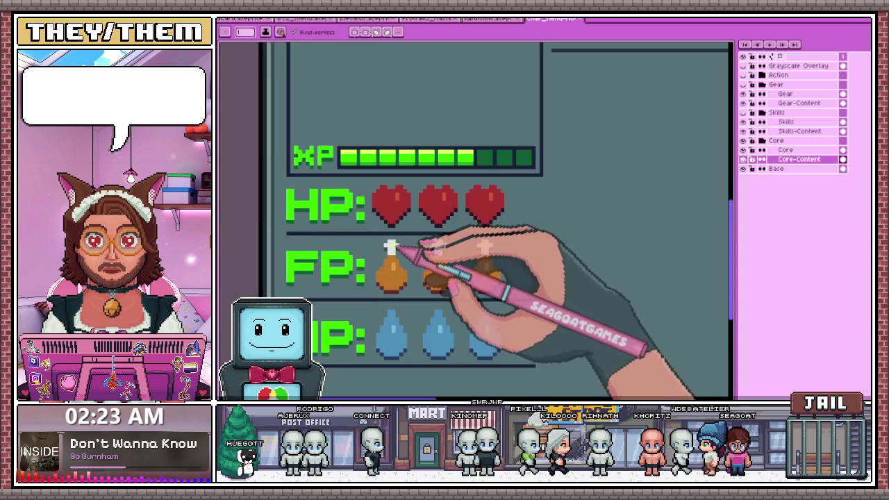
scroll(393, 248, up, 2)
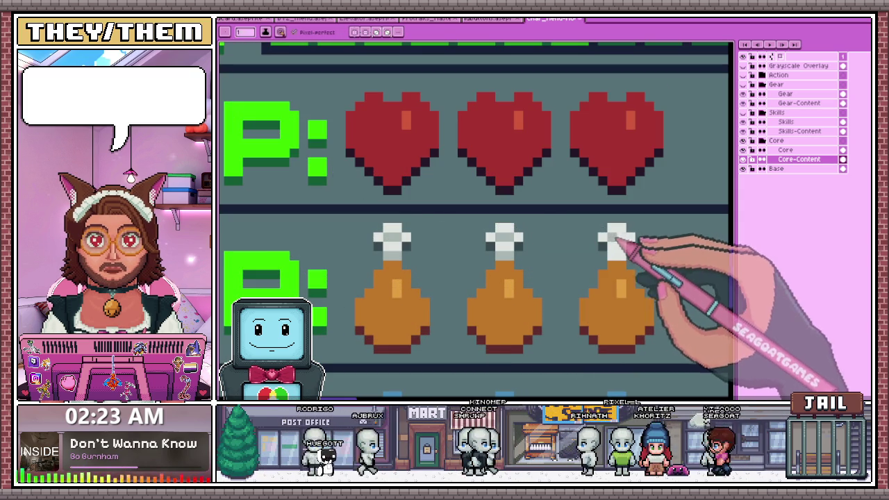
scroll(619, 261, down, 3)
scroll(576, 312, down, 2)
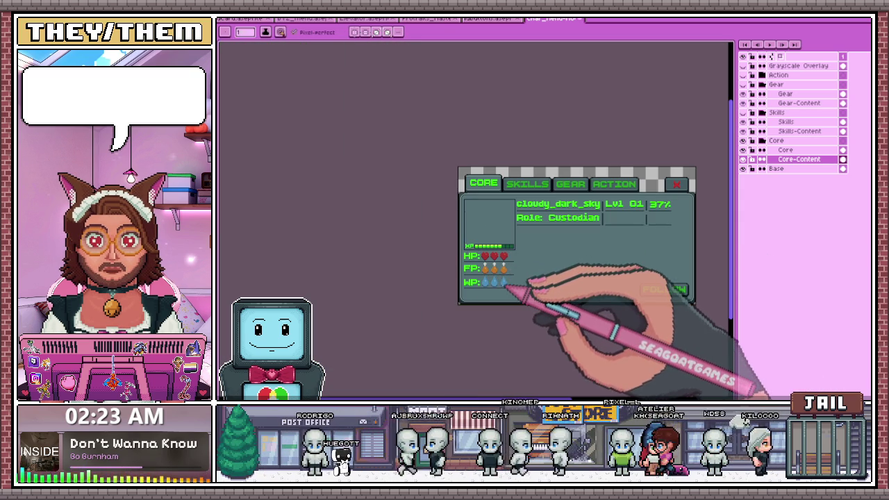
scroll(506, 285, up, 5)
scroll(486, 219, down, 3)
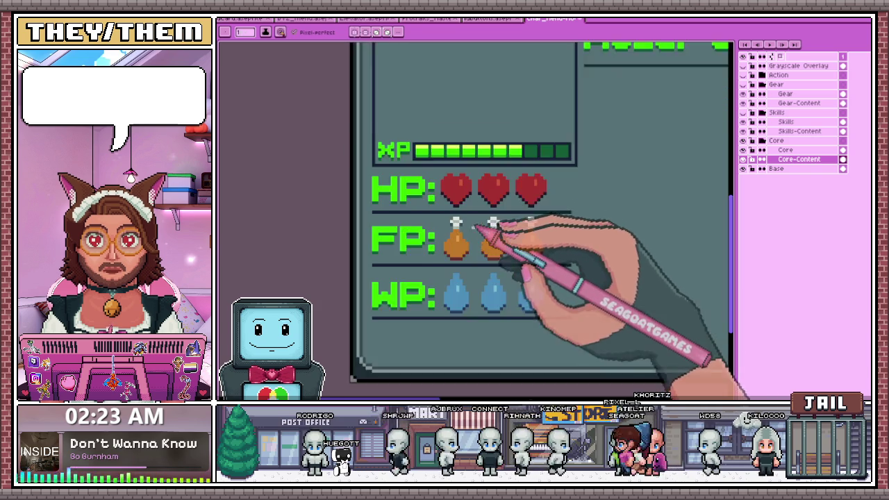
scroll(487, 235, up, 4)
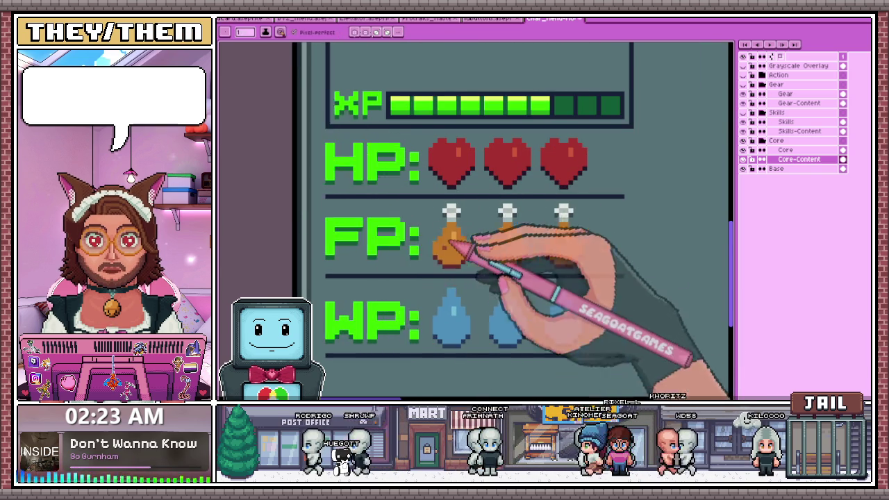
scroll(433, 255, up, 3)
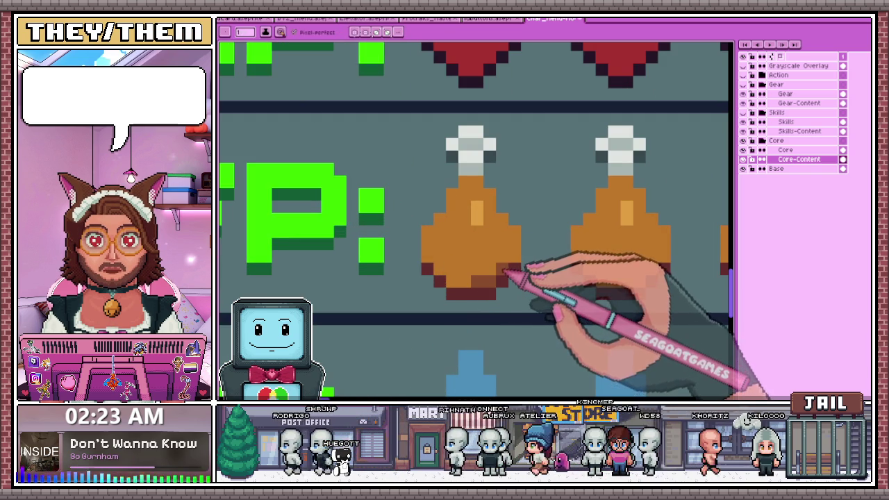
scroll(520, 249, down, 2)
scroll(496, 255, down, 2)
scroll(470, 288, down, 1)
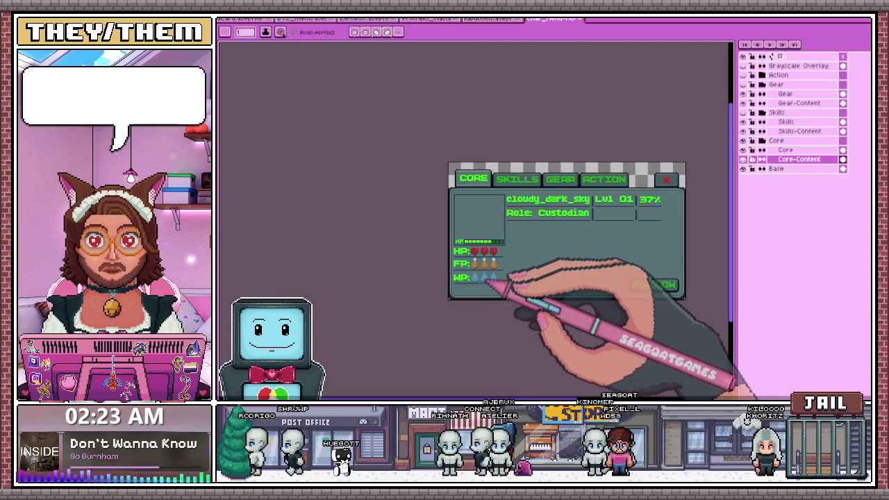
scroll(491, 278, up, 2)
scroll(512, 298, up, 1)
scroll(469, 248, up, 1)
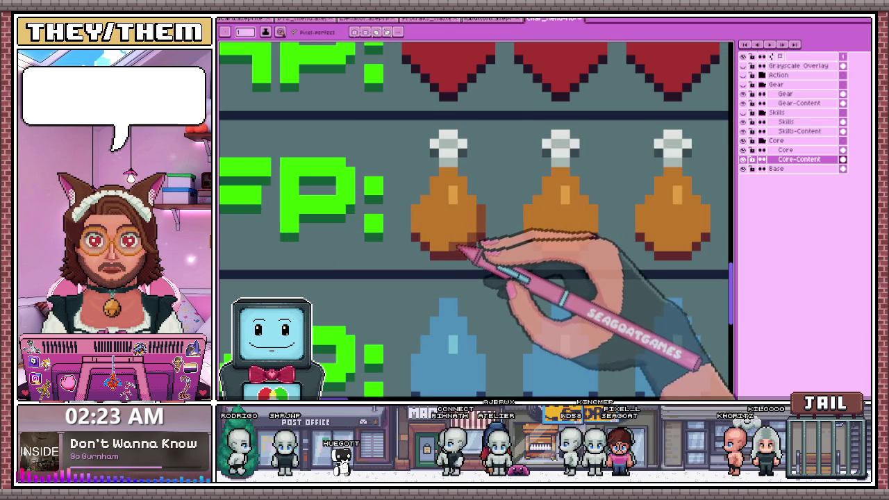
scroll(478, 229, down, 2)
scroll(492, 230, down, 1)
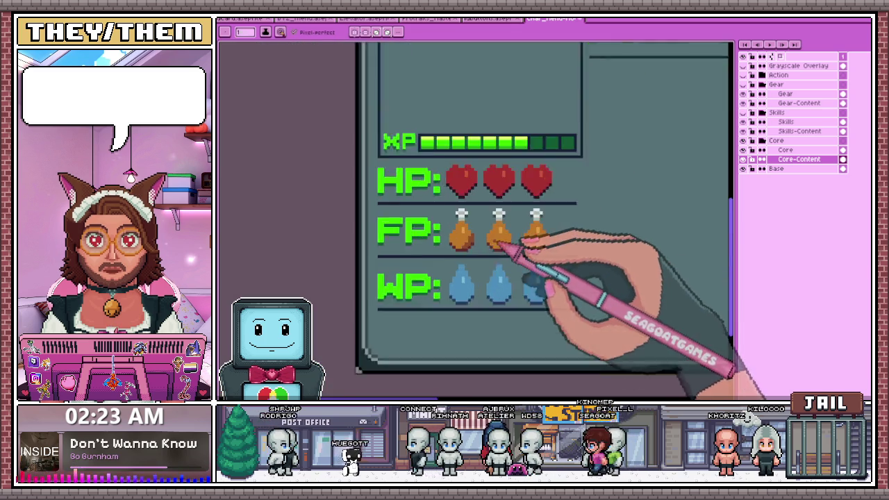
scroll(526, 248, up, 3)
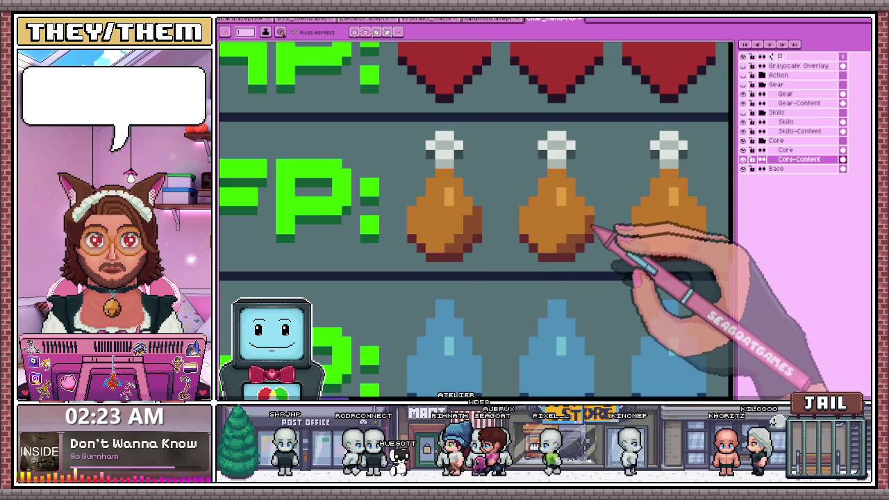
scroll(591, 219, down, 2)
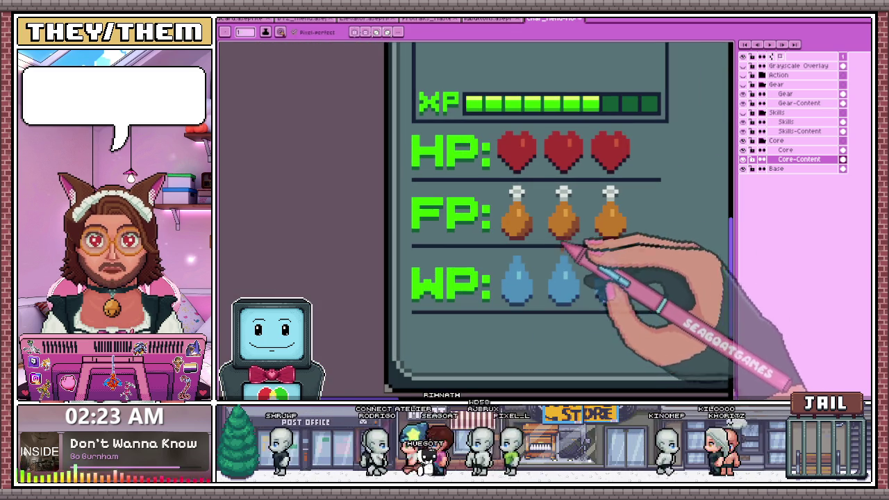
scroll(572, 224, up, 2)
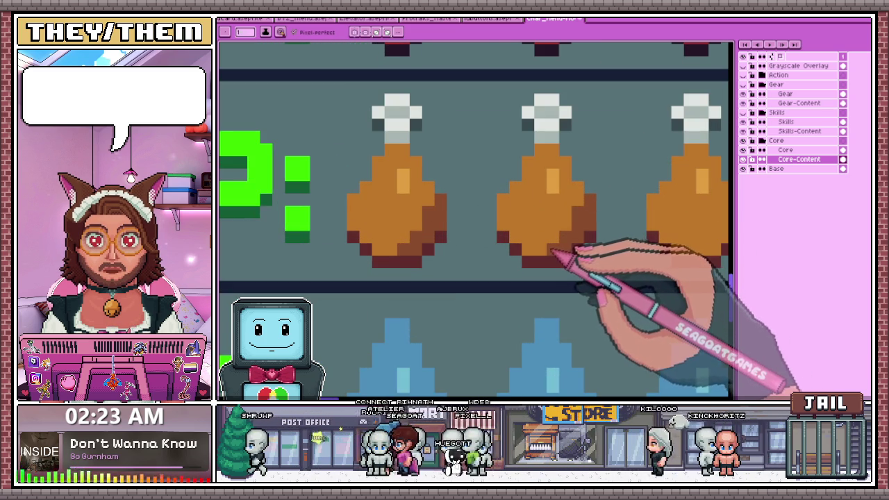
scroll(562, 236, down, 2)
scroll(561, 244, down, 2)
scroll(560, 253, down, 1)
scroll(559, 259, up, 3)
Switch to the magic wand while inspecting the drumstick icons
key(g)
scroll(501, 243, up, 2)
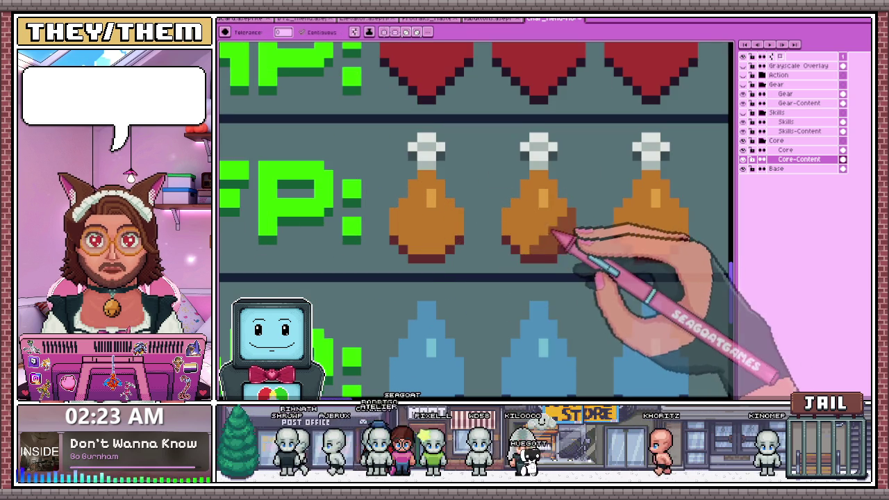
scroll(555, 236, down, 2)
scroll(500, 271, down, 2)
scroll(511, 278, down, 2)
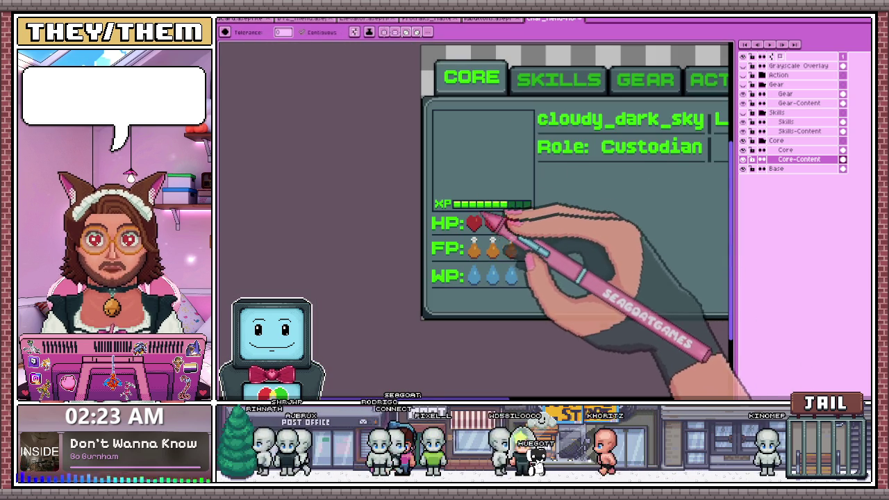
scroll(486, 222, down, 2)
scroll(495, 217, up, 3)
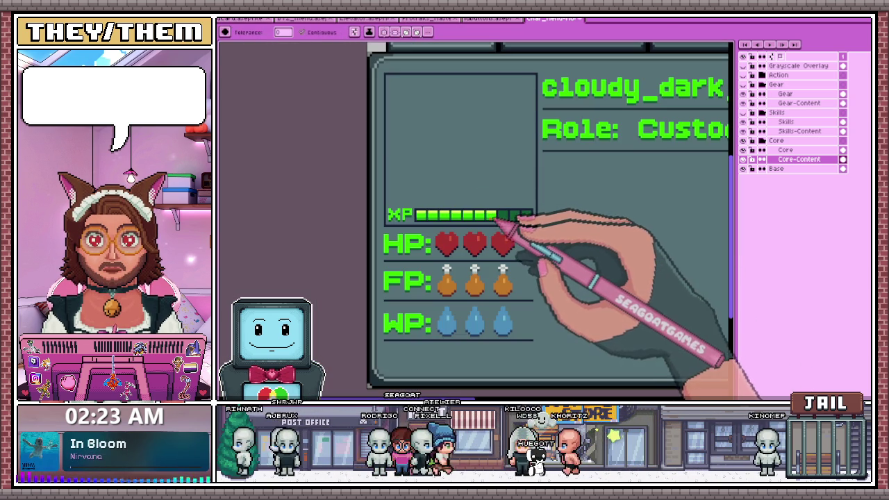
scroll(487, 257, down, 3)
scroll(477, 258, up, 2)
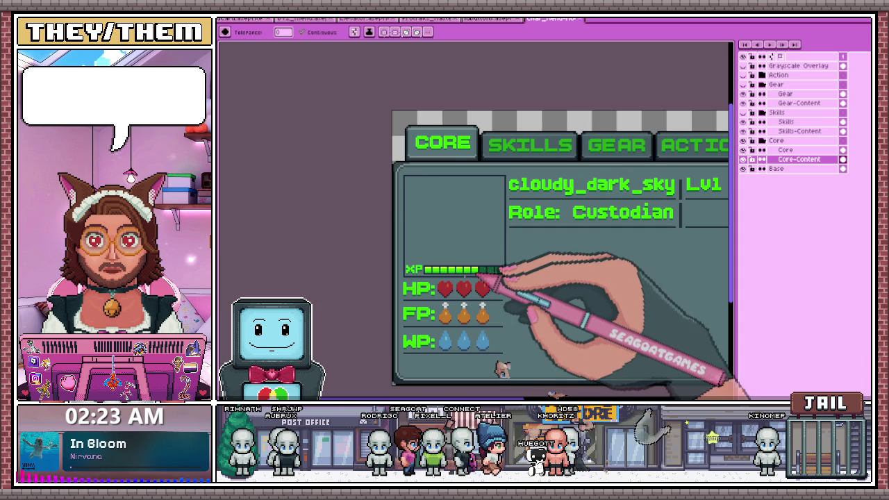
scroll(458, 260, down, 2)
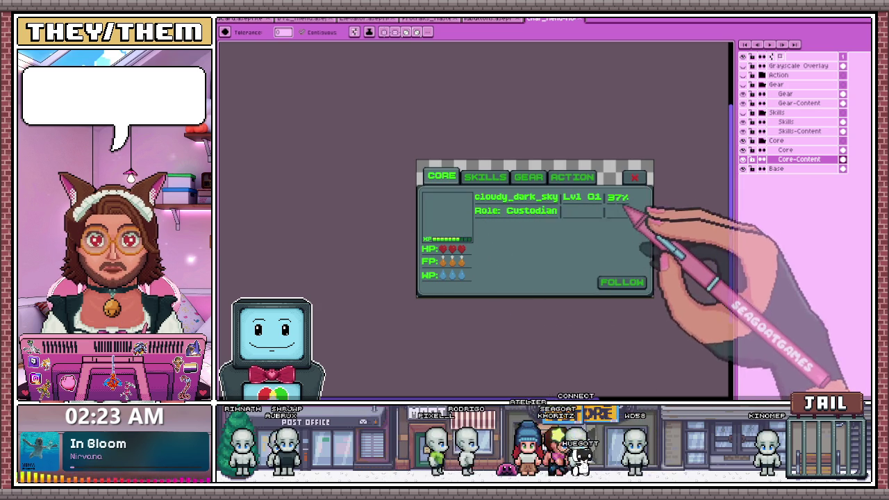
scroll(626, 198, up, 2)
Erase the 37% text from the top row
key(m)
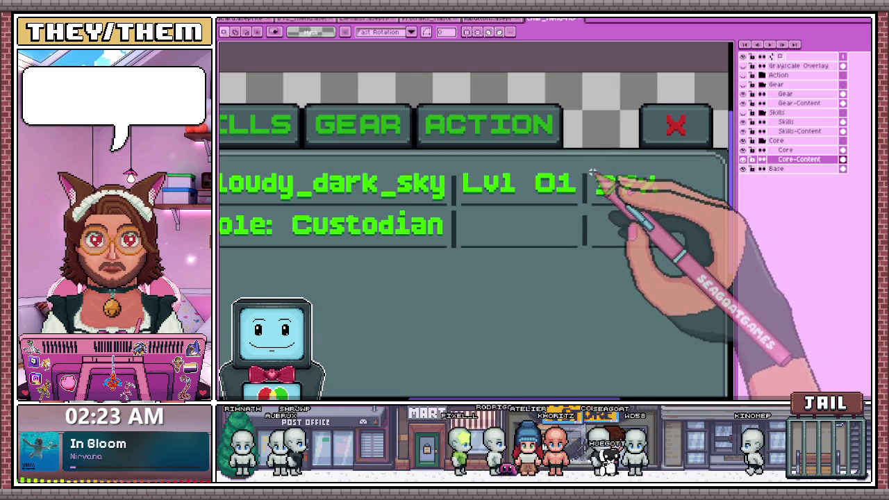
drag(589, 168, 673, 200)
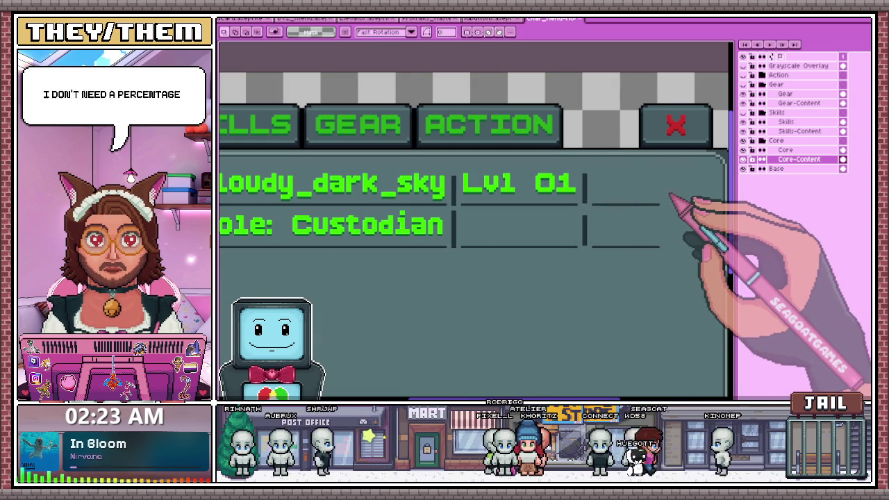
key(Delete)
Select the leftover column cells beside the level and zoom out
drag(554, 184, 634, 263)
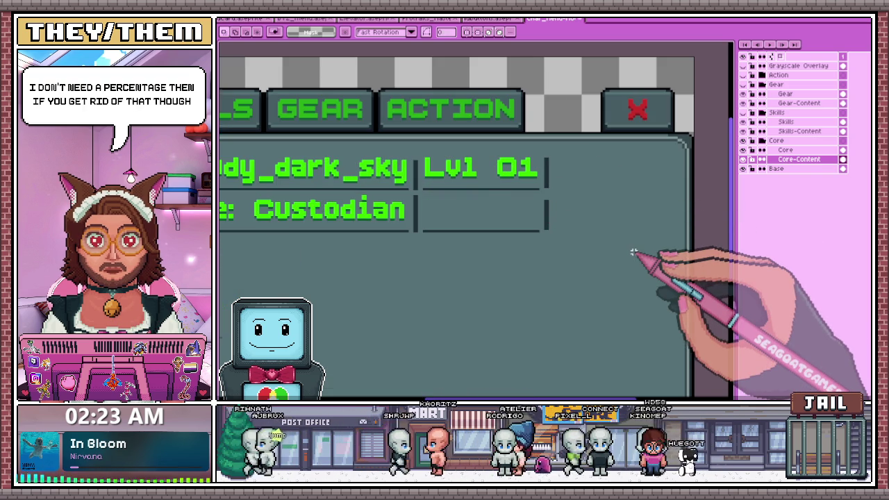
scroll(634, 253, down, 5)
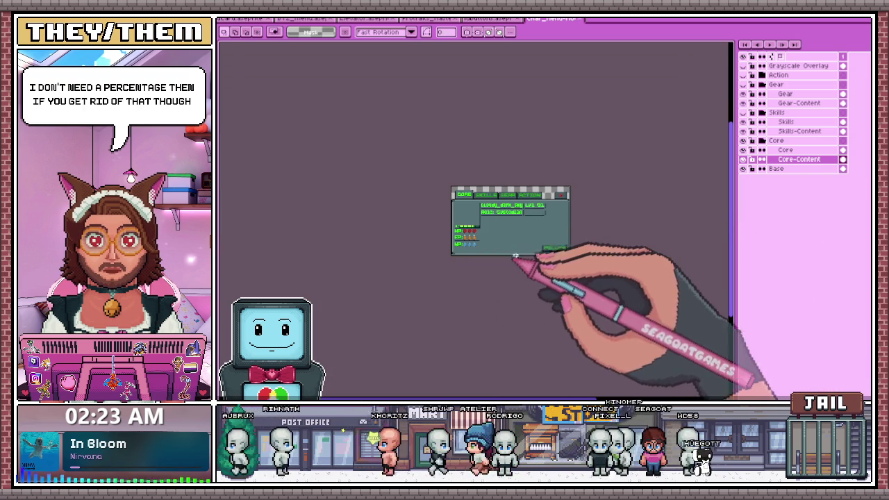
scroll(516, 257, up, 3)
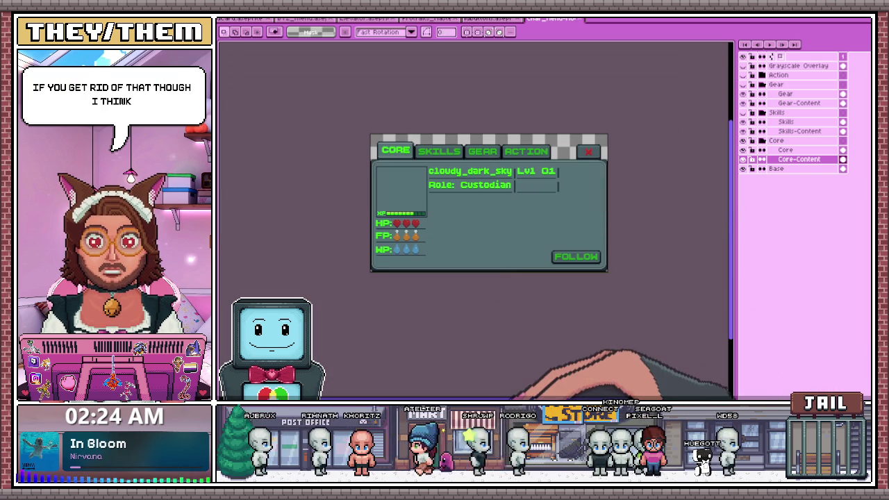